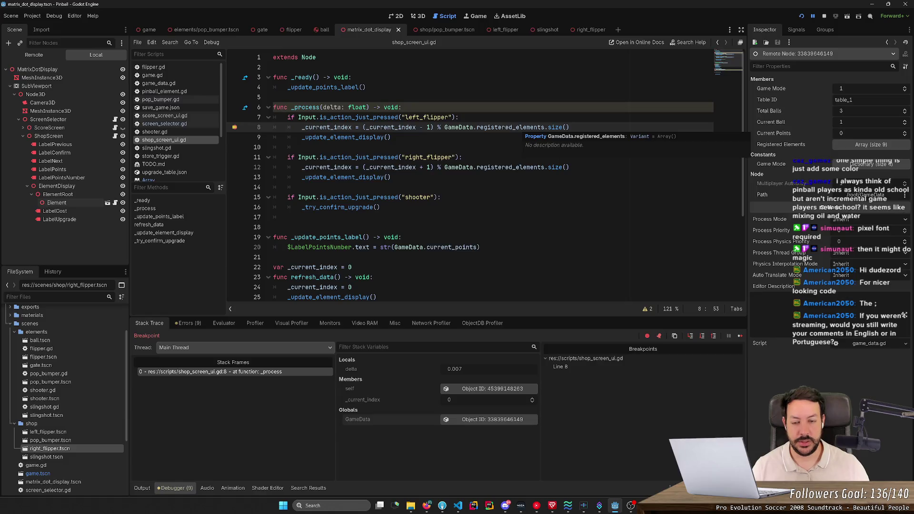
# Step: Step past line 8 to confirm _current_index becomes -1, then end the debug session
pyautogui.click(700, 338)
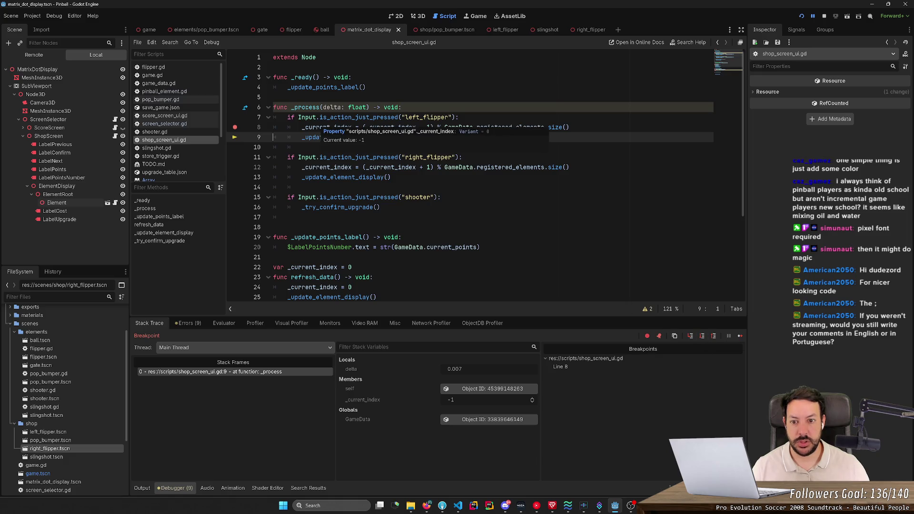
pyautogui.click(823, 17)
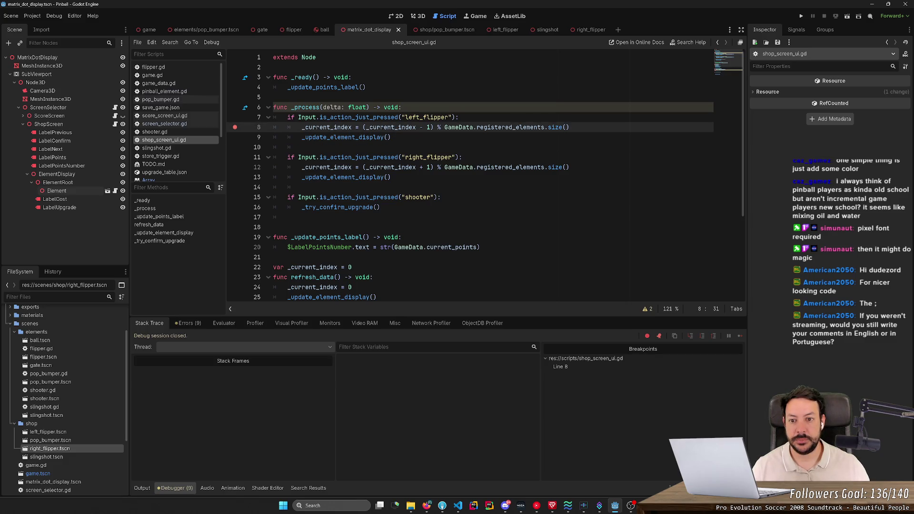
# Step: Add an 'if _current_index < 0:' block below line 8 with a _current_index line inside
pyautogui.click(459, 117)
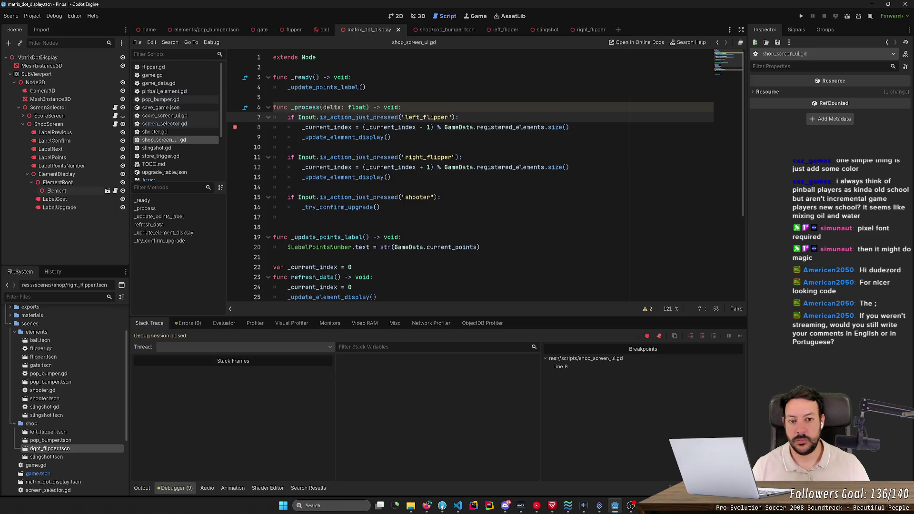
pyautogui.click(566, 127)
pyautogui.press('Return')
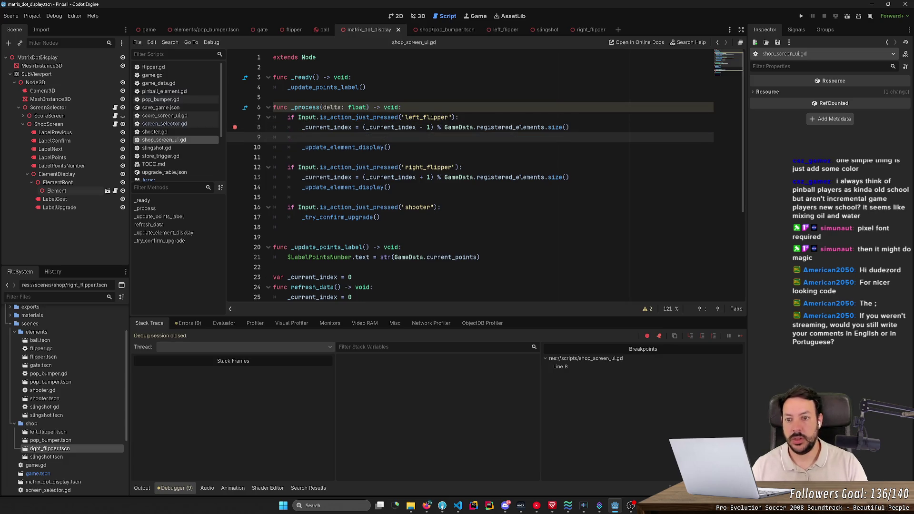
pyautogui.write('if _current')
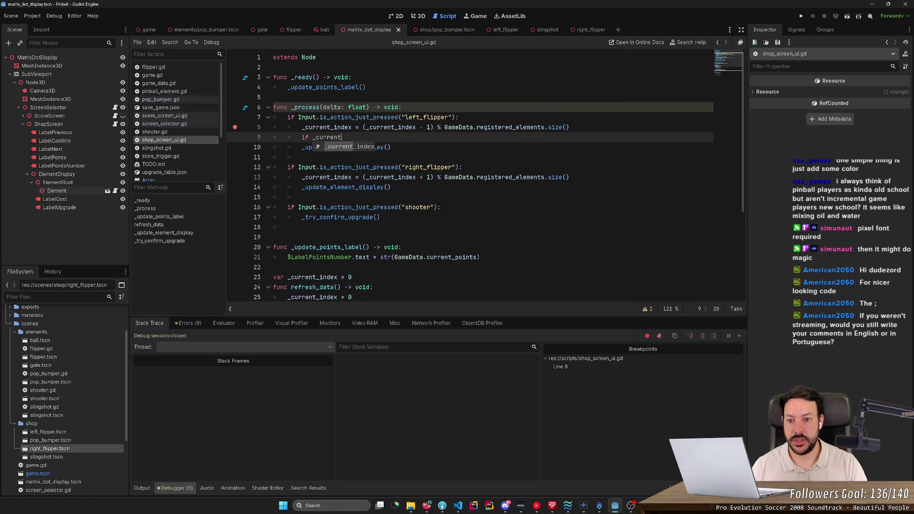
pyautogui.press('Return')
pyautogui.write('< 0:')
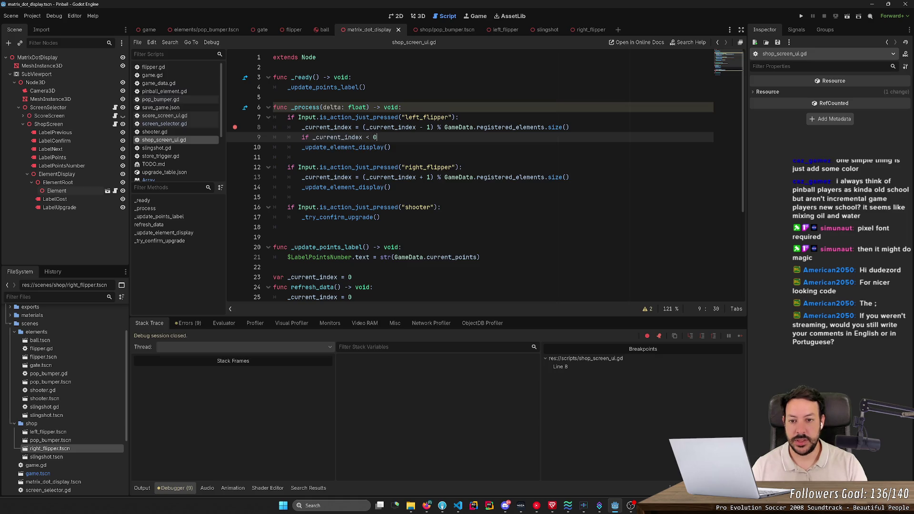
pyautogui.press('Return')
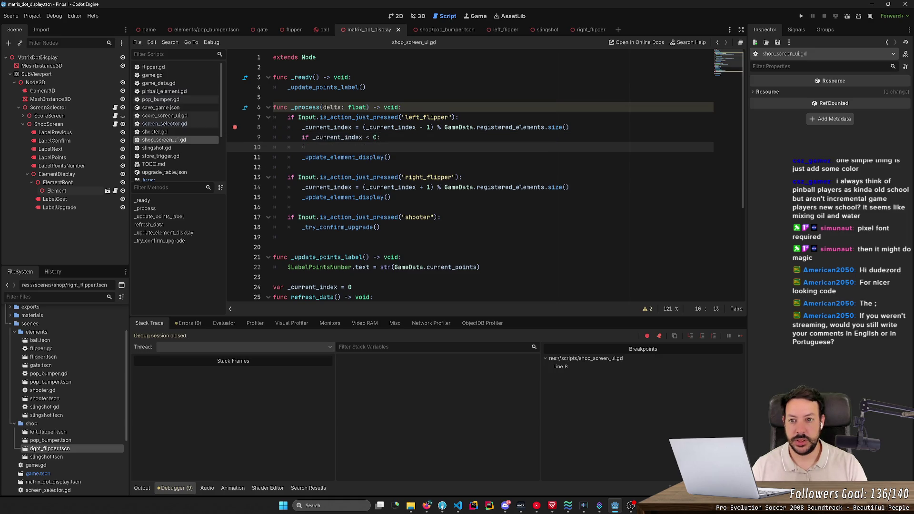
pyautogui.write('current_ide')
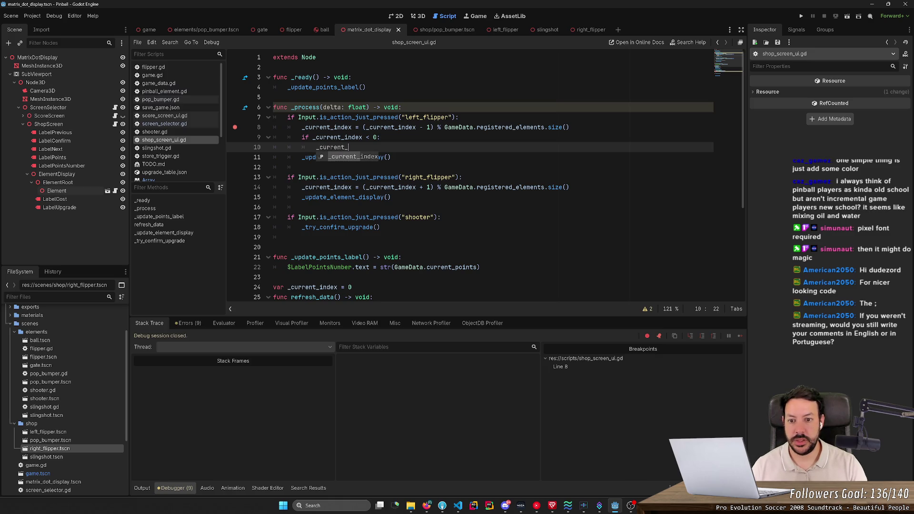
pyautogui.press('Return')
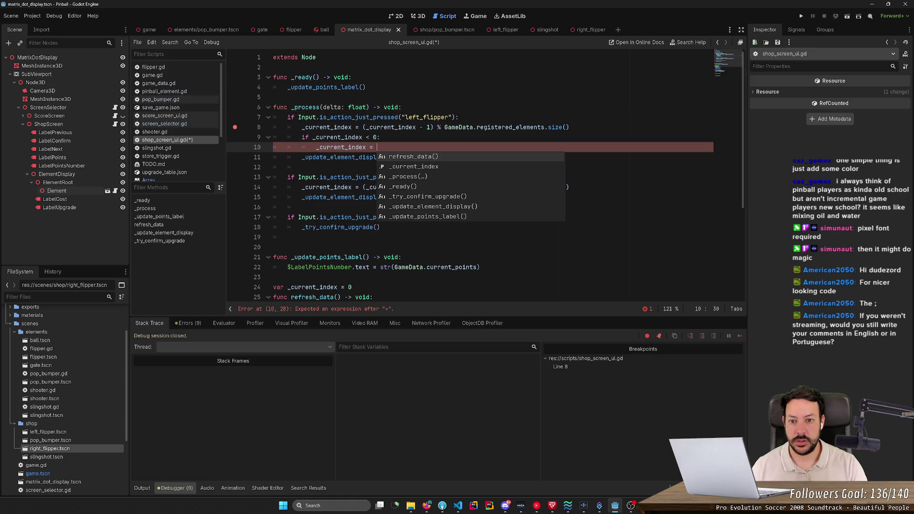
# Step: Remove the modulo expression from line 8 and paste GameData.registered_elements.size() into line 10
pyautogui.click(366, 127)
pyautogui.press('BackSpace')
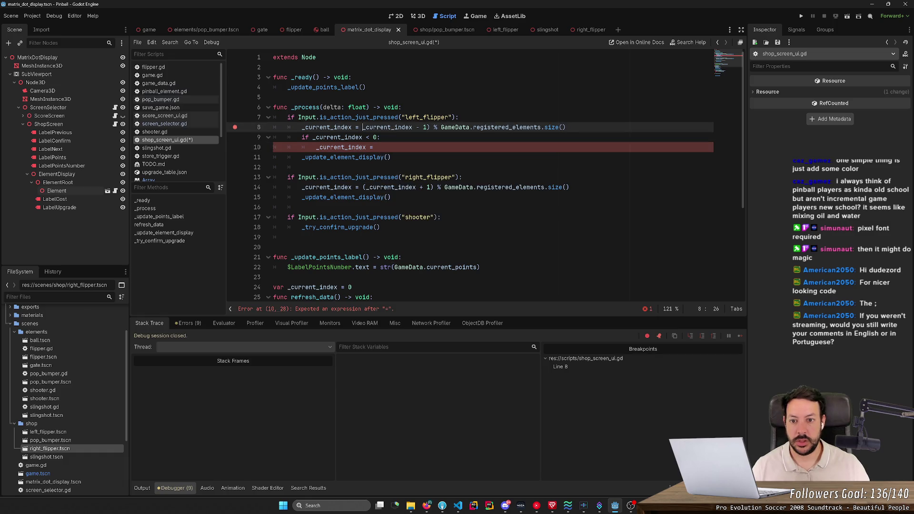
pyautogui.moveTo(426, 127); pyautogui.dragTo(566, 127)
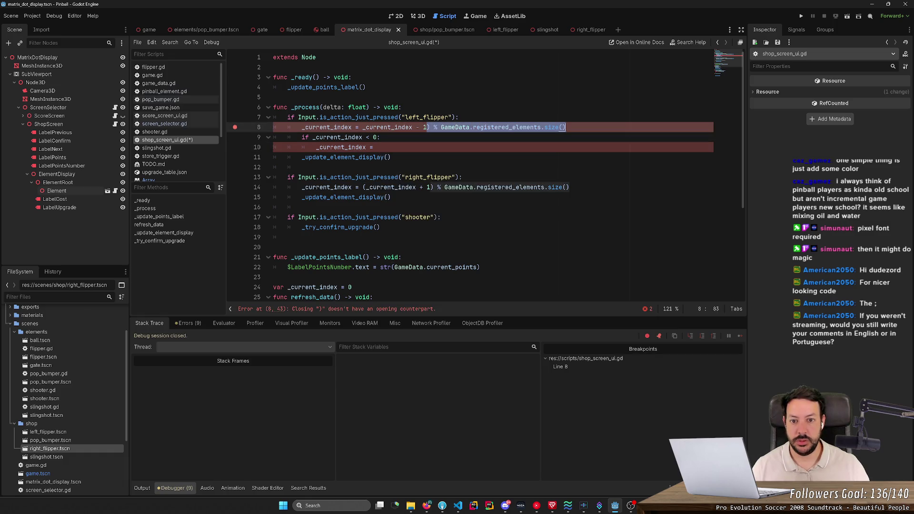
pyautogui.press('BackSpace')
pyautogui.click(377, 147)
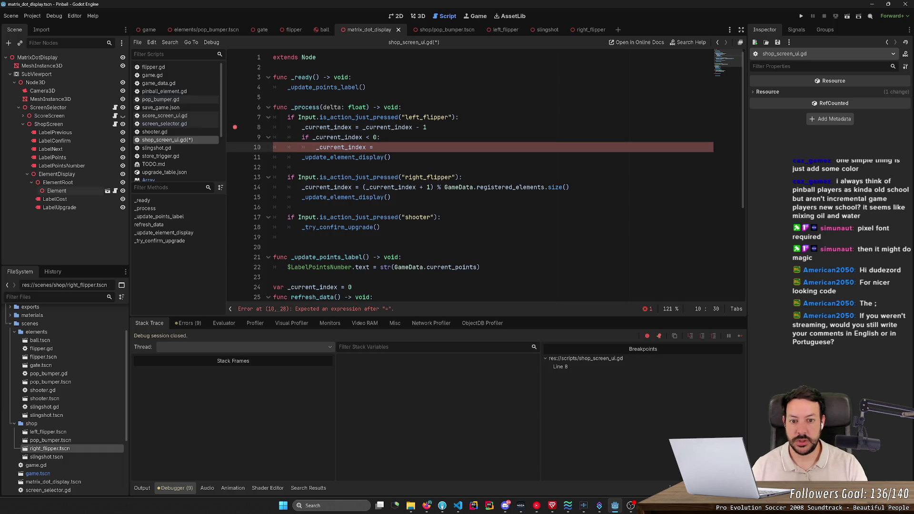
pyautogui.moveTo(444, 187); pyautogui.dragTo(568, 187)
pyautogui.hotkey('ctrl', 'c')
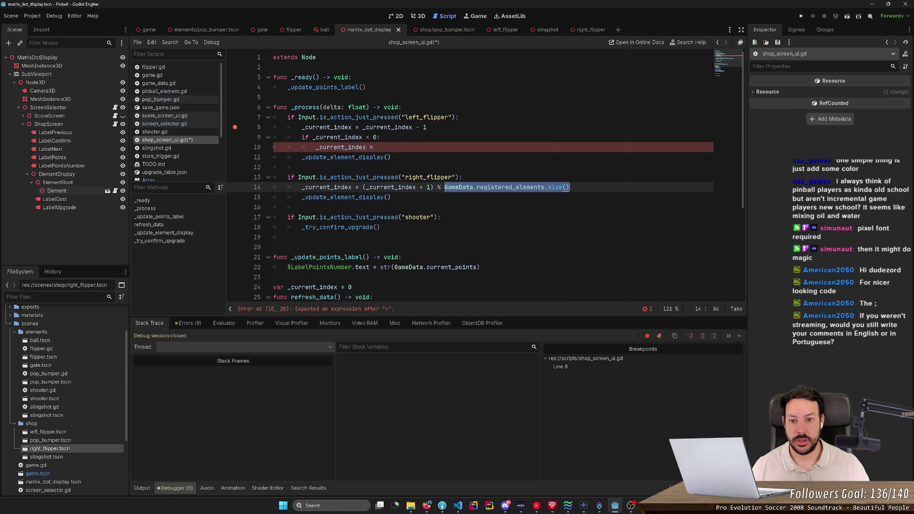
pyautogui.click(376, 147)
pyautogui.hotkey('ctrl', 'v')
pyautogui.write('+ c')
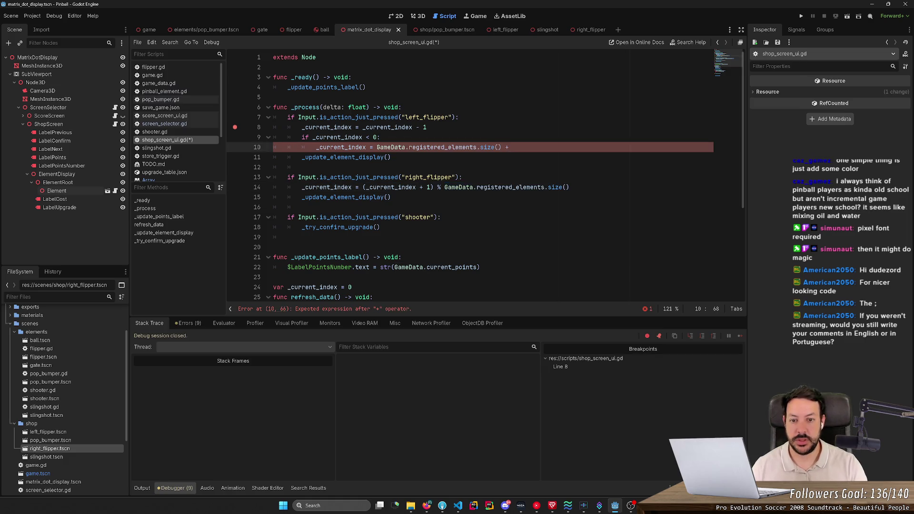
pyautogui.press('BackSpace')
pyautogui.write('_c')
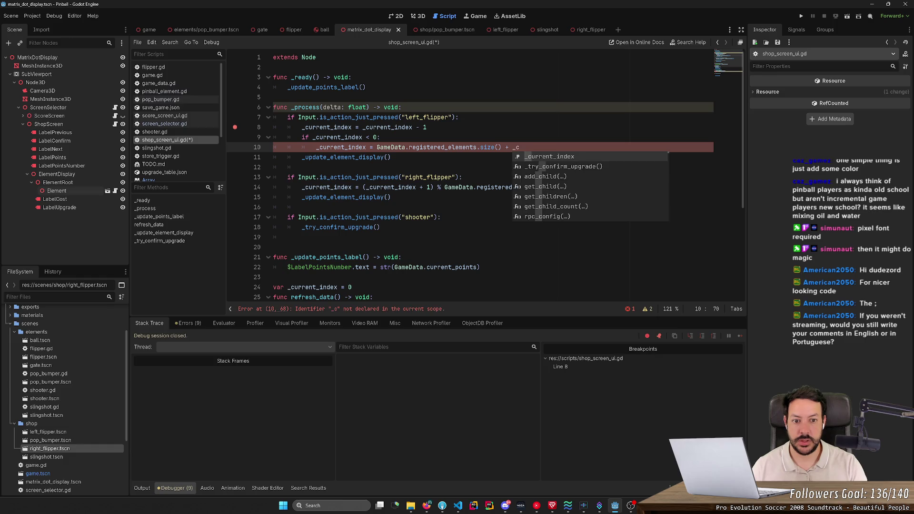
pyautogui.press('BackSpace')
pyautogui.press('BackSpace')
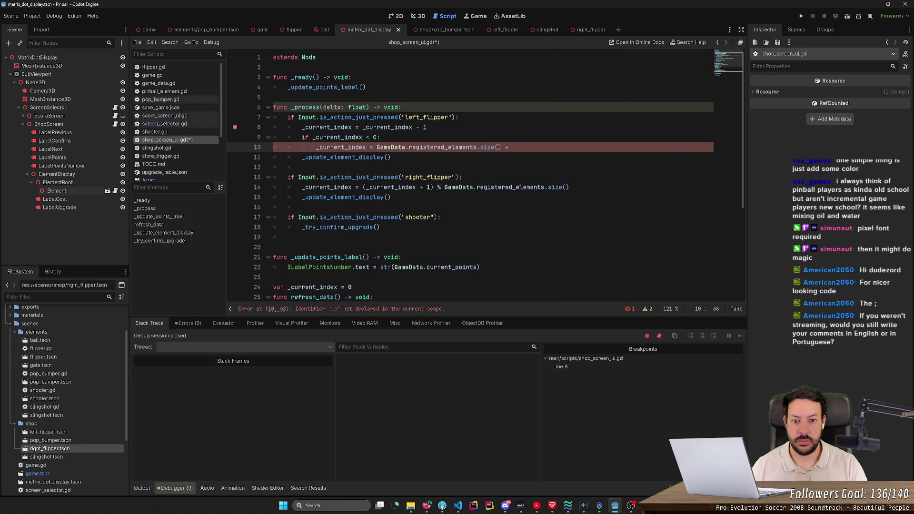
pyautogui.press('BackSpace')
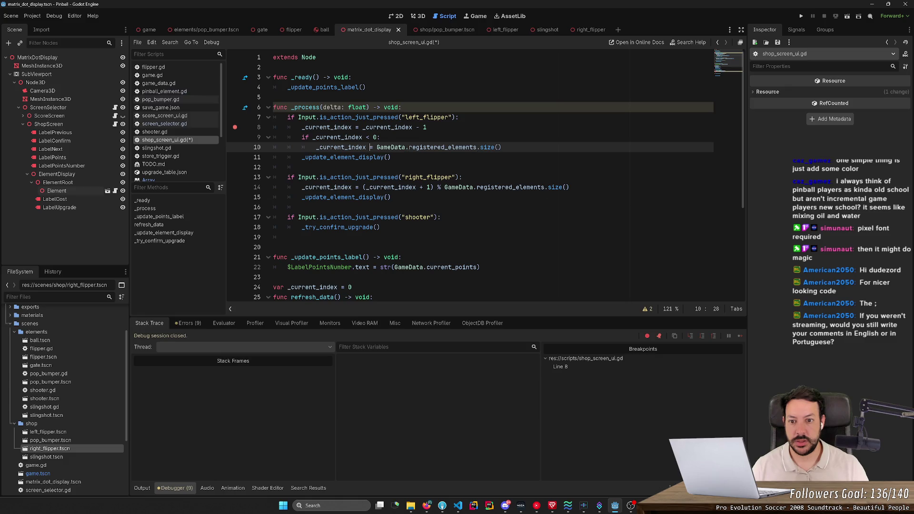
# Step: Make line 10 use '+=' and change line 8 to '_current_index -= 1'
pyautogui.click(370, 147)
pyautogui.write('+')
pyautogui.click(355, 127)
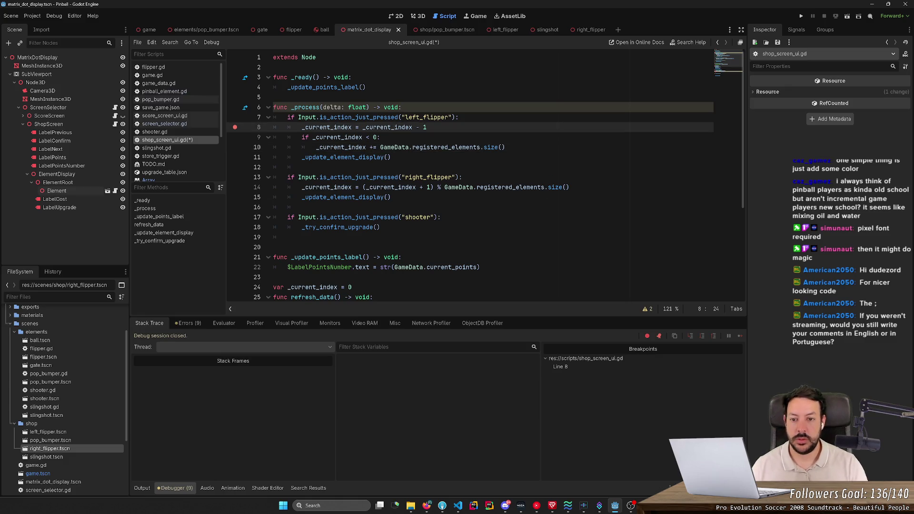
pyautogui.write('-')
pyautogui.moveTo(366, 127); pyautogui.dragTo(431, 127)
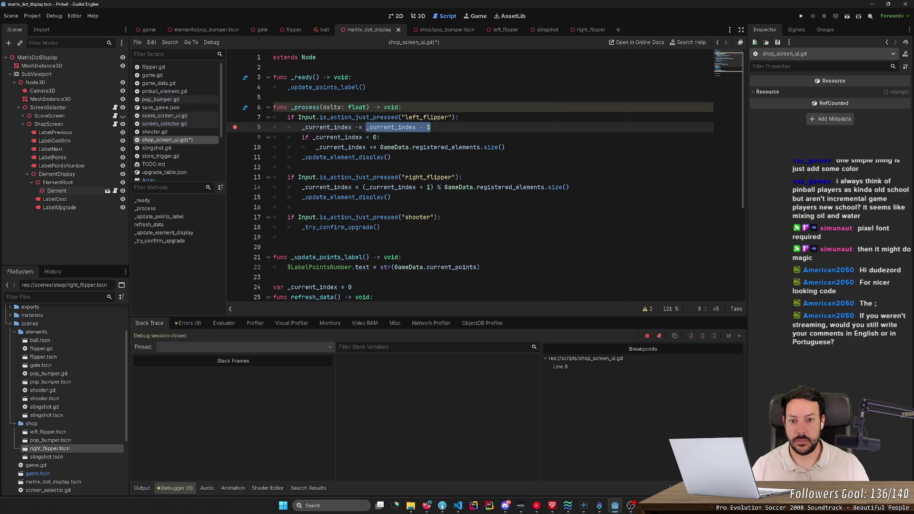
pyautogui.write('1')
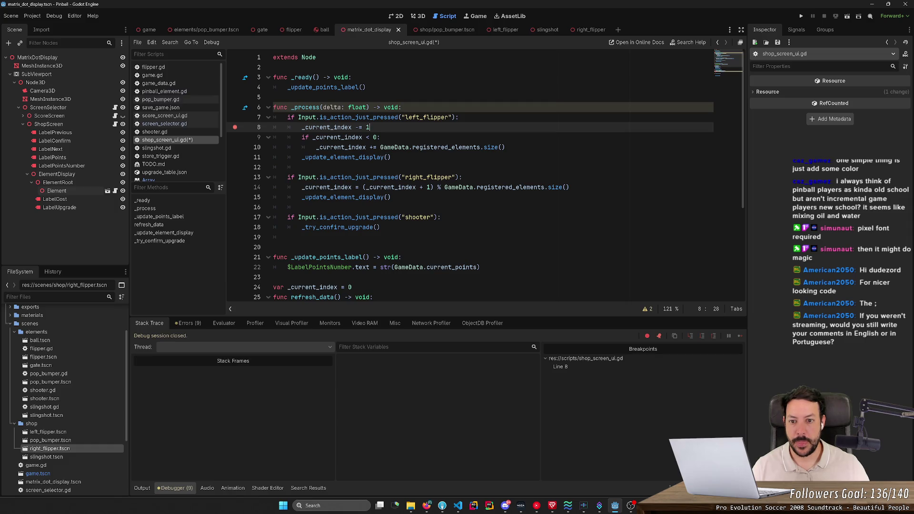
pyautogui.click(312, 137)
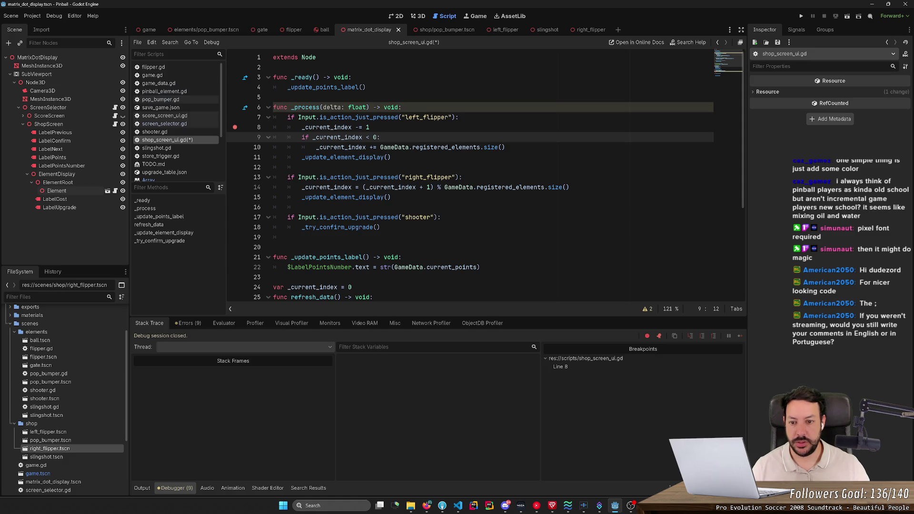
# Step: Save shop_screen_ui.gd and delete the duplicate blank line above func _update_points_label
pyautogui.hotkey('ctrl', 's')
pyautogui.scroll(-1, 486, 176)
pyautogui.click(274, 207)
pyautogui.press('Delete')
pyautogui.press('Delete')
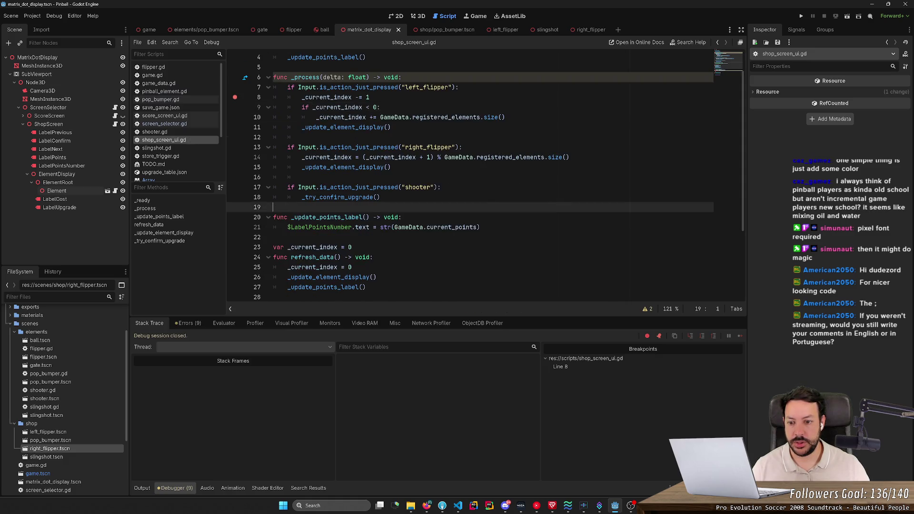
# Step: Add a $ElementDisplay/ElementRoot line below the element lookup on line 31
pyautogui.scroll(-2, 485, 176)
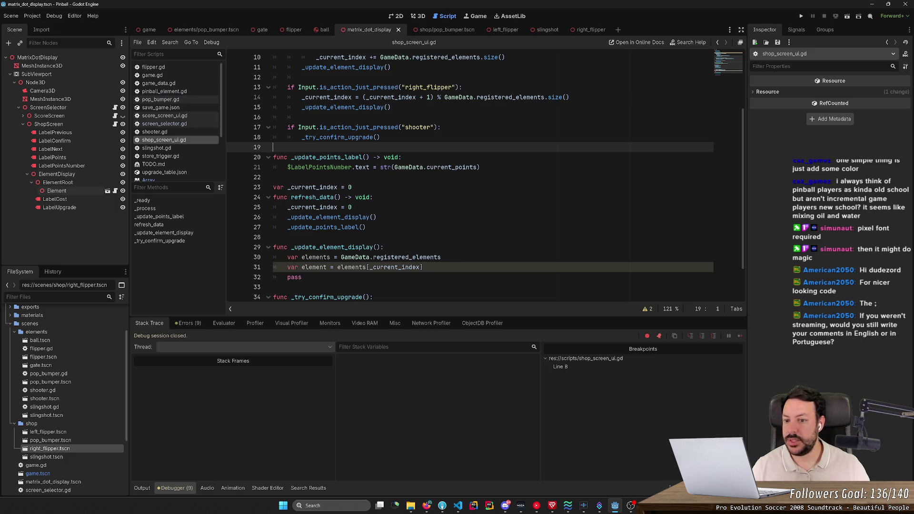
pyautogui.click(367, 267)
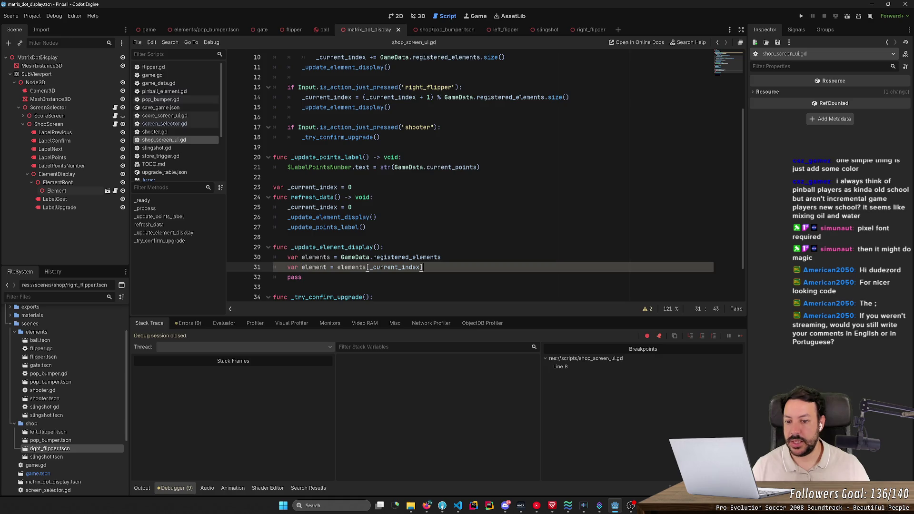
pyautogui.press('Return')
pyautogui.press('Return')
pyautogui.write('$Elee')
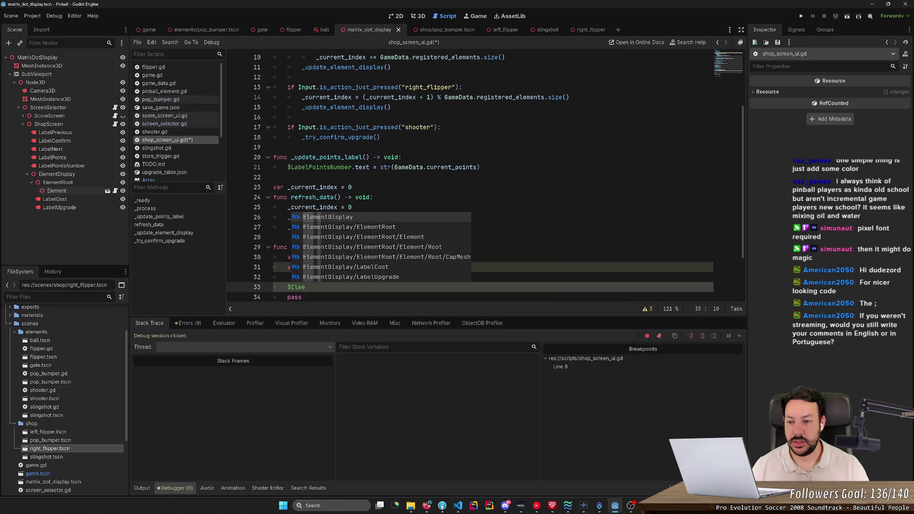
pyautogui.press('Down')
pyautogui.press('Return')
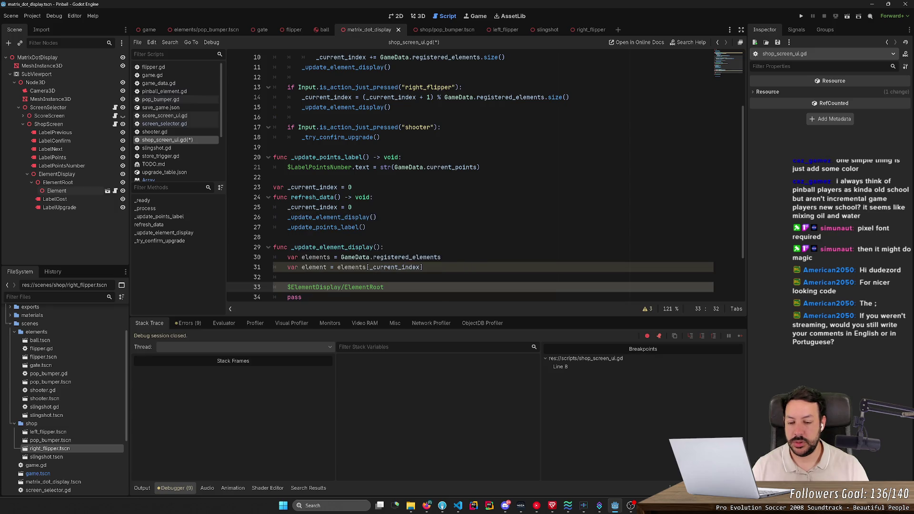
# Step: Insert 'var display_scene = element.' on line 33 above the node path
pyautogui.click(287, 276)
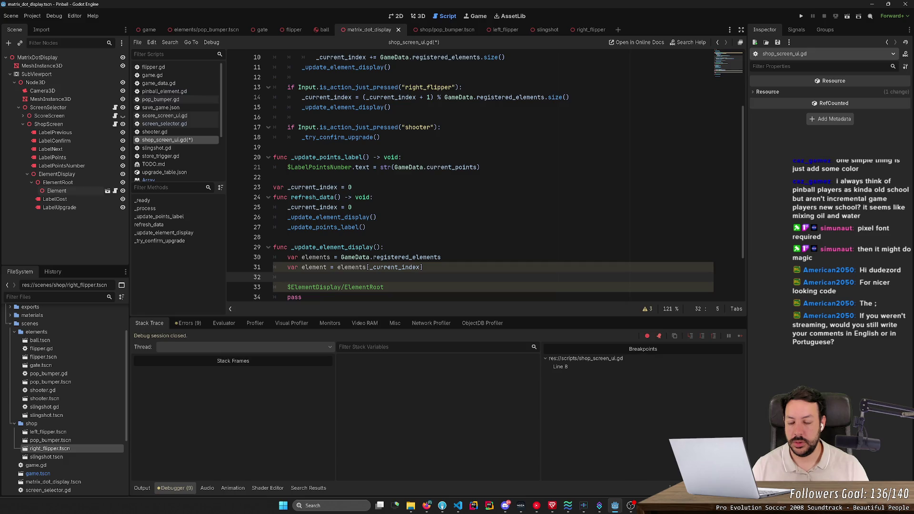
pyautogui.press('Return')
pyautogui.write('varm')
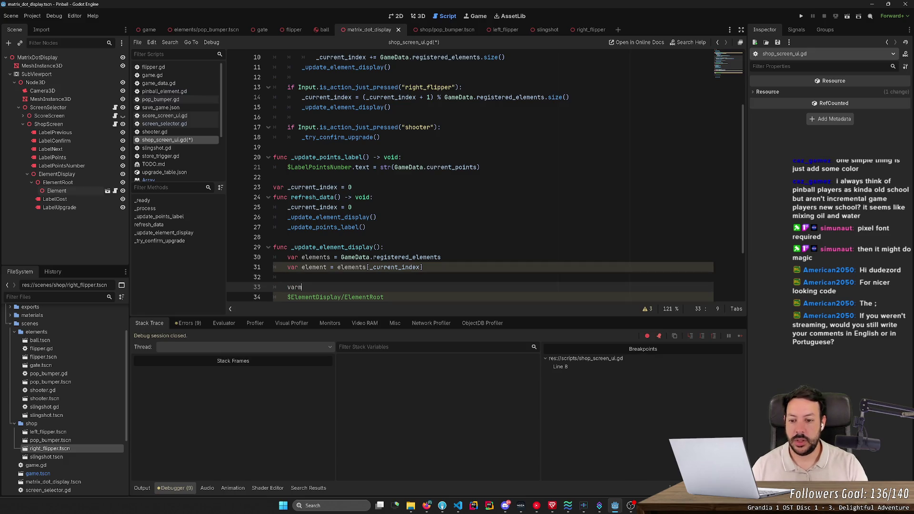
pyautogui.press('BackSpace')
pyautogui.write('eleme')
pyautogui.press('BackSpace')
pyautogui.press('BackSpace')
pyautogui.press('BackSpace')
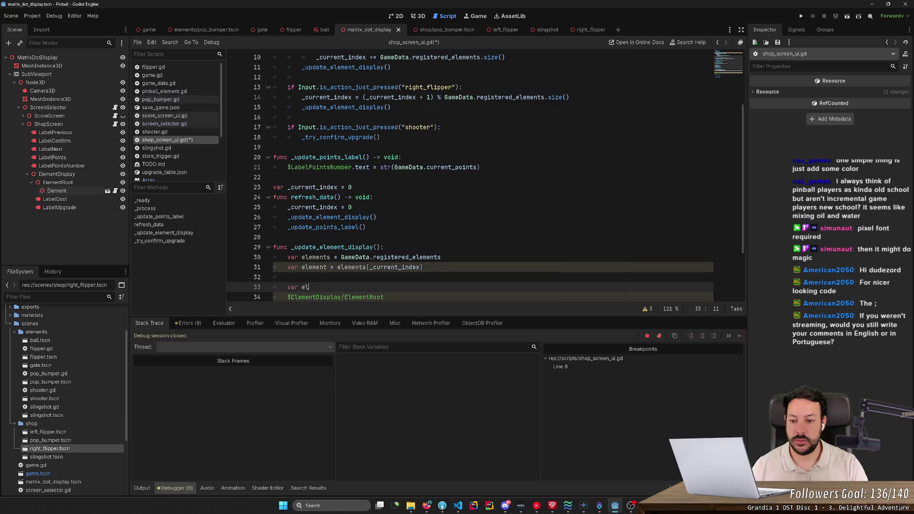
pyautogui.write('display_scene = ele')
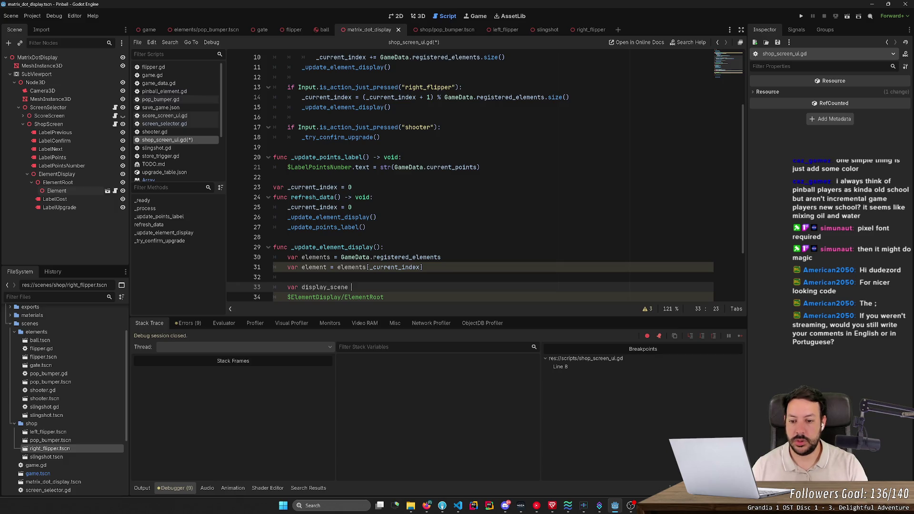
pyautogui.write('ment.')
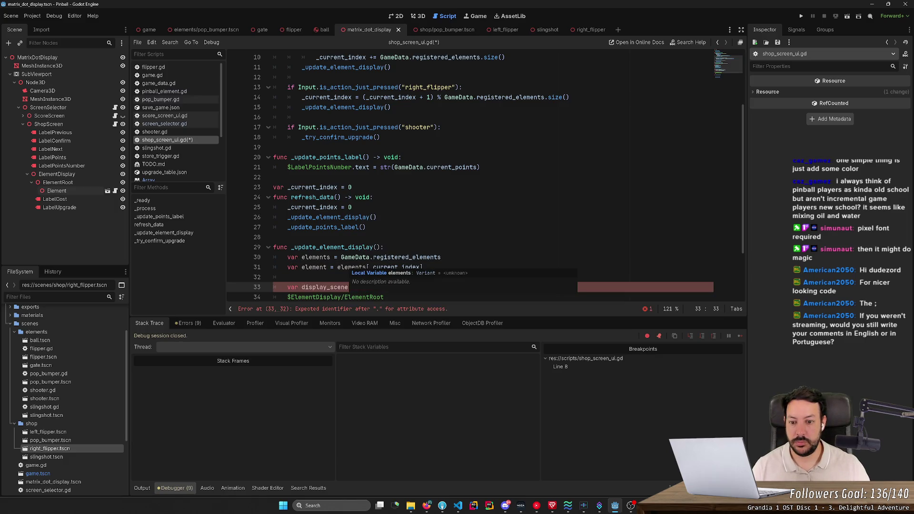
# Step: Type line 31's element as ': PinballElement' instead of an 'as' cast, and save
pyautogui.click(423, 267)
pyautogui.write('as P')
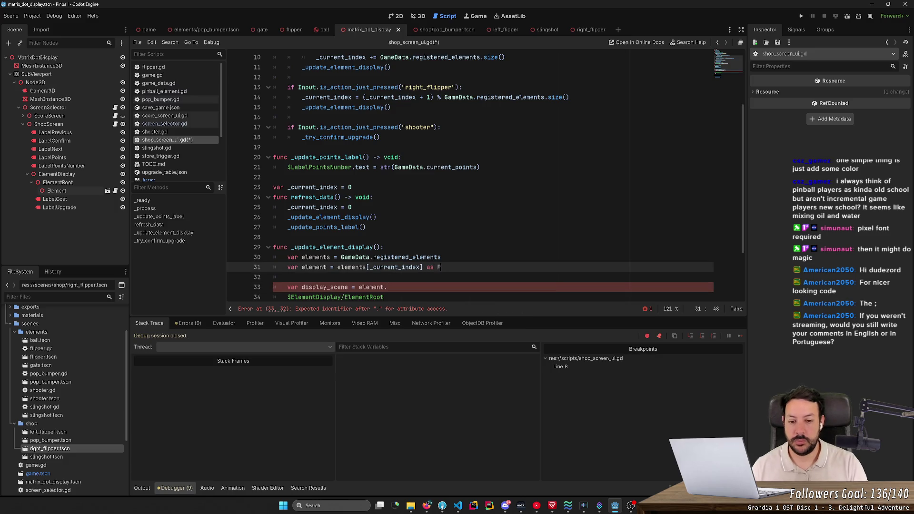
pyautogui.write('inballElement')
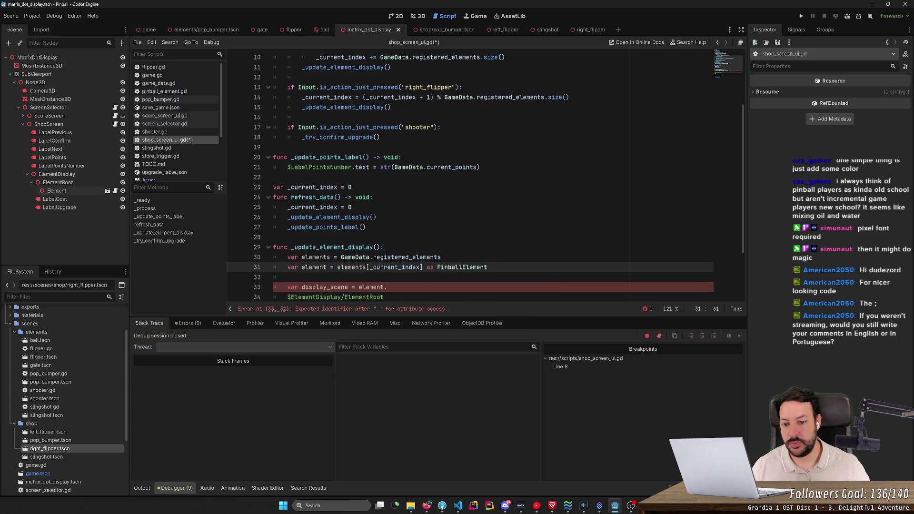
pyautogui.click(387, 287)
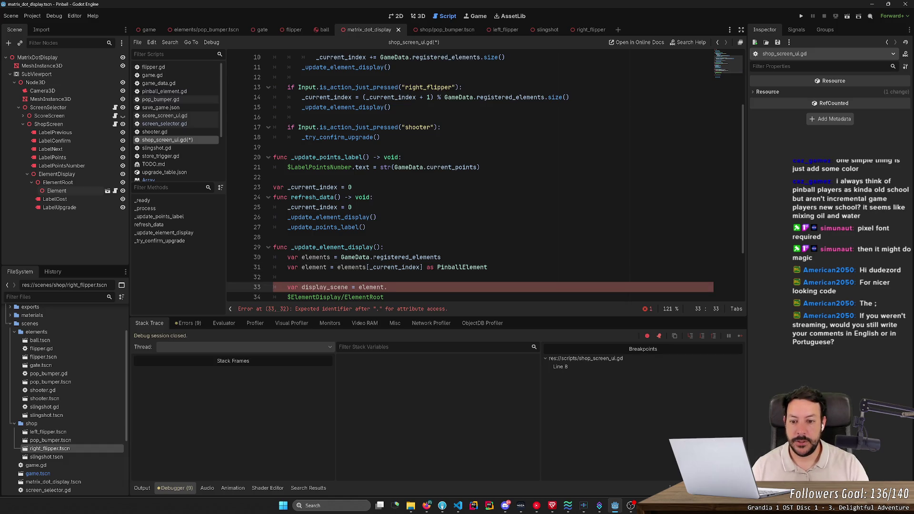
pyautogui.hotkey('ctrl', 'space')
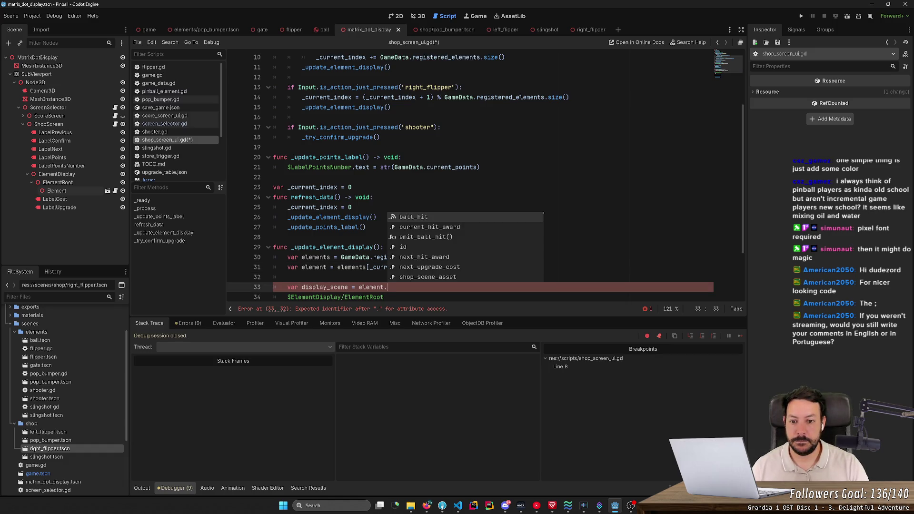
pyautogui.press('BackSpace')
pyautogui.click(327, 267)
pyautogui.write(':')
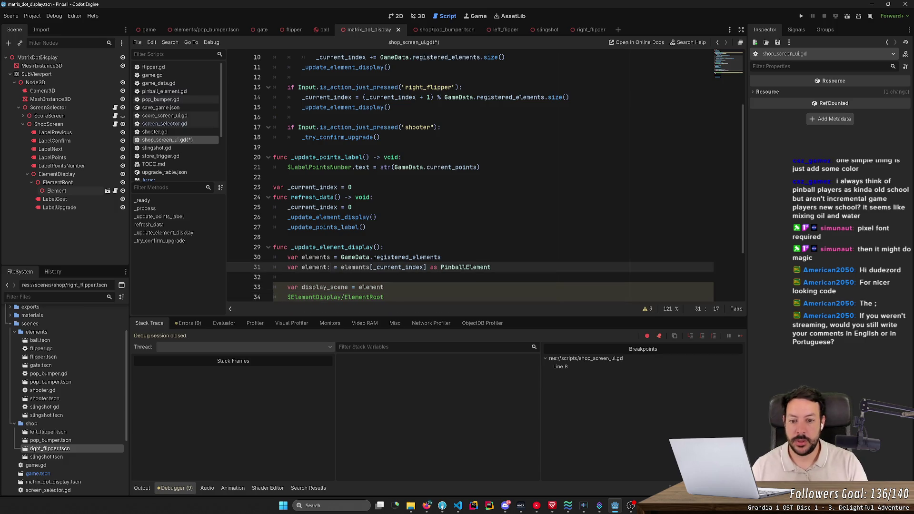
pyautogui.write(' PinballEle')
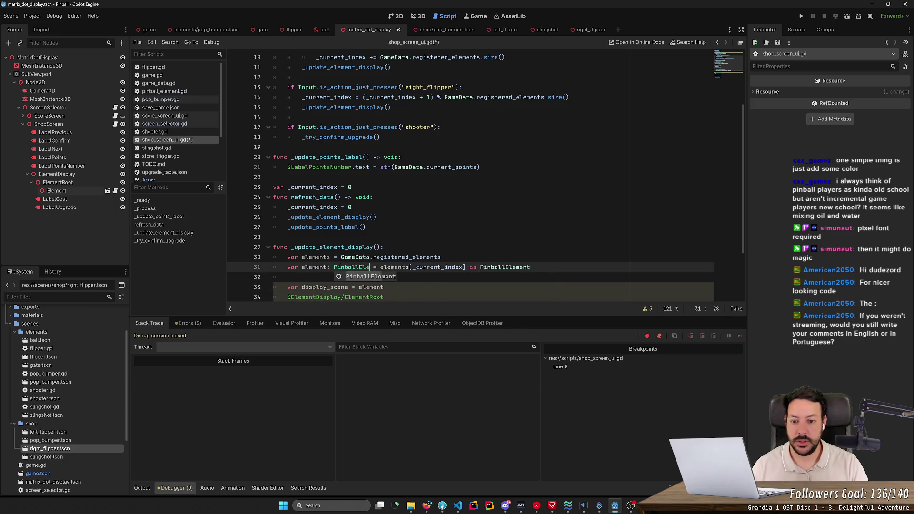
pyautogui.press('Return')
pyautogui.moveTo(479, 267); pyautogui.dragTo(545, 267)
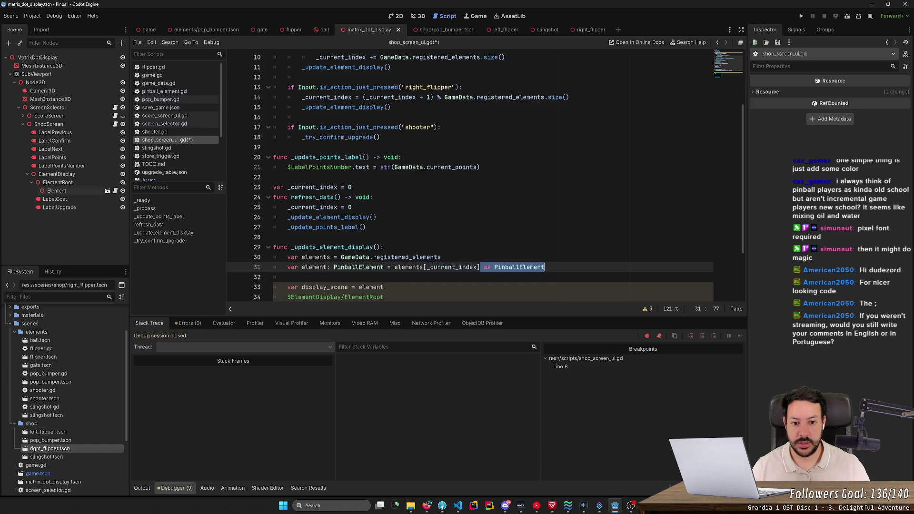
pyautogui.press('BackSpace')
pyautogui.hotkey('ctrl', 's')
pyautogui.scroll(-2, 476, 190)
# Step: Complete line 33 as element.shop_scene_asset.instantiate() and view the PackedScene instantiate docs
pyautogui.click(385, 227)
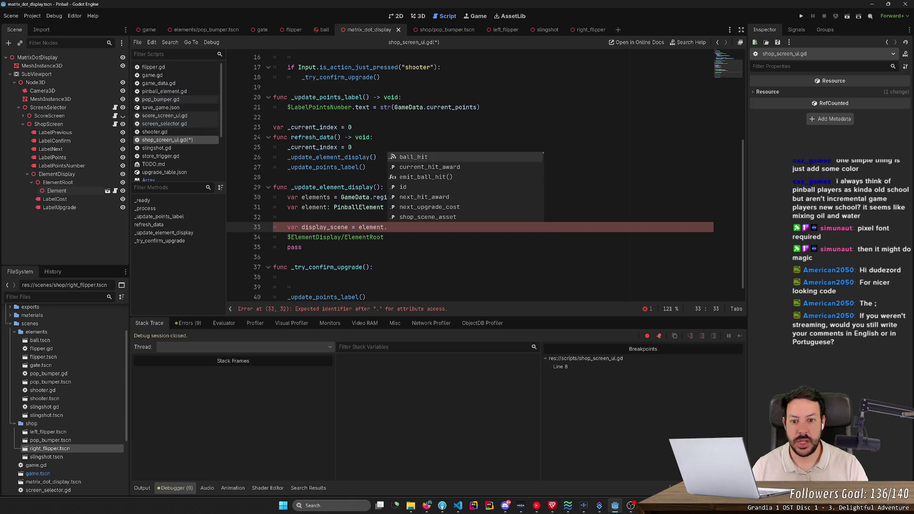
pyautogui.press('Down')
pyautogui.press('Down')
pyautogui.press('Down')
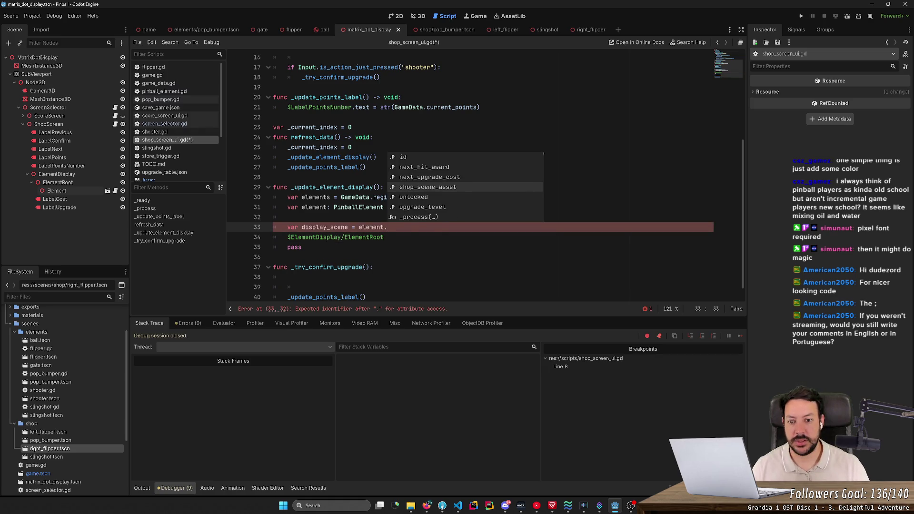
pyautogui.press('Return')
pyautogui.write('.inst')
pyautogui.press('Return')
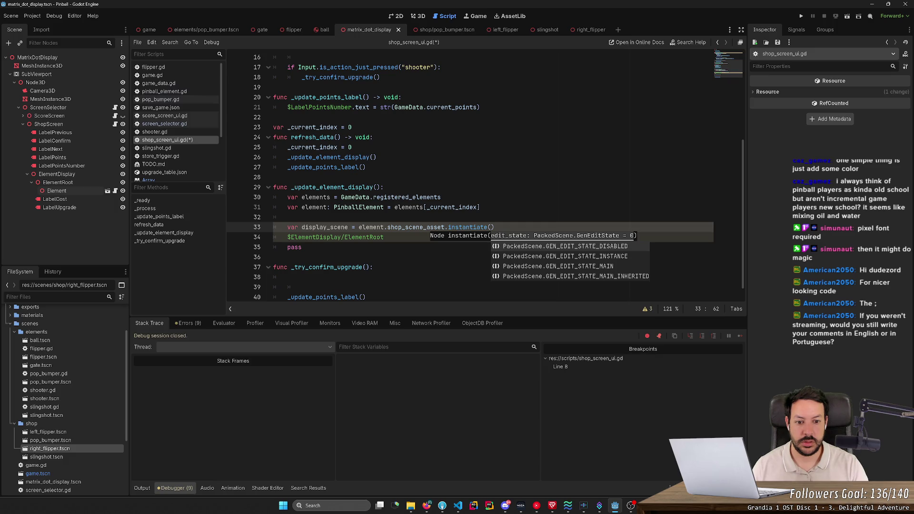
pyautogui.keyDown('ctrl'); pyautogui.click(469, 227); pyautogui.keyUp('ctrl')
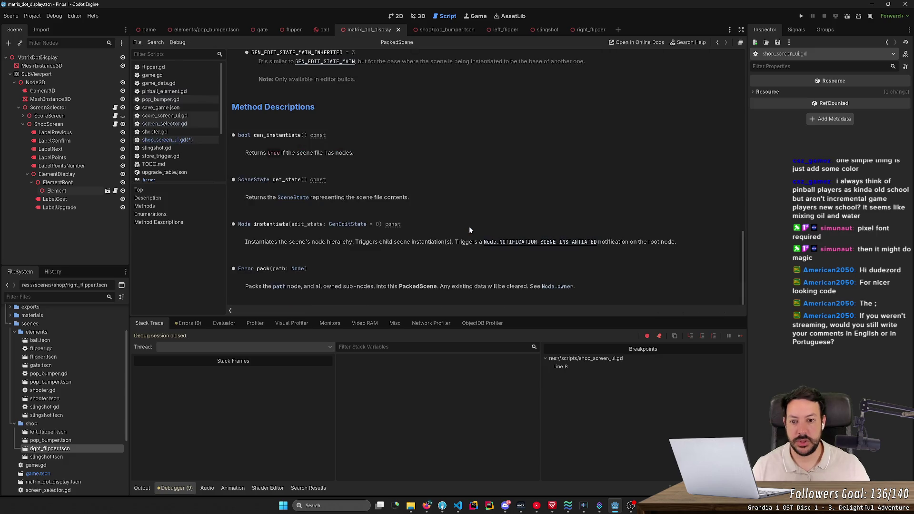
pyautogui.scroll(8, 356, 129)
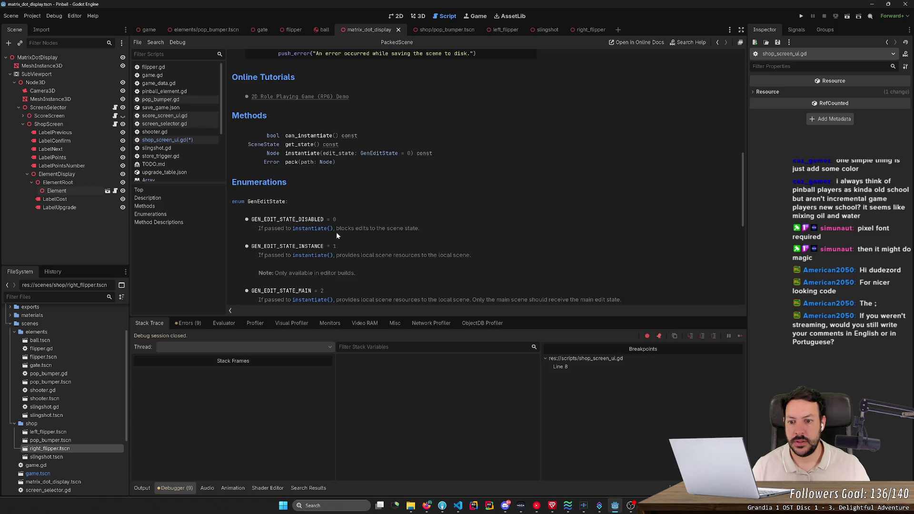
pyautogui.scroll(-3, 391, 234)
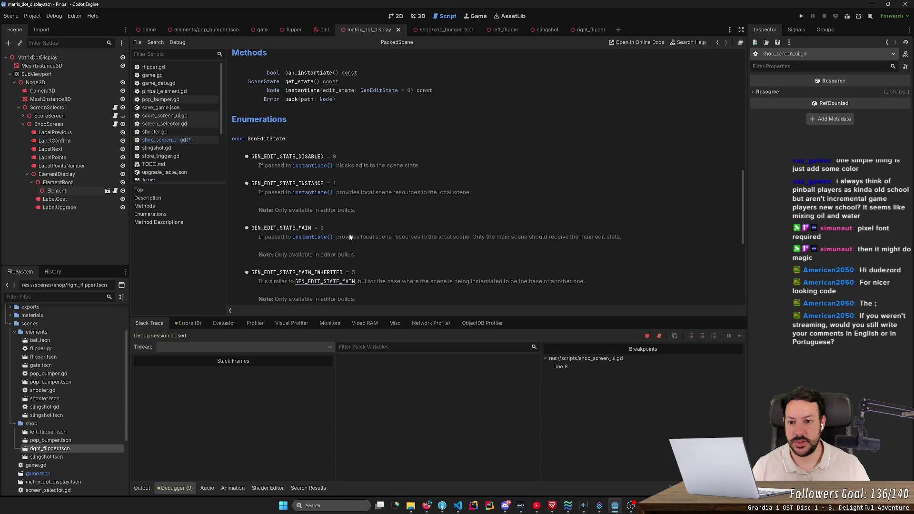
pyautogui.scroll(-1, 354, 229)
pyautogui.hotkey('alt', 'Left')
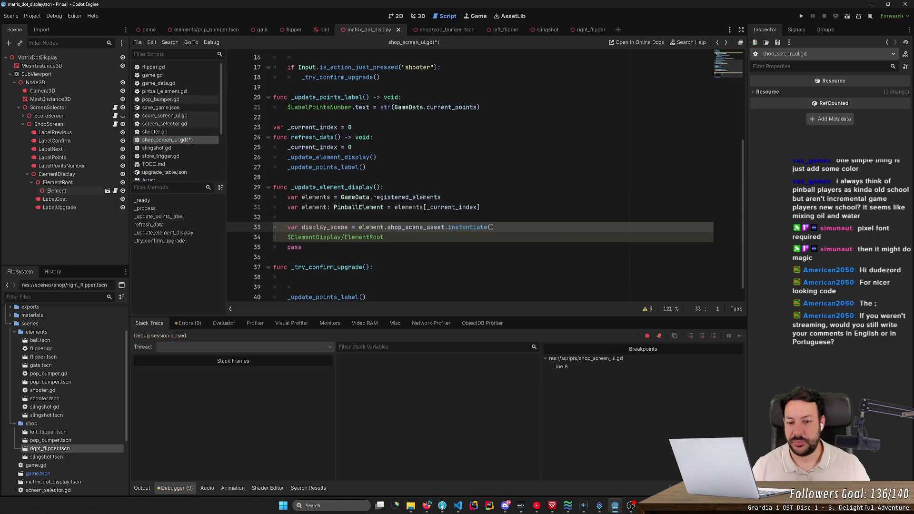
pyautogui.click(495, 227)
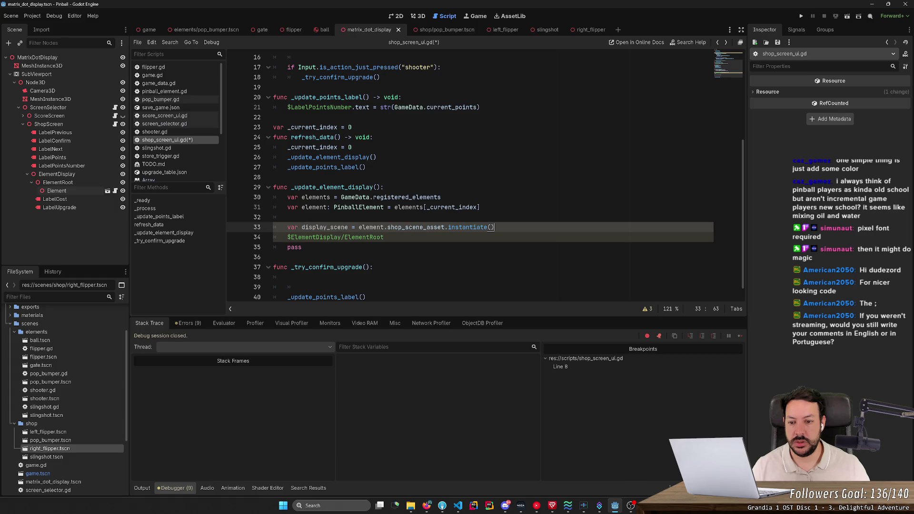
# Step: Append .add_child(display_scene) to $ElementDisplay/ElementRoot and add a blank line after line 33
pyautogui.press('Down')
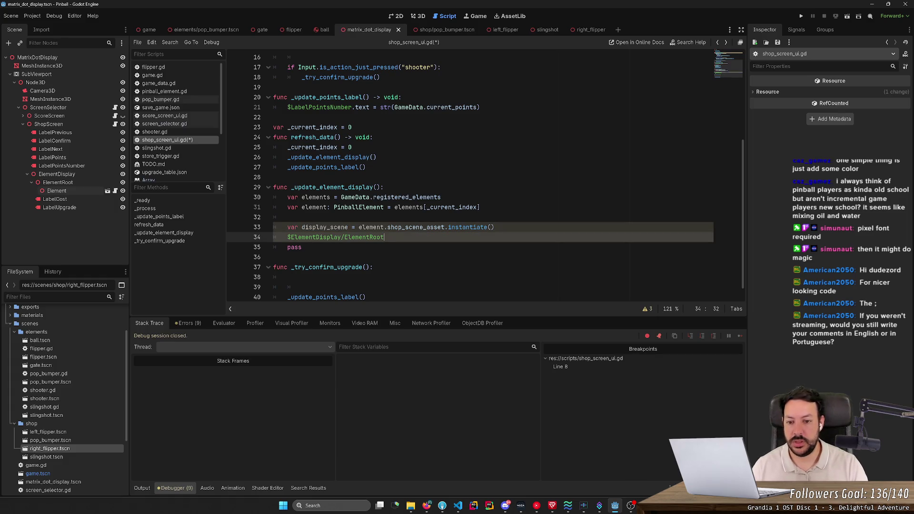
pyautogui.write('.add')
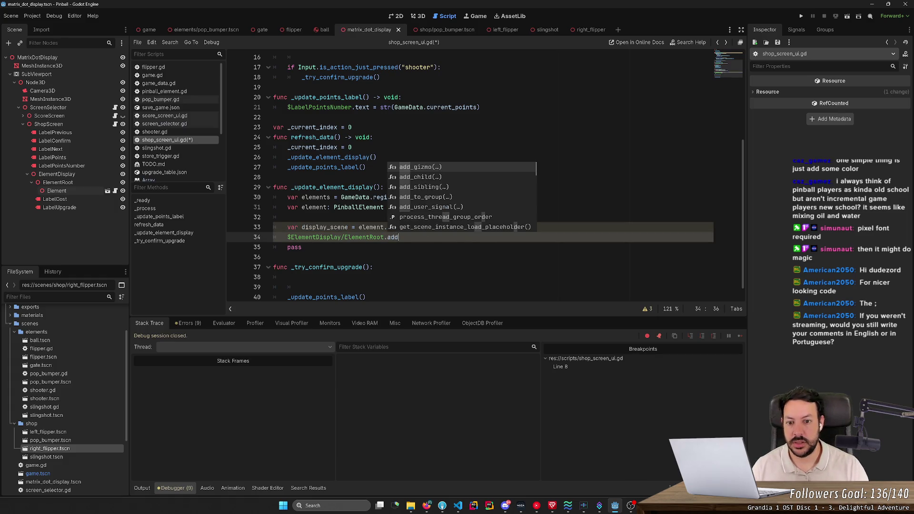
pyautogui.press('Down')
pyautogui.press('Return')
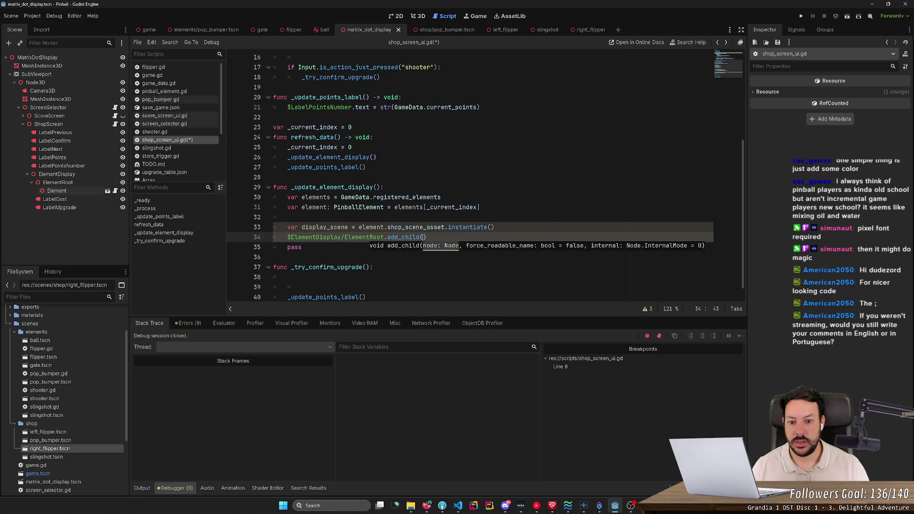
pyautogui.write('displa')
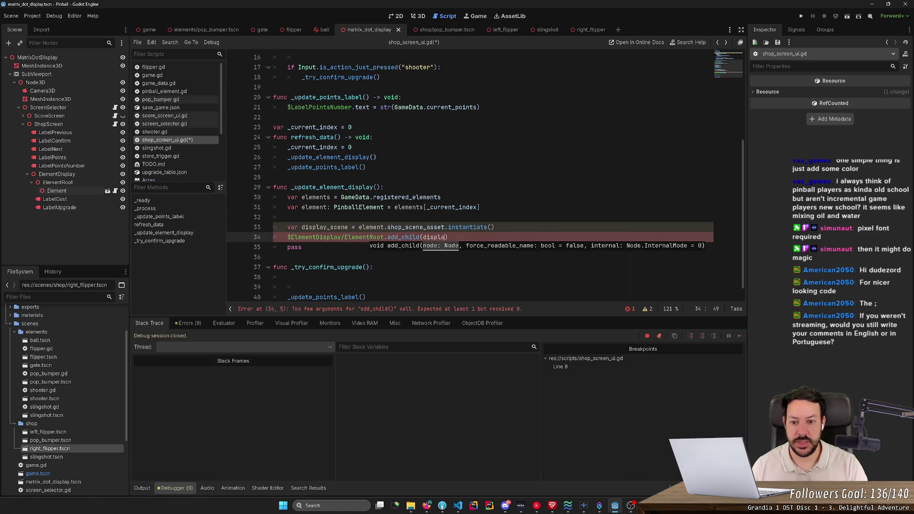
pyautogui.write('y')
pyautogui.press('Return')
pyautogui.write(')')
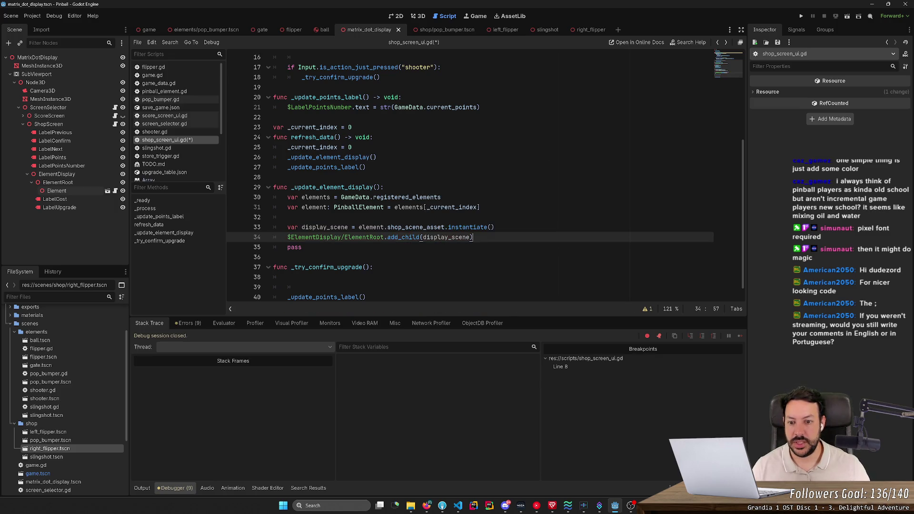
pyautogui.click(504, 227)
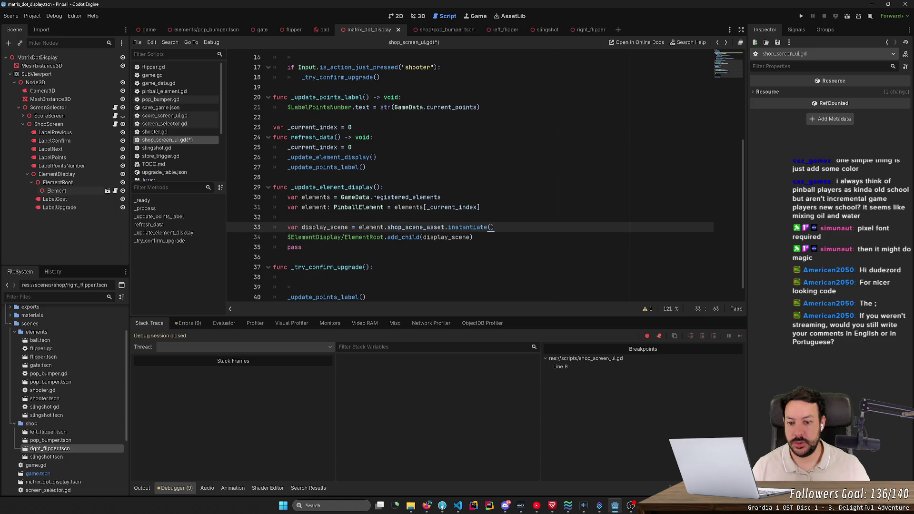
pyautogui.press('Return')
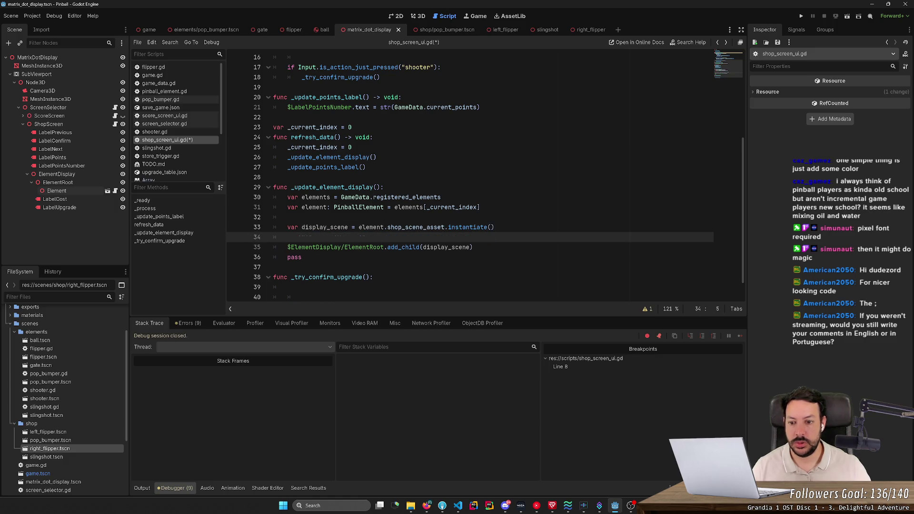
pyautogui.write('$ElementDisplay/ElementRoot.clear')
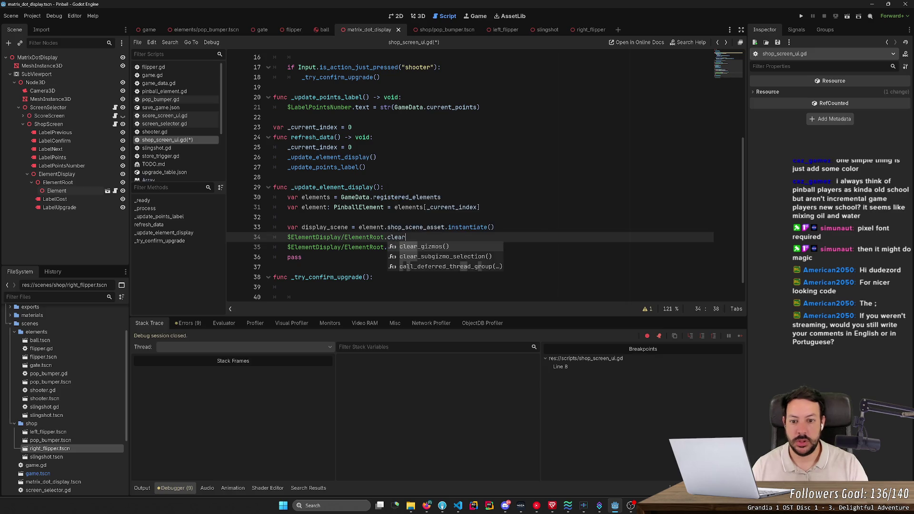
pyautogui.press('BackSpace')
pyautogui.press('BackSpace')
pyautogui.press('BackSpace')
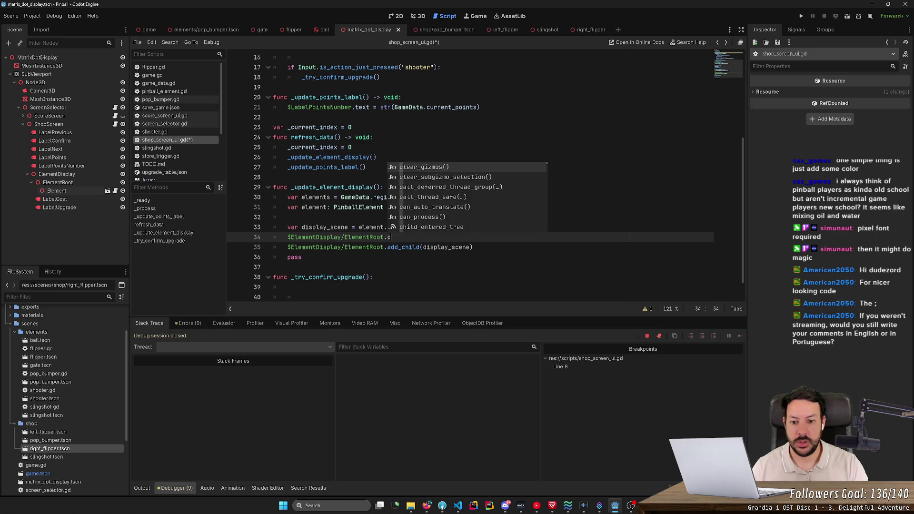
pyautogui.write('hil')
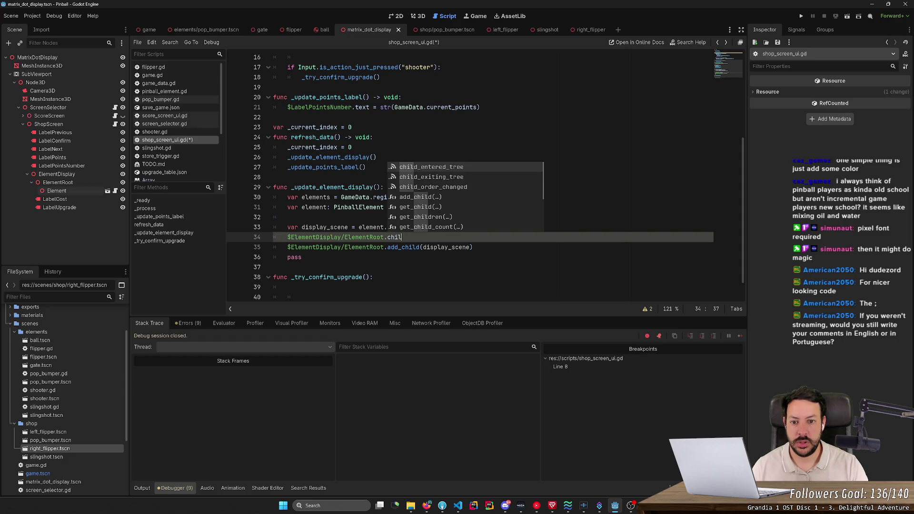
pyautogui.press('BackSpace')
pyautogui.press('BackSpace')
pyautogui.press('BackSpace')
pyautogui.write('remove')
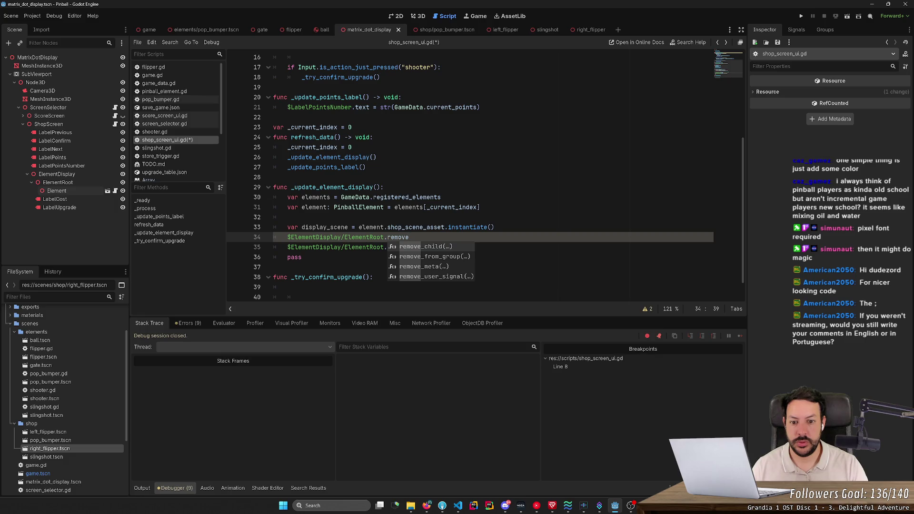
pyautogui.press('Return')
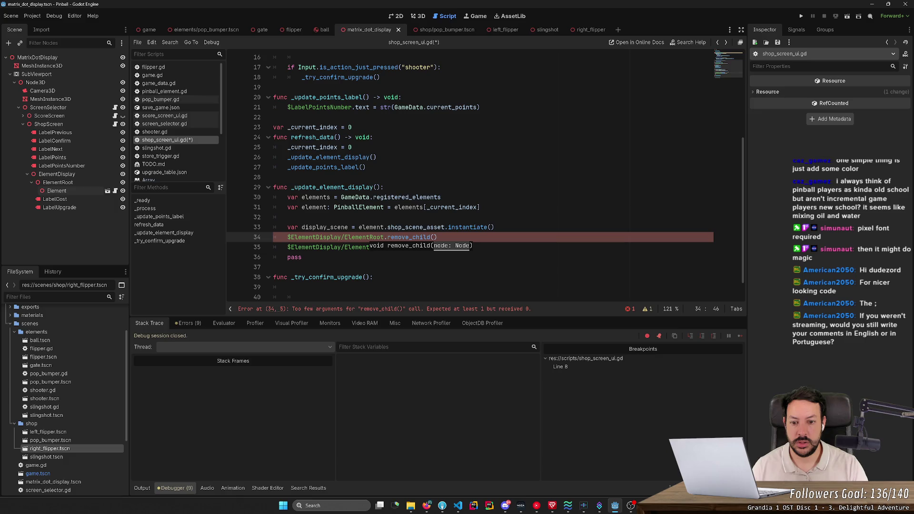
pyautogui.press('BackSpace')
pyautogui.press('BackSpace')
pyautogui.press('BackSpace')
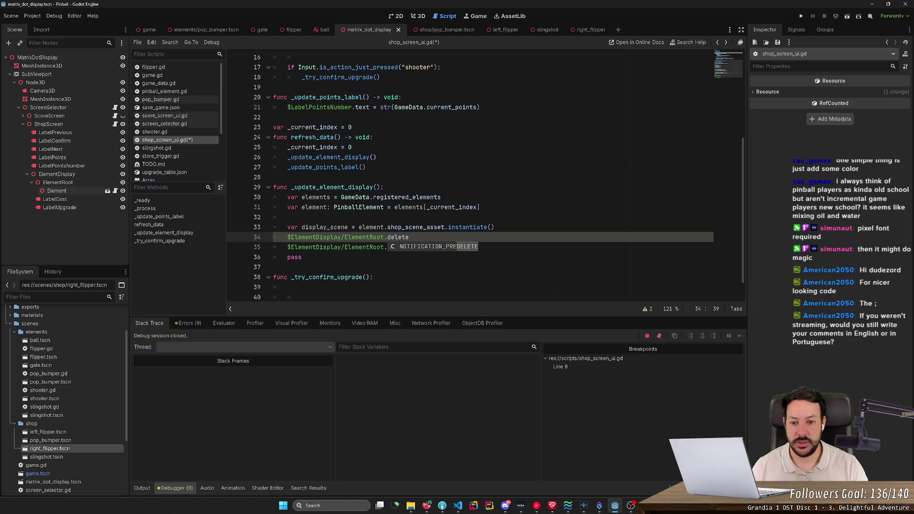
pyautogui.press('BackSpace')
pyautogui.press('BackSpace')
pyautogui.write('clear')
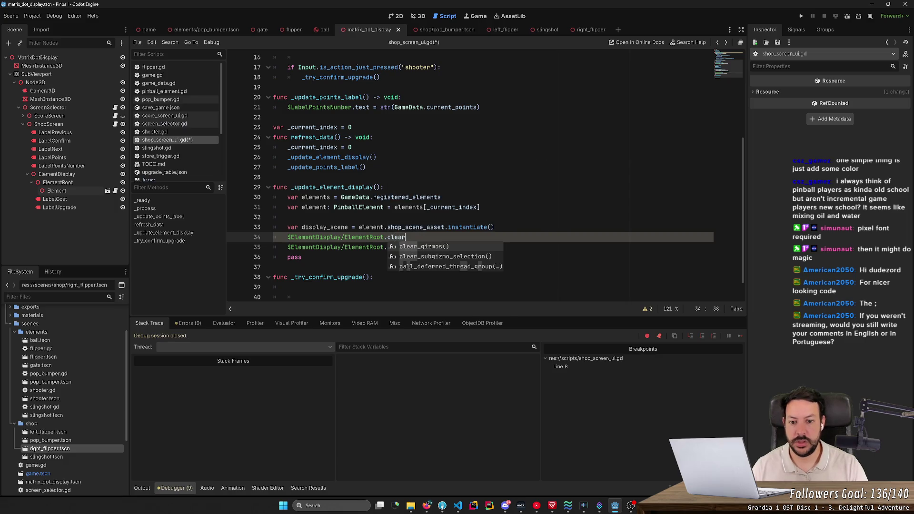
pyautogui.press('BackSpace')
pyautogui.press('BackSpace')
pyautogui.press('BackSpace')
pyautogui.write('hild')
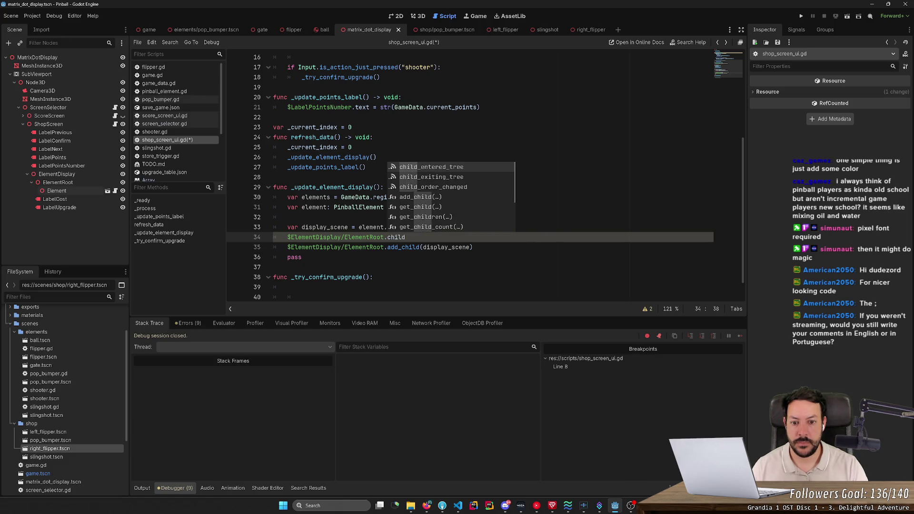
pyautogui.press('Down')
pyautogui.press('Down')
pyautogui.press('Down')
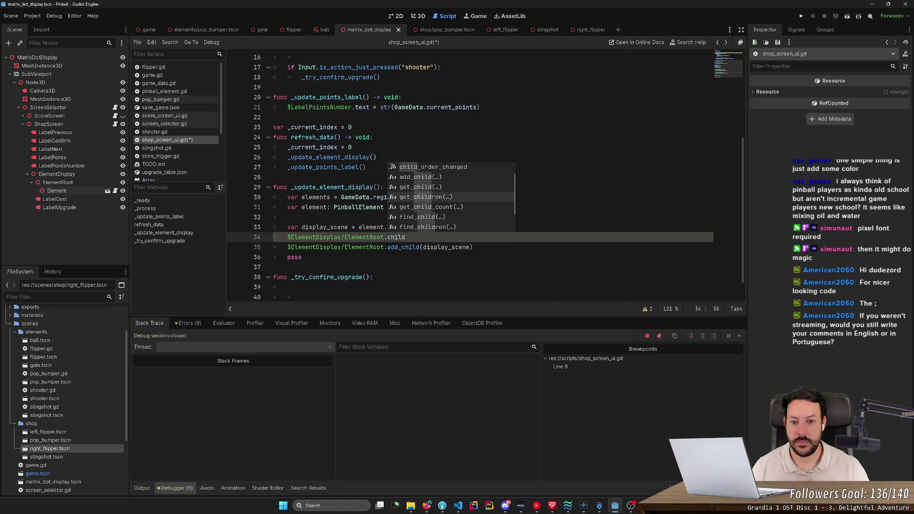
pyautogui.press('Down')
pyautogui.press('Down')
pyautogui.press('Down')
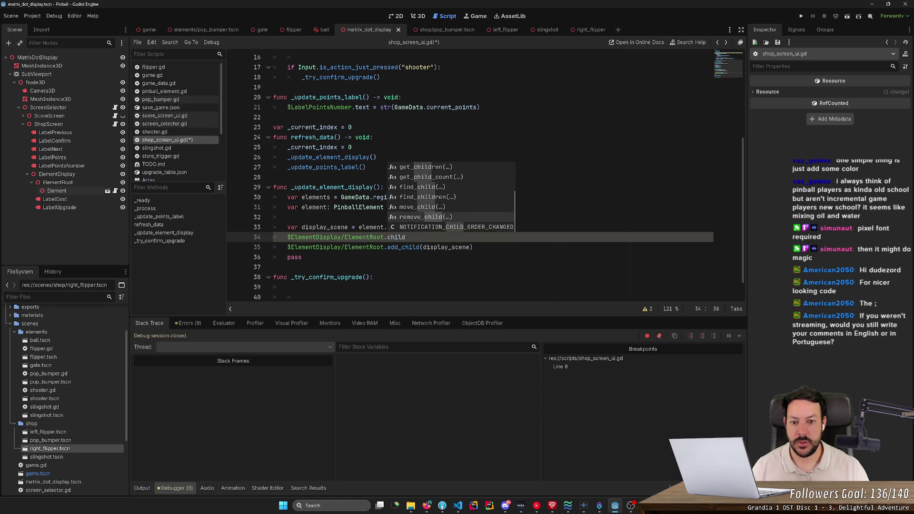
pyautogui.press('Return')
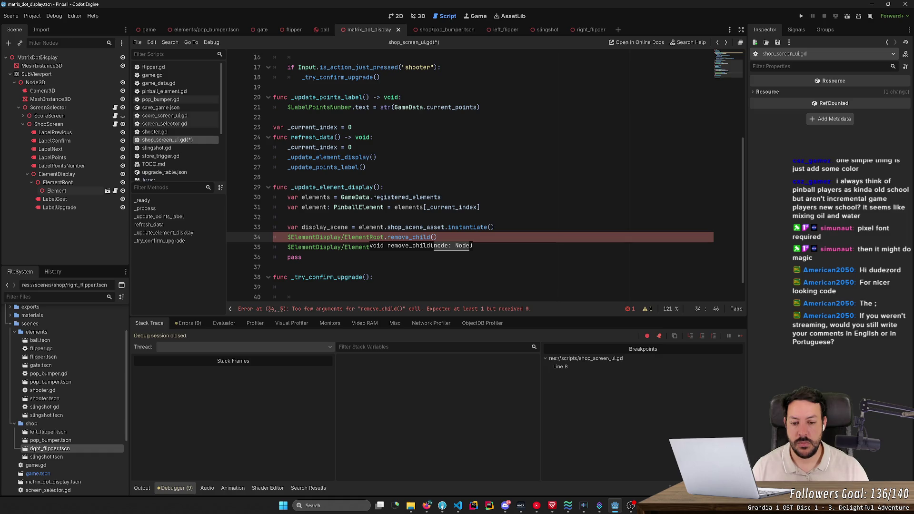
pyautogui.keyDown('ctrl'); pyautogui.click(408, 237); pyautogui.keyUp('ctrl')
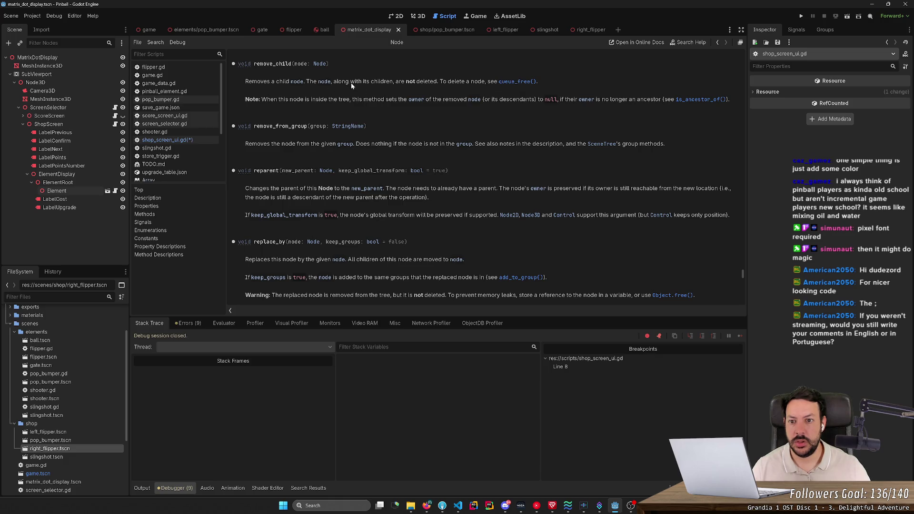
pyautogui.click(520, 82)
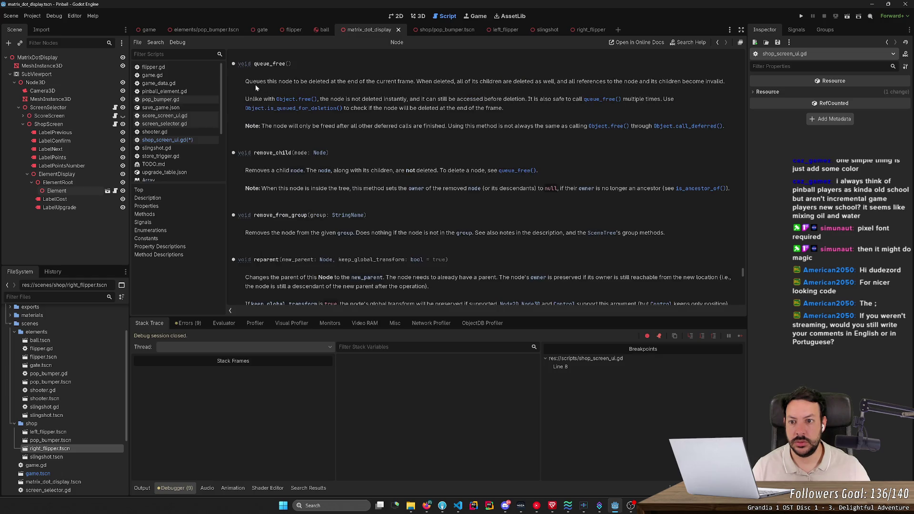
pyautogui.moveTo(253, 83); pyautogui.dragTo(471, 82)
pyautogui.click(512, 83)
pyautogui.moveTo(260, 153); pyautogui.dragTo(286, 153)
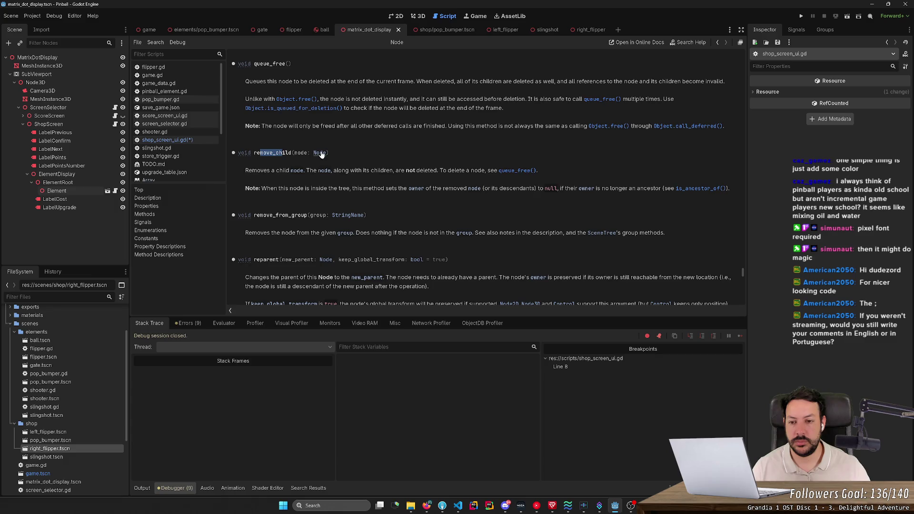
pyautogui.moveTo(263, 153); pyautogui.dragTo(291, 153)
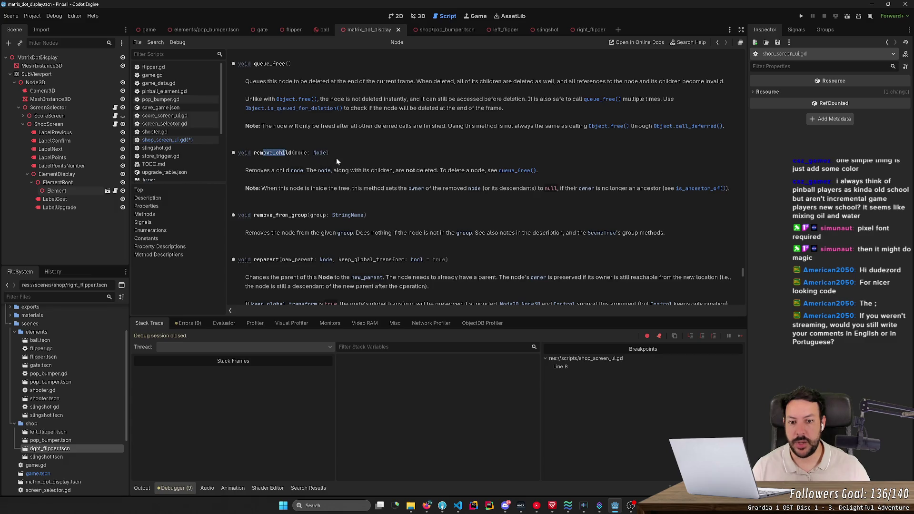
pyautogui.moveTo(245, 188); pyautogui.dragTo(315, 188)
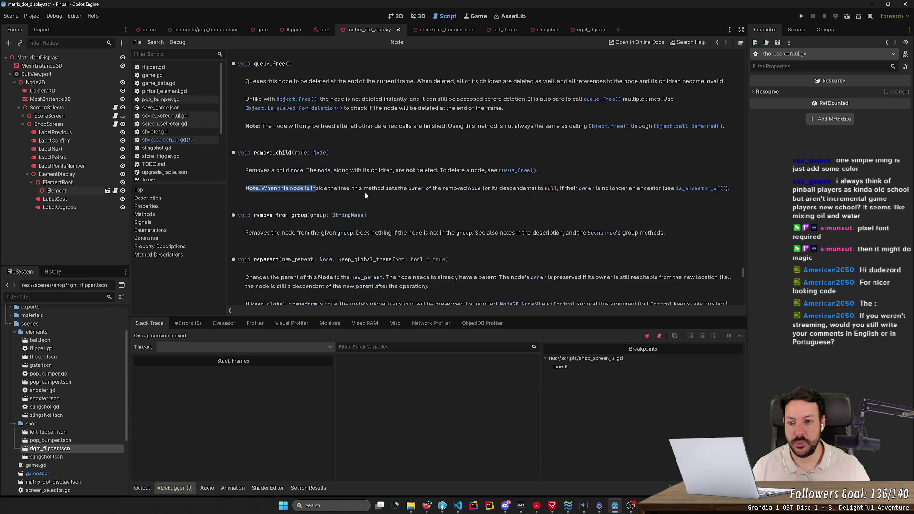
pyautogui.click(333, 189)
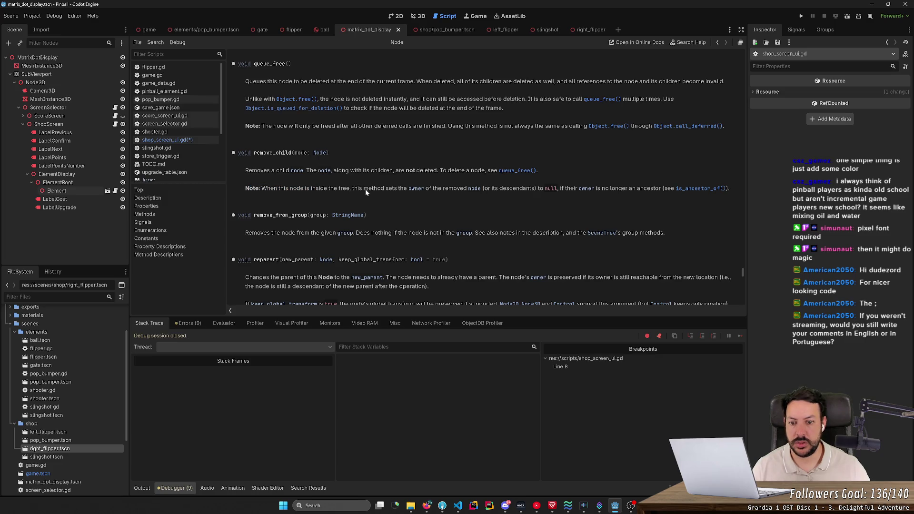
pyautogui.moveTo(437, 188); pyautogui.dragTo(457, 188)
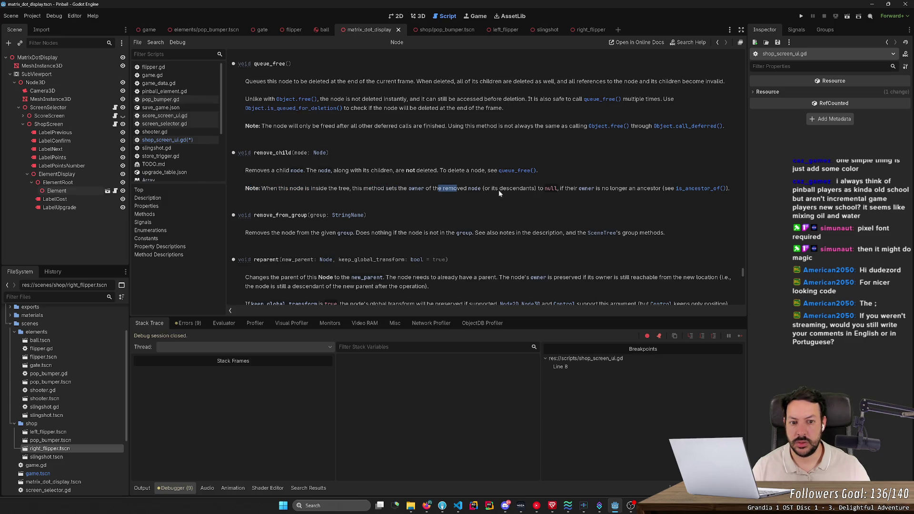
pyautogui.moveTo(618, 189); pyautogui.dragTo(649, 190)
pyautogui.click(648, 188)
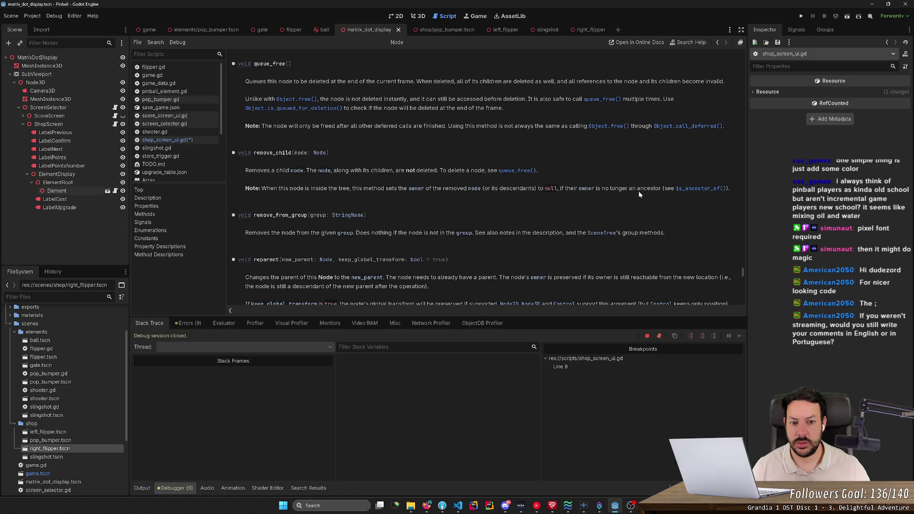
pyautogui.scroll(-3, 513, 170)
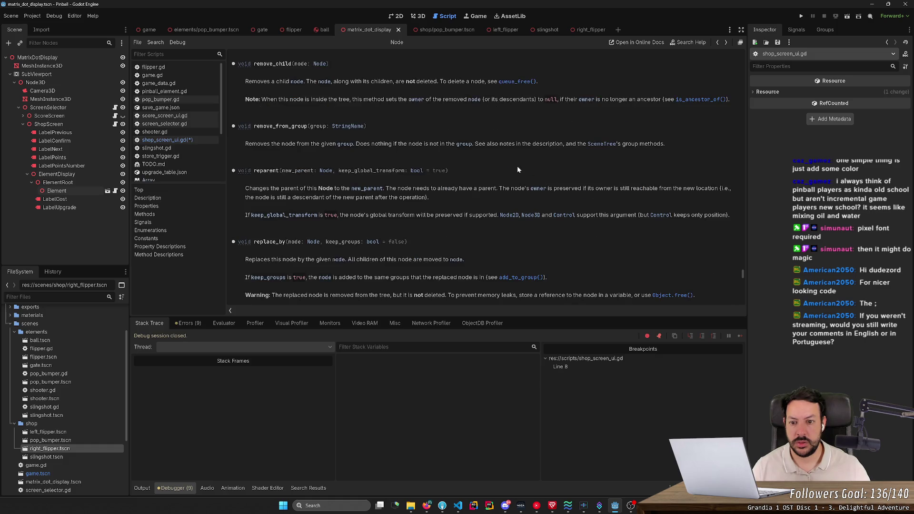
pyautogui.hotkey('alt', 'Left')
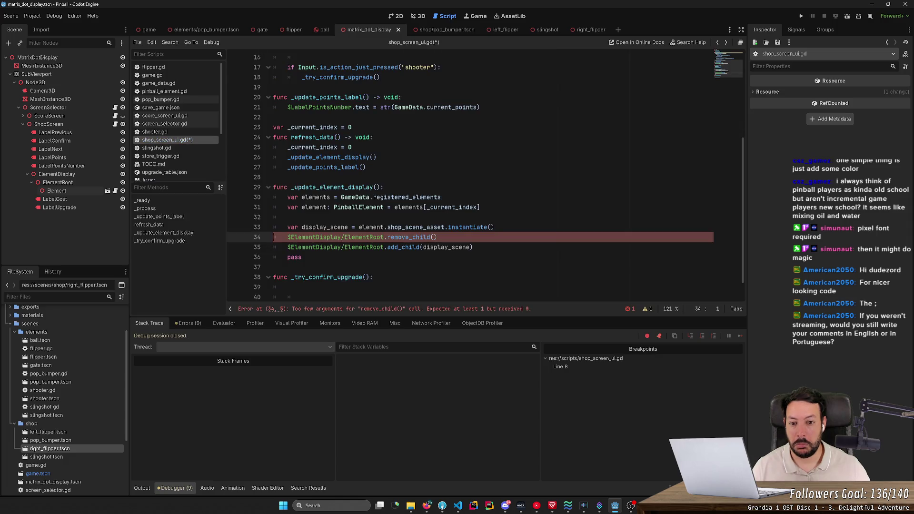
# Step: Replace remove_child() on line 34 with get_children()[0].queue_free() and save the script
pyautogui.moveTo(386, 237); pyautogui.dragTo(437, 237)
pyautogui.write('get_c')
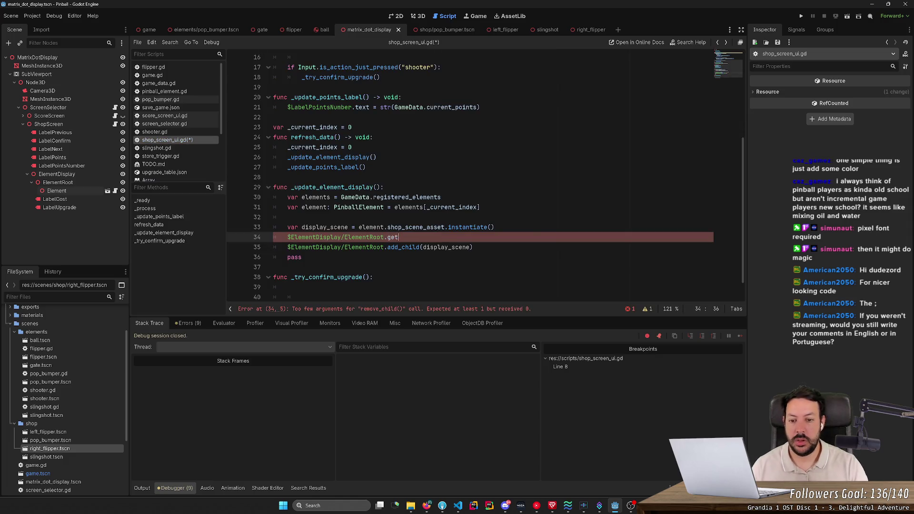
pyautogui.write('hil')
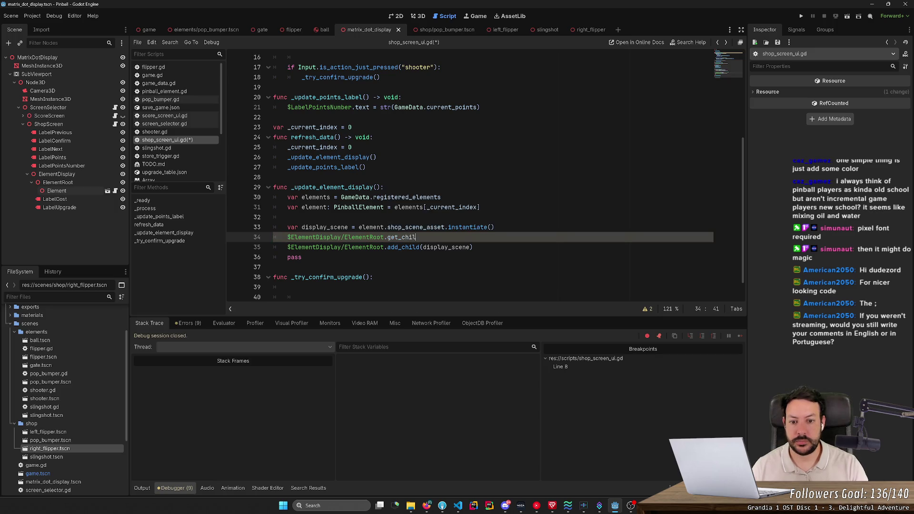
pyautogui.press('Down')
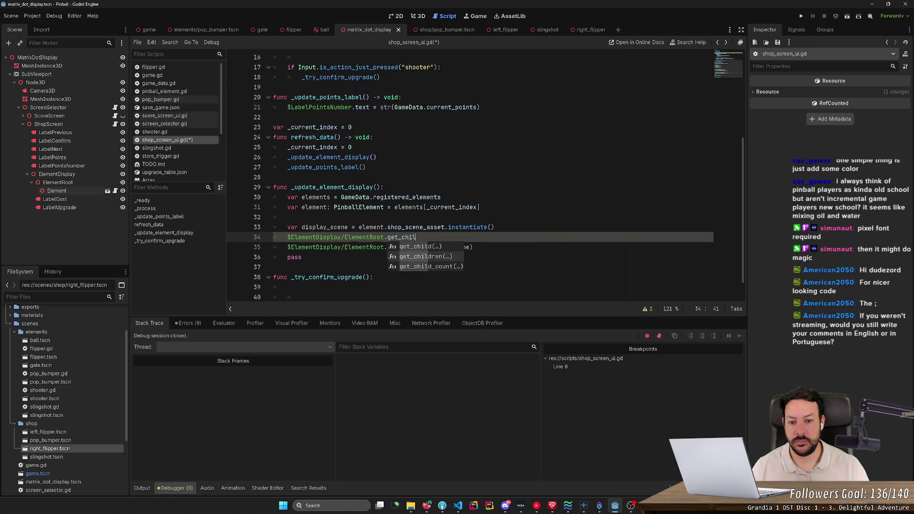
pyautogui.press('Return')
pyautogui.write('[')
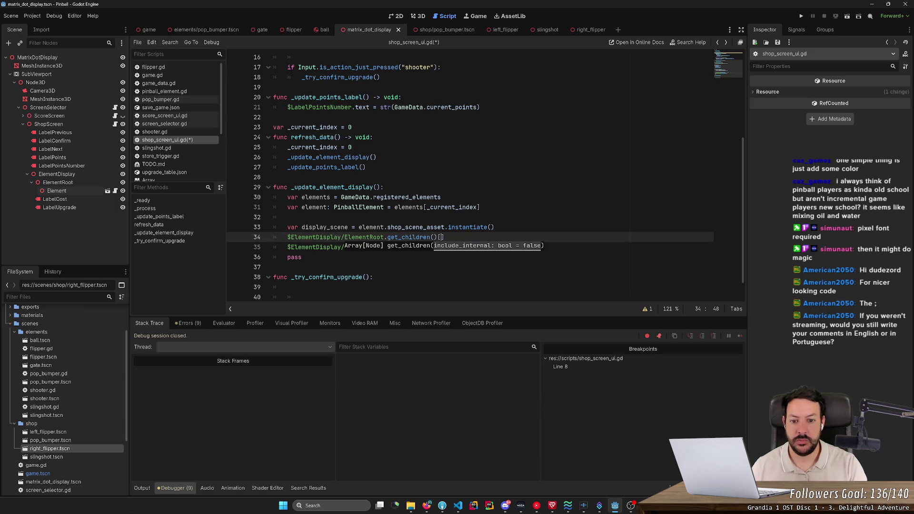
pyautogui.write('0].')
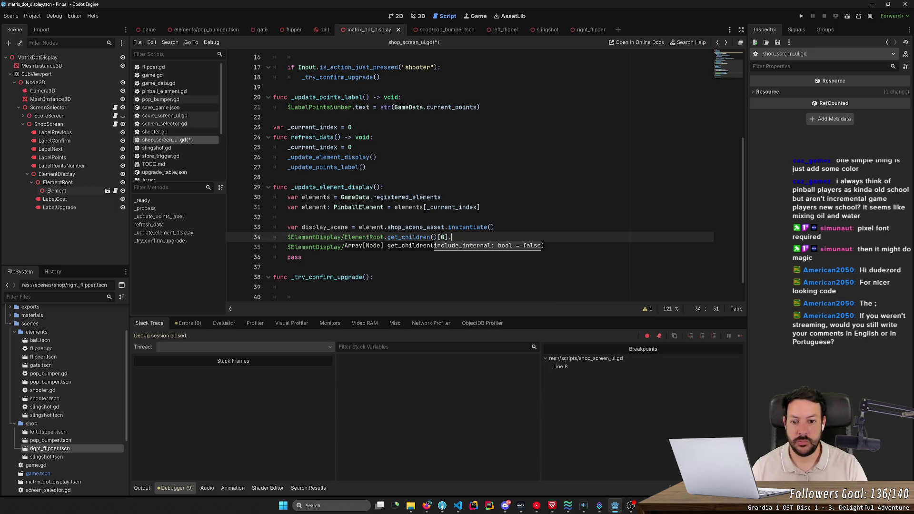
pyautogui.write('que')
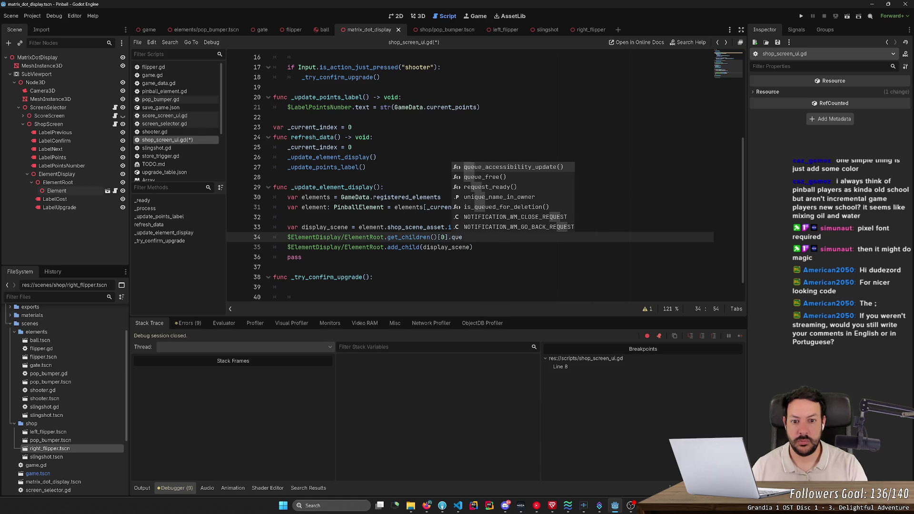
pyautogui.press('Down')
pyautogui.press('Return')
pyautogui.press('Down')
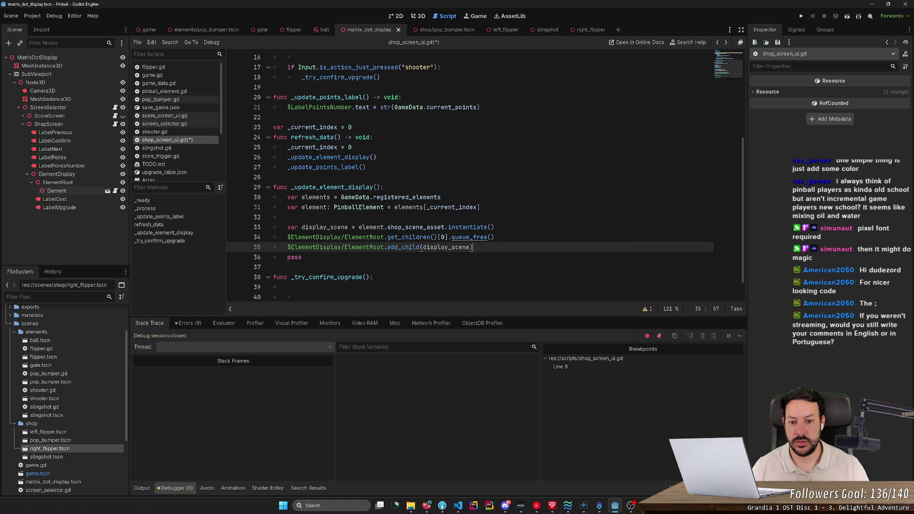
pyautogui.hotkey('ctrl', 's')
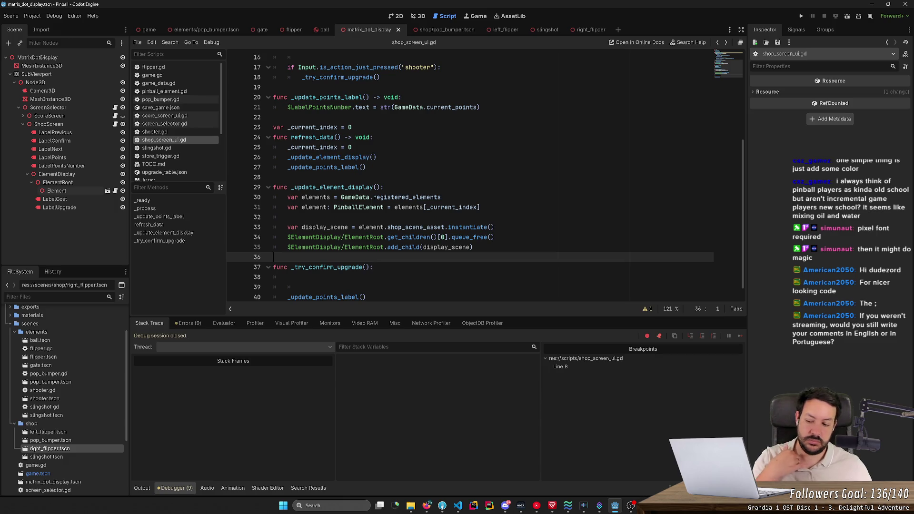
# Step: Delete the empty lines in _try_confirm_upgrade and run the project with F5
pyautogui.scroll(-1, 484, 177)
pyautogui.click(287, 267)
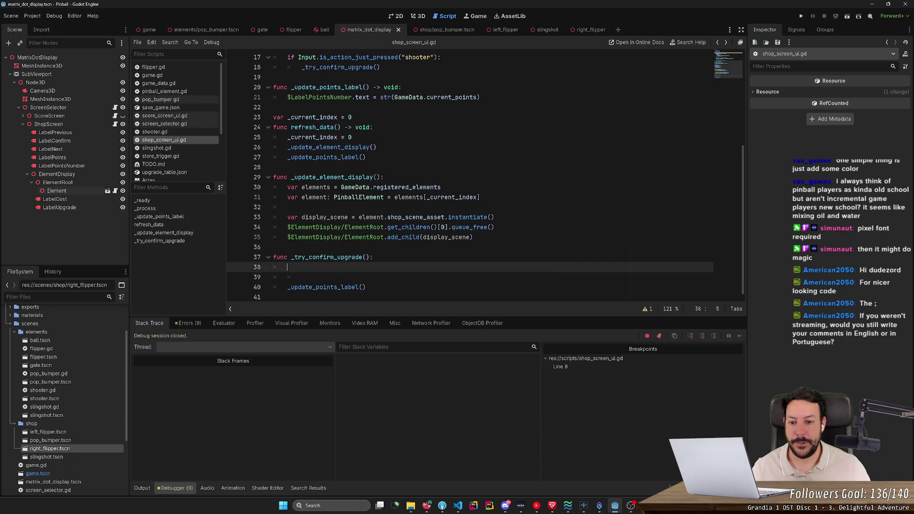
pyautogui.hotkey('ctrl', 'shift', 'k')
pyautogui.hotkey('ctrl', 'shift', 'k')
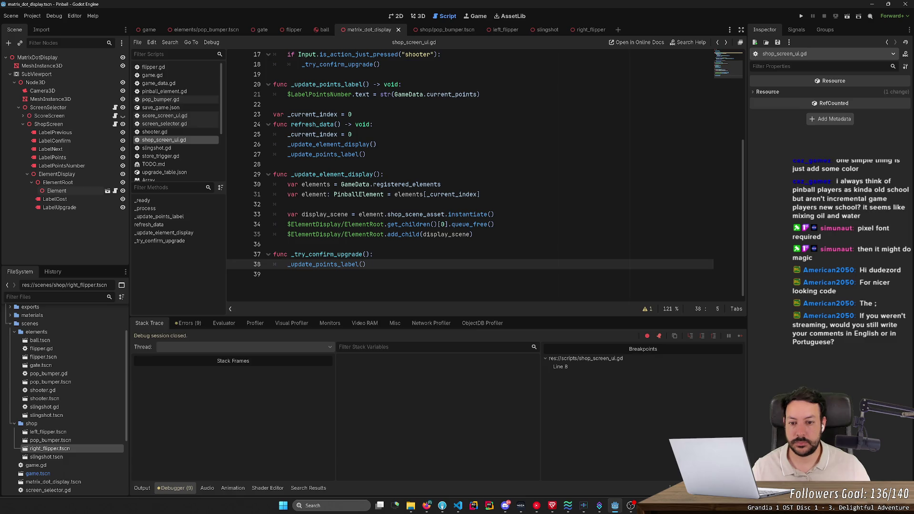
pyautogui.click(801, 17)
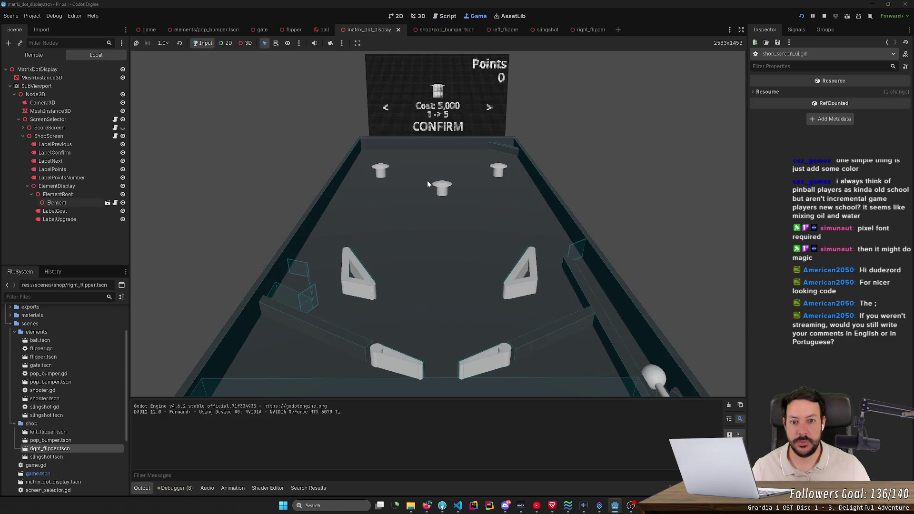
# Step: Rerun under the debugger, remove the line 8 breakpoint, continue, and browse elements with the flippers
pyautogui.press('Right')
pyautogui.press('Right')
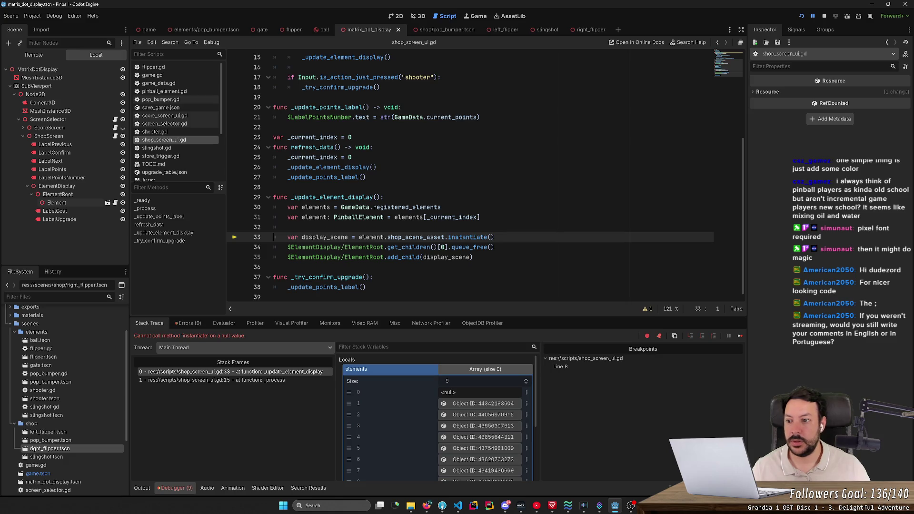
pyautogui.click(801, 16)
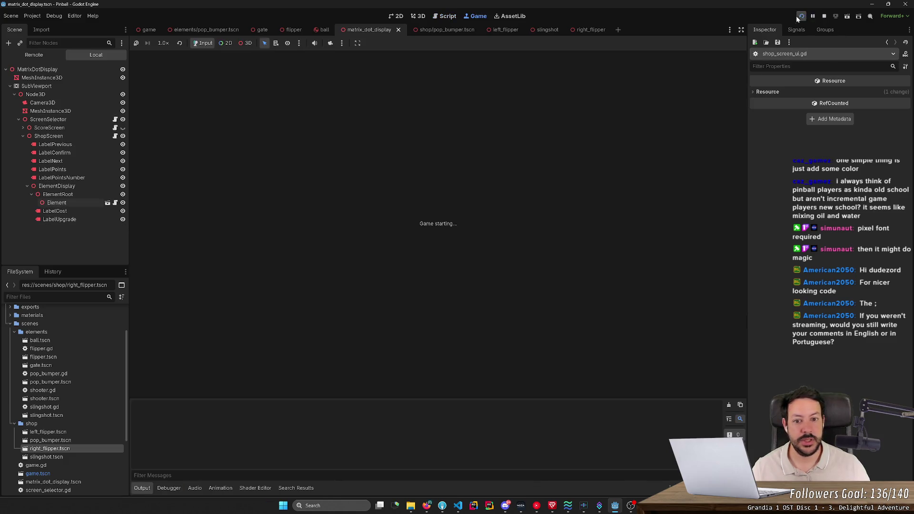
pyautogui.press('Left')
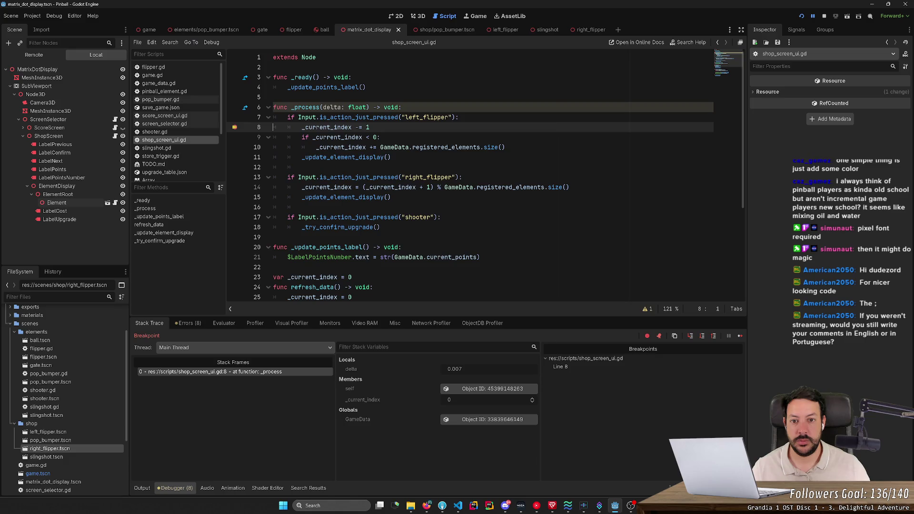
pyautogui.click(234, 128)
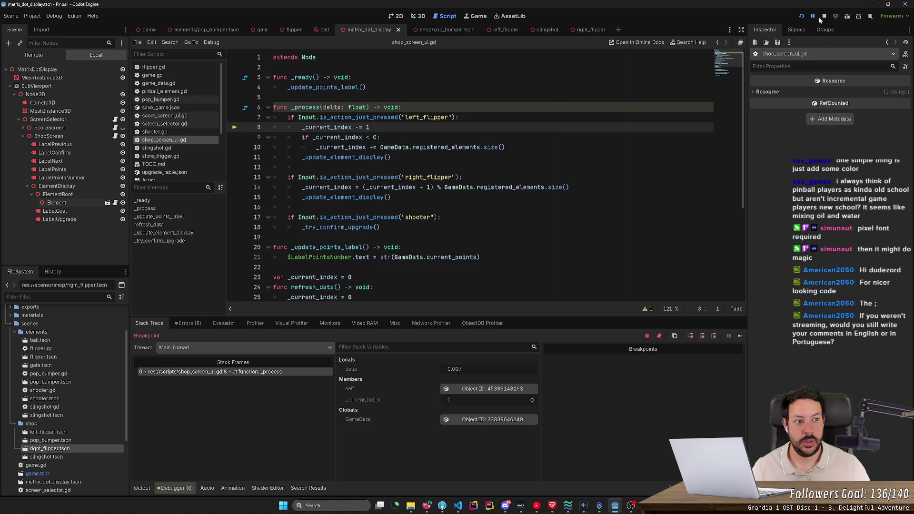
pyautogui.click(740, 335)
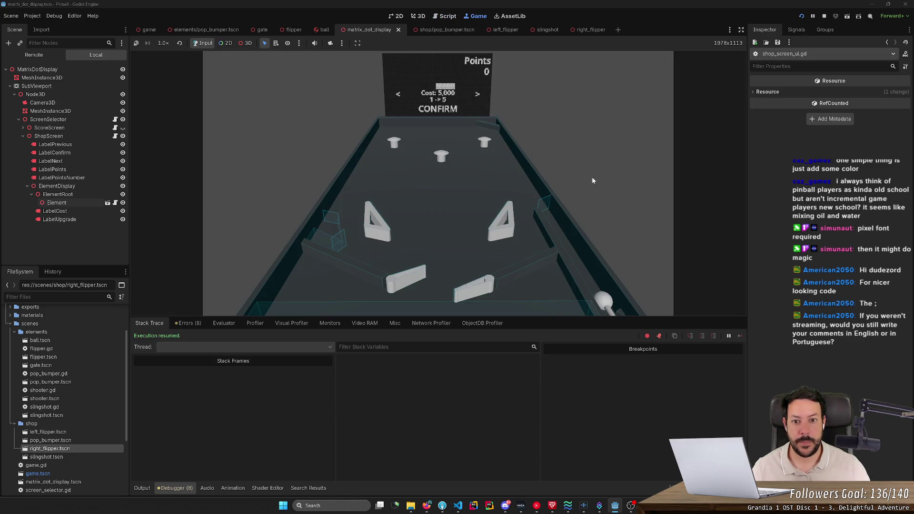
pyautogui.press('Left')
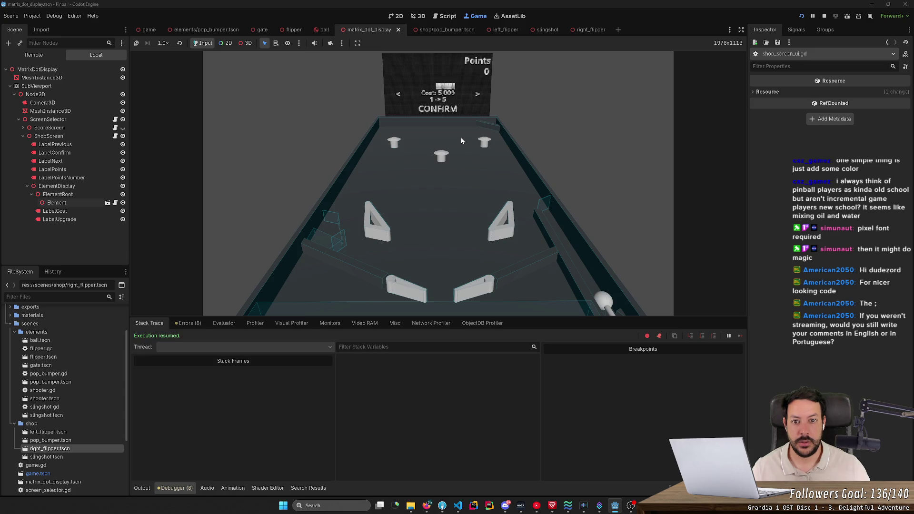
pyautogui.press('Left')
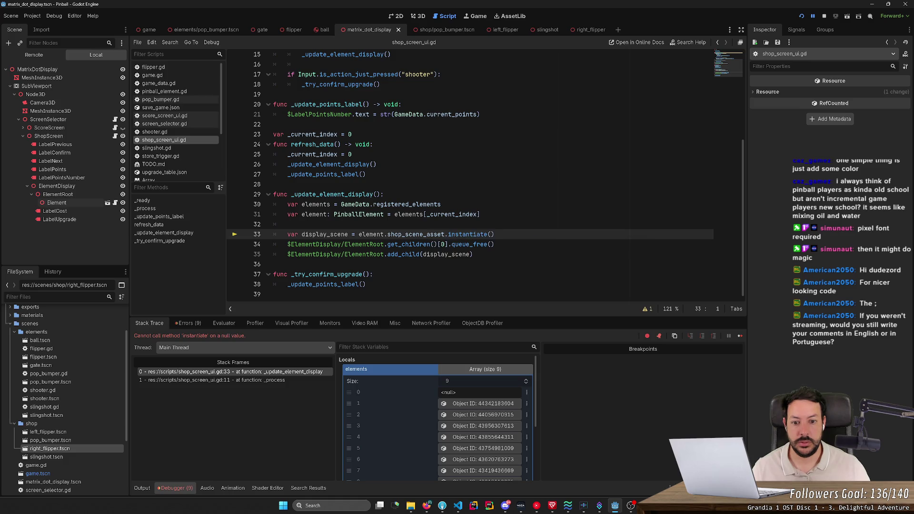
# Step: Inspect 'element' in the remote Inspector to find the null shop_scene_asset, then stop the game
pyautogui.moveTo(366, 234)
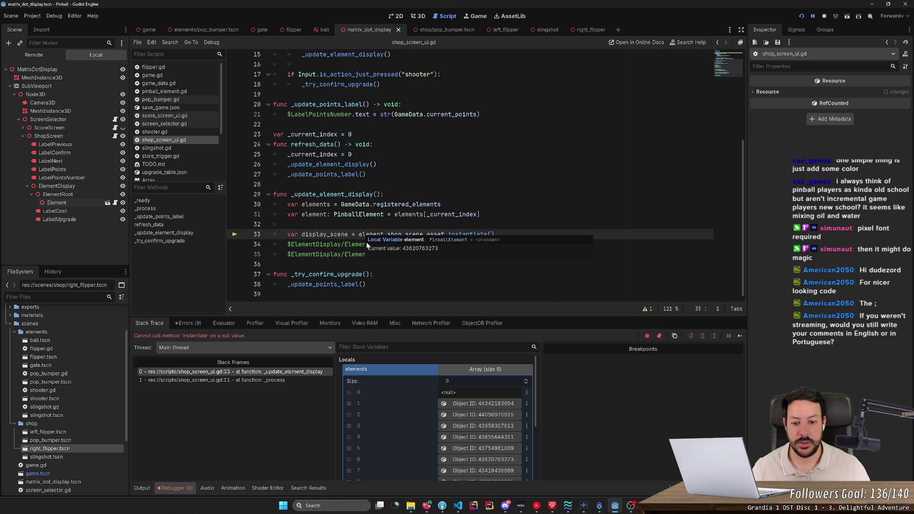
pyautogui.scroll(-3, 404, 394)
pyautogui.click(483, 446)
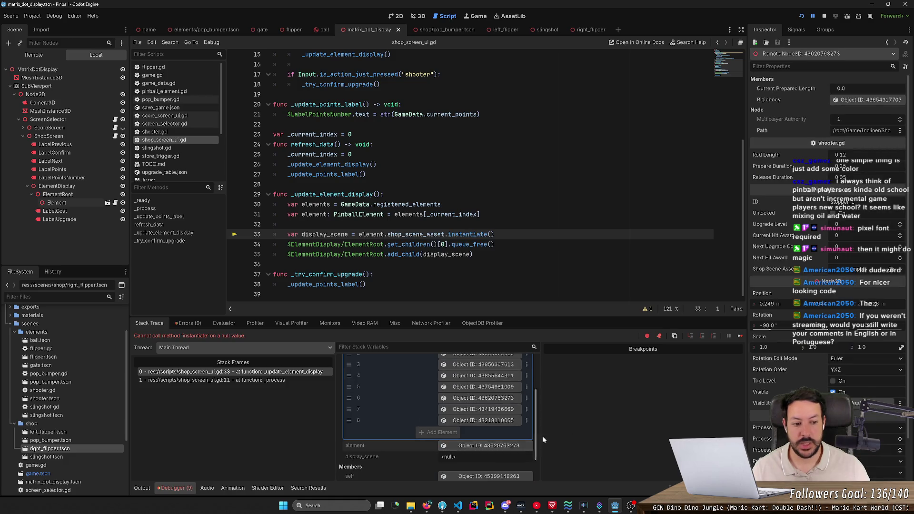
pyautogui.click(824, 16)
pyautogui.scroll(3, 37, 383)
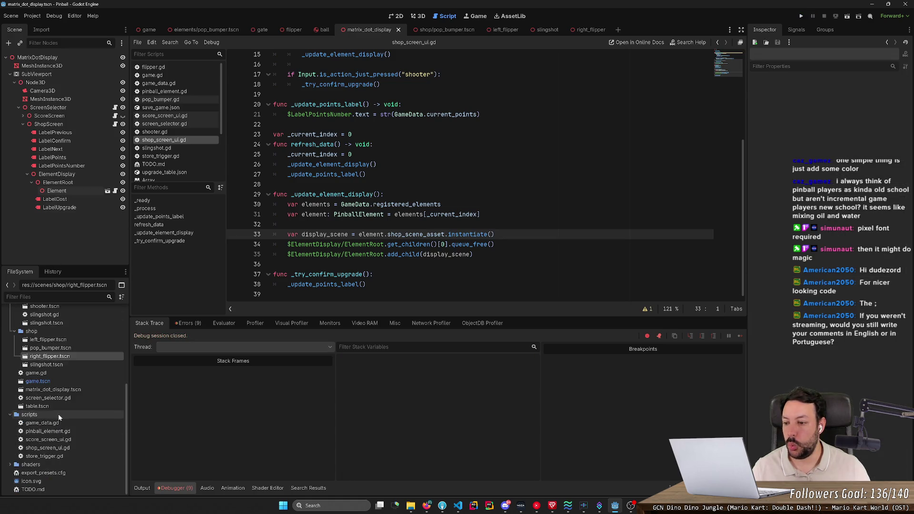
# Step: Copy shooter.tscn into the scenes/shop folder via Move/Duplicate To and open the copy in 3D
pyautogui.rightClick(60, 444)
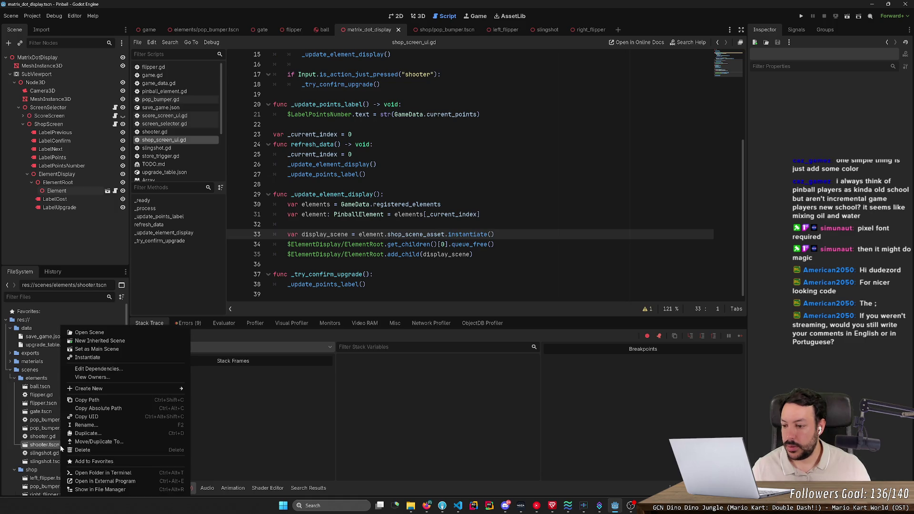
pyautogui.click(104, 444)
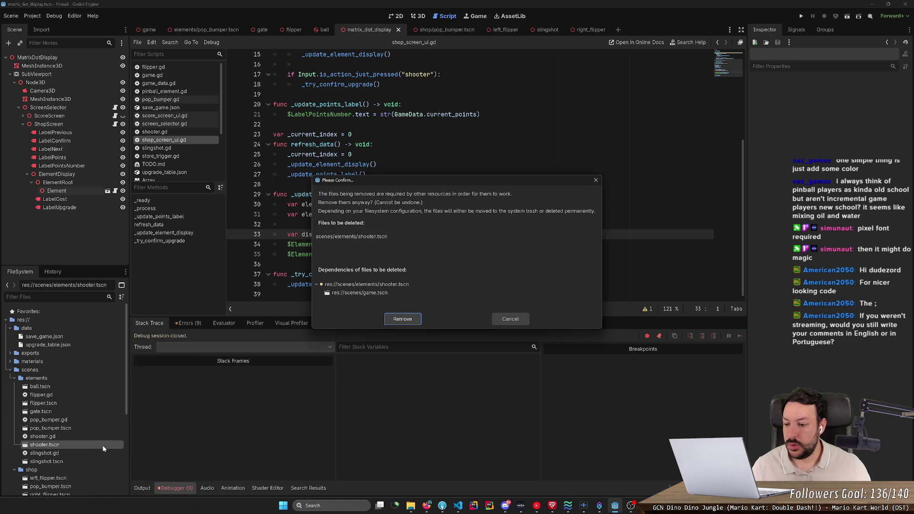
pyautogui.press('Escape')
pyautogui.rightClick(87, 443)
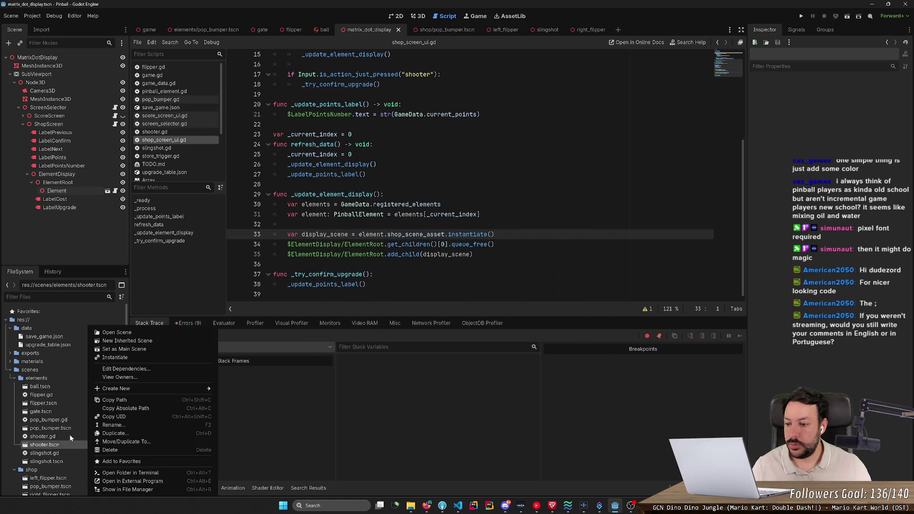
pyautogui.click(127, 441)
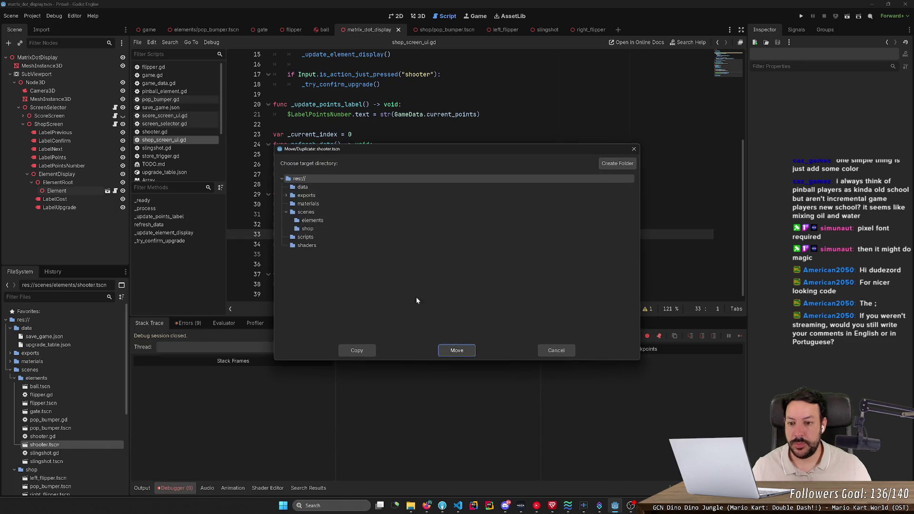
pyautogui.click(349, 228)
pyautogui.click(350, 352)
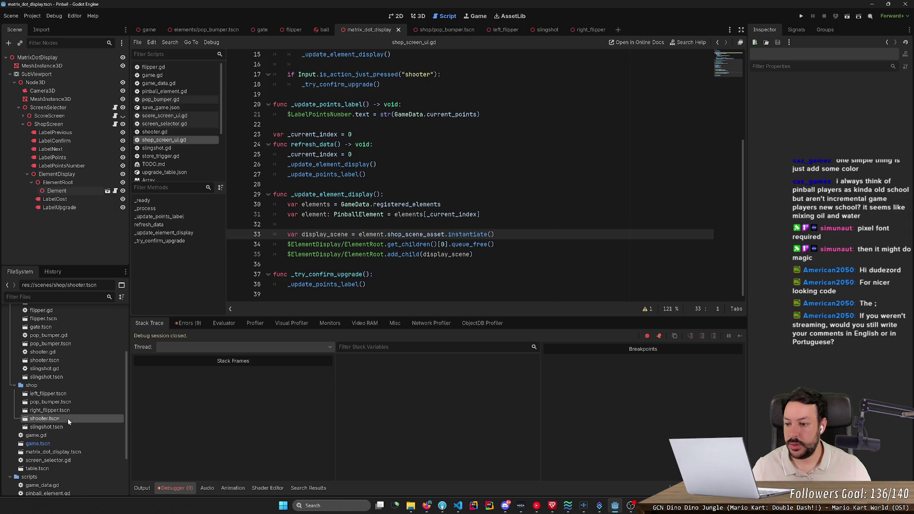
pyautogui.doubleClick(68, 418)
pyautogui.click(417, 16)
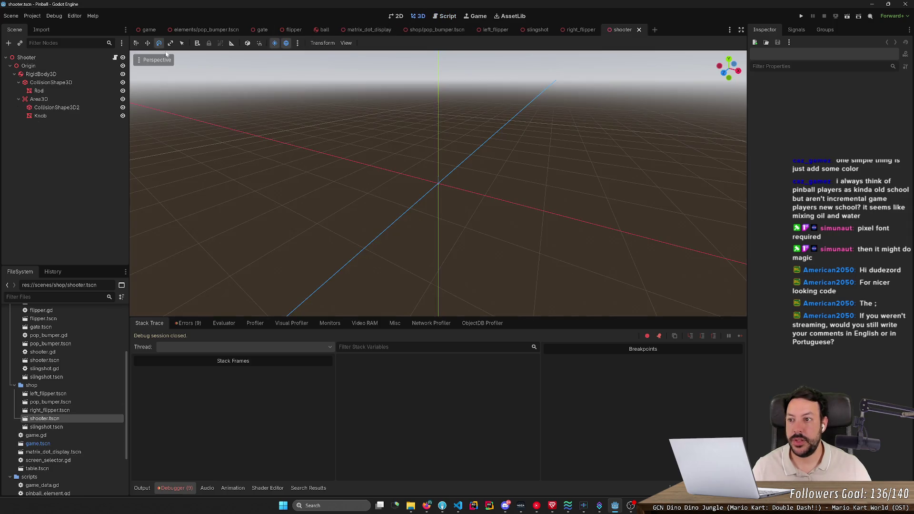
# Step: Detach the script from the shop Shooter root node and save the scene
pyautogui.rightClick(86, 56)
pyautogui.click(118, 157)
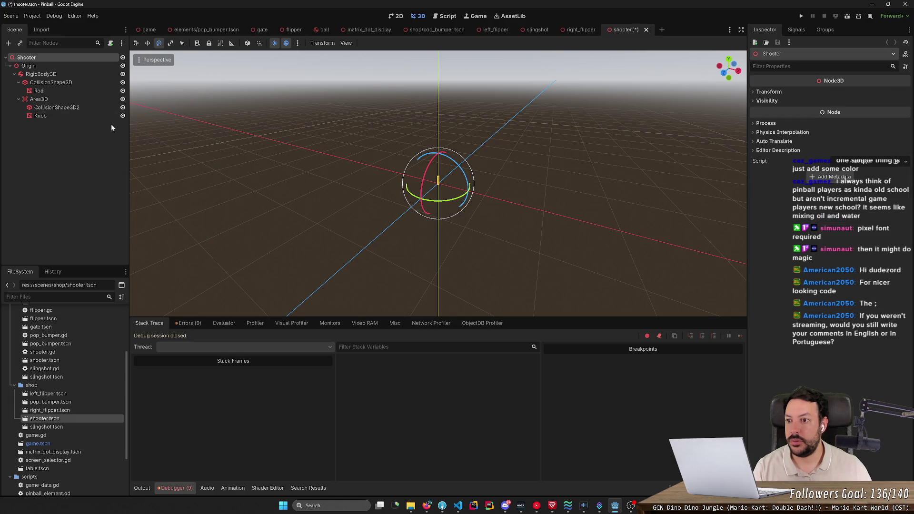
pyautogui.hotkey('ctrl', 's')
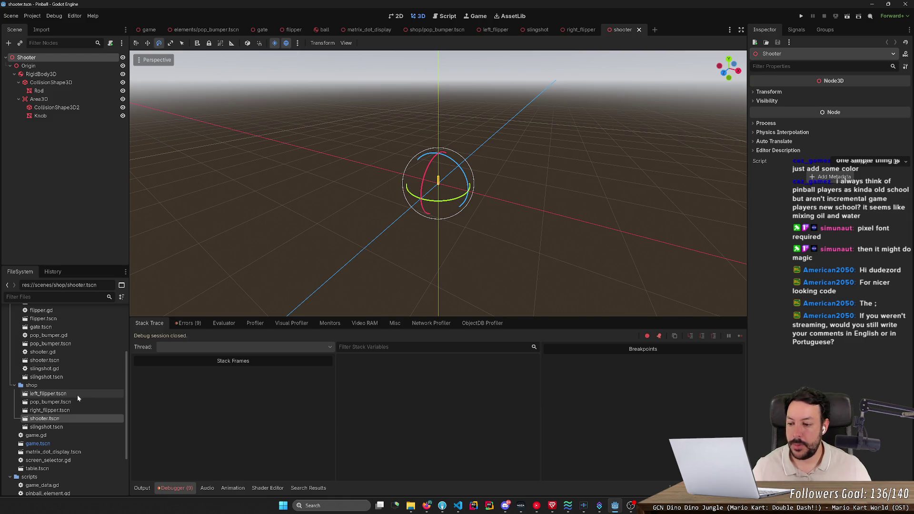
# Step: In game.tscn, Quick Load shop/shooter.tscn into the table Shooter's Shop Scene Asset
pyautogui.moveTo(206, 27)
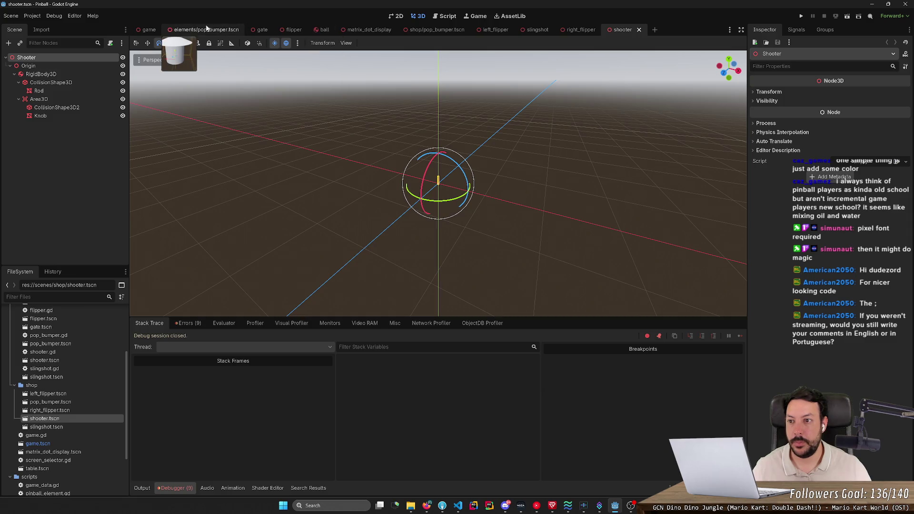
pyautogui.click(149, 30)
pyautogui.moveTo(598, 314); pyautogui.dragTo(574, 265)
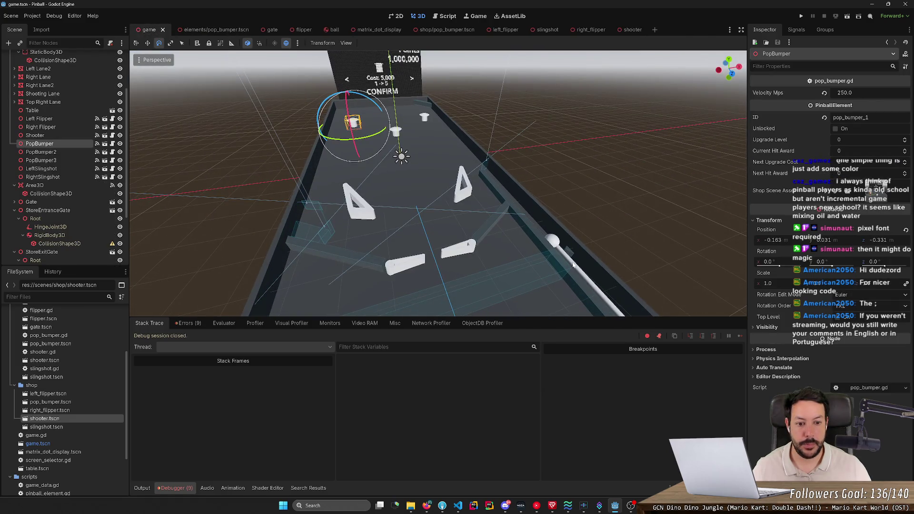
pyautogui.click(575, 266)
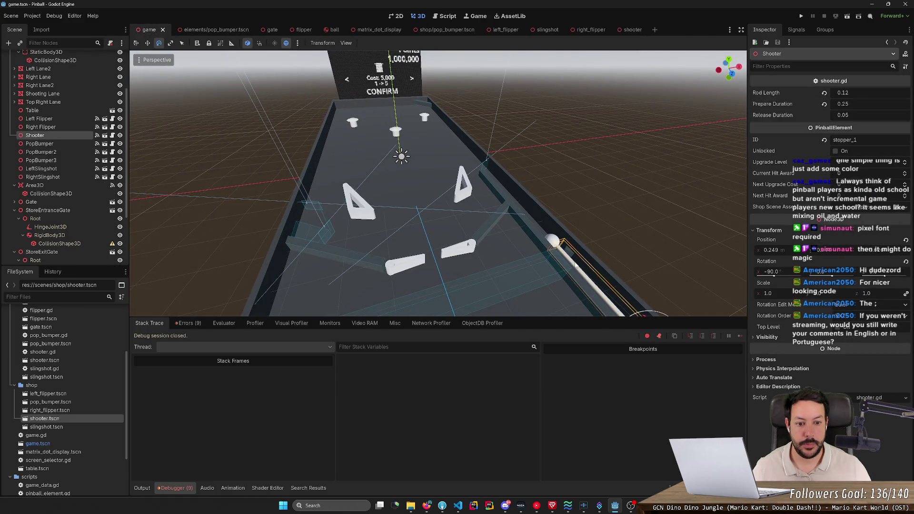
pyautogui.click(875, 210)
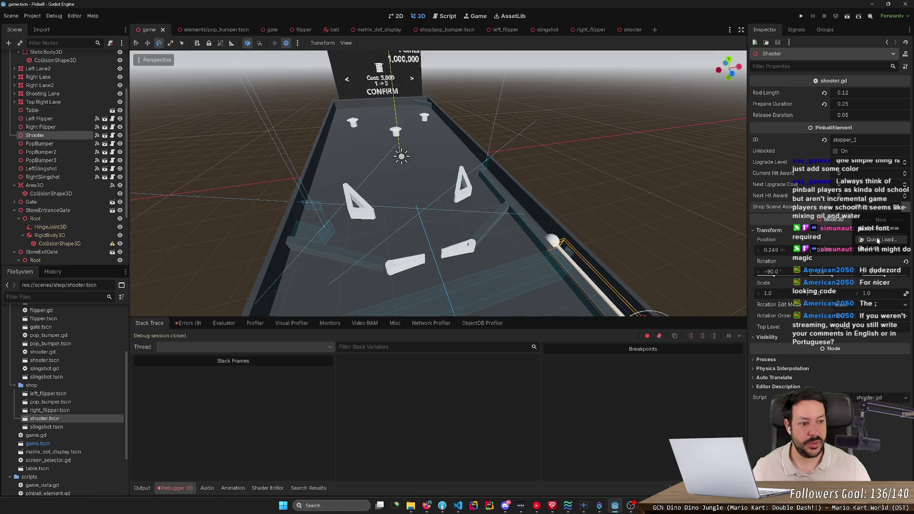
pyautogui.click(877, 240)
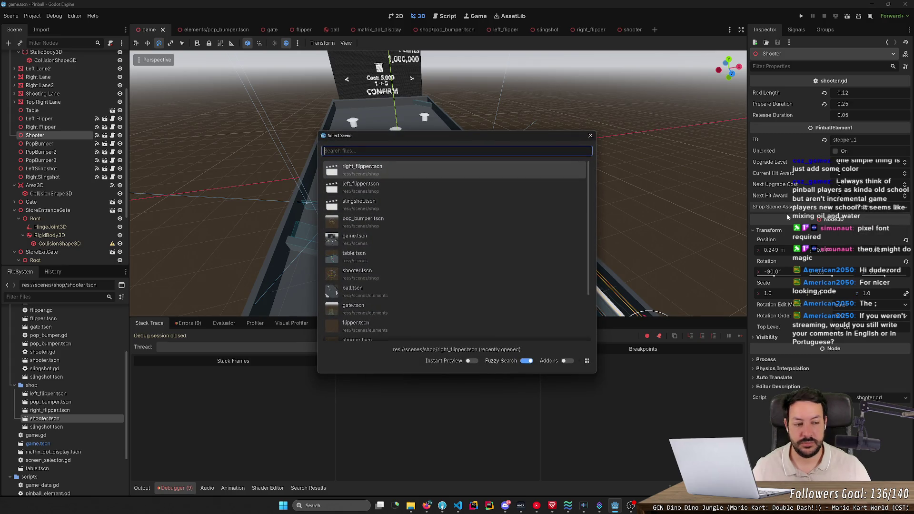
pyautogui.write('s')
pyautogui.press('Return')
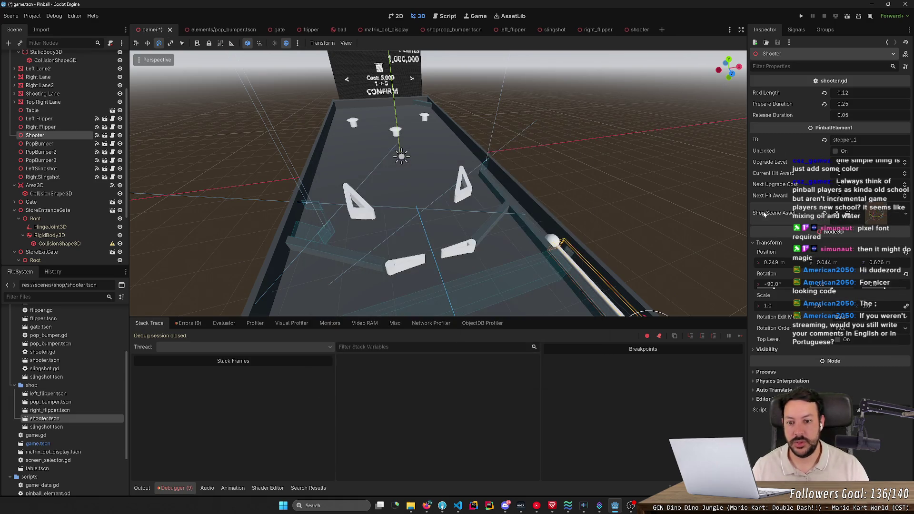
pyautogui.hotkey('ctrl', 's')
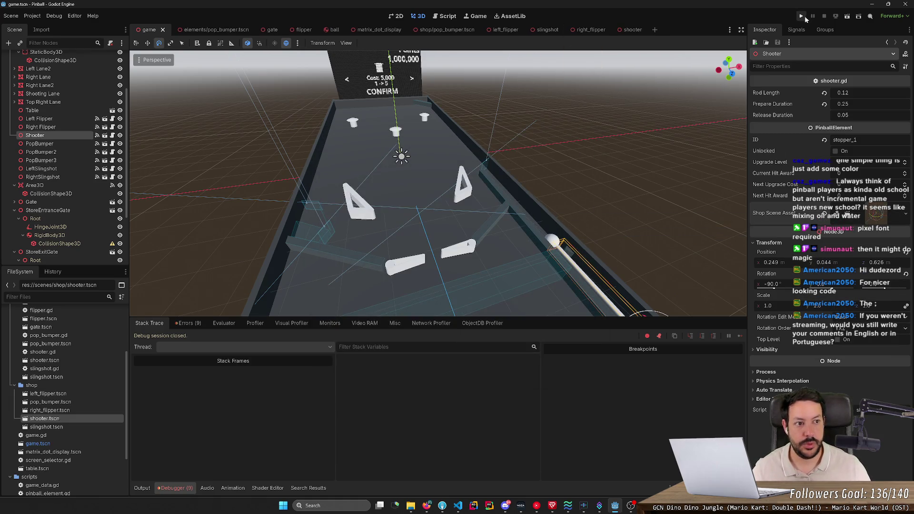
# Step: Run the game and browse shop elements until the freed-instance error on line 31, then stop
pyautogui.click(800, 16)
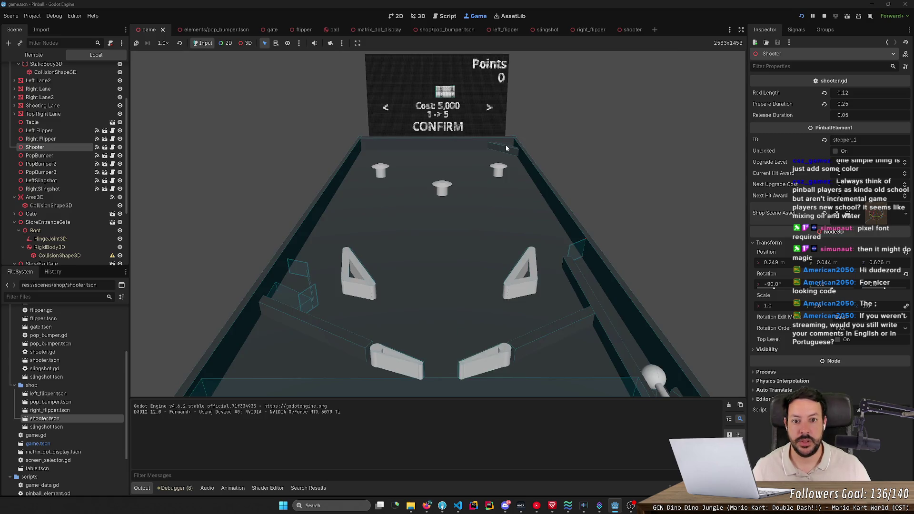
pyautogui.press('Right')
pyautogui.write('d')
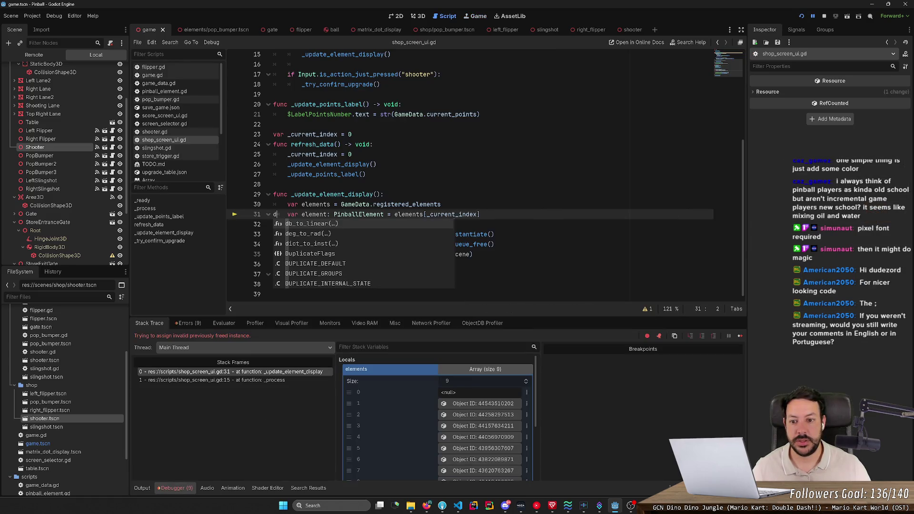
pyautogui.press('BackSpace')
pyautogui.click(374, 144)
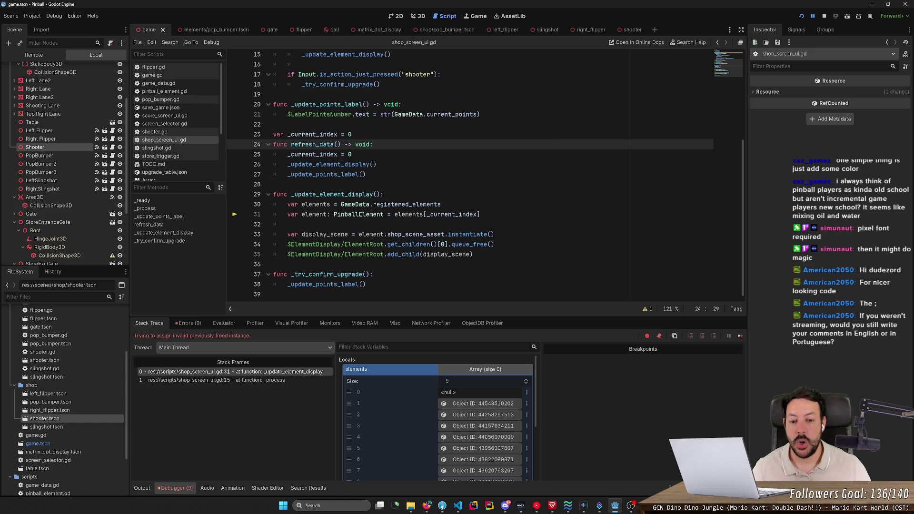
pyautogui.click(823, 17)
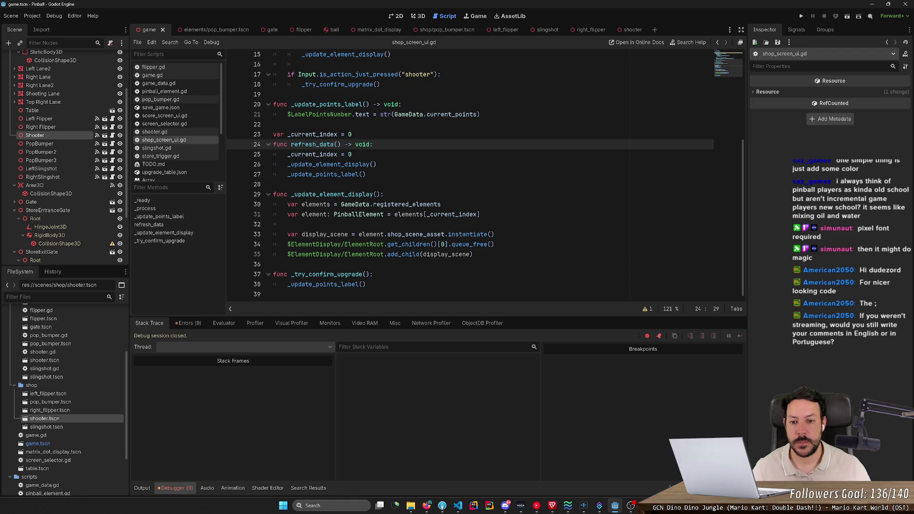
# Step: Move the breakpoint from line 30 to line 31 of shop_screen_ui.gd and run the pinball game
pyautogui.click(235, 205)
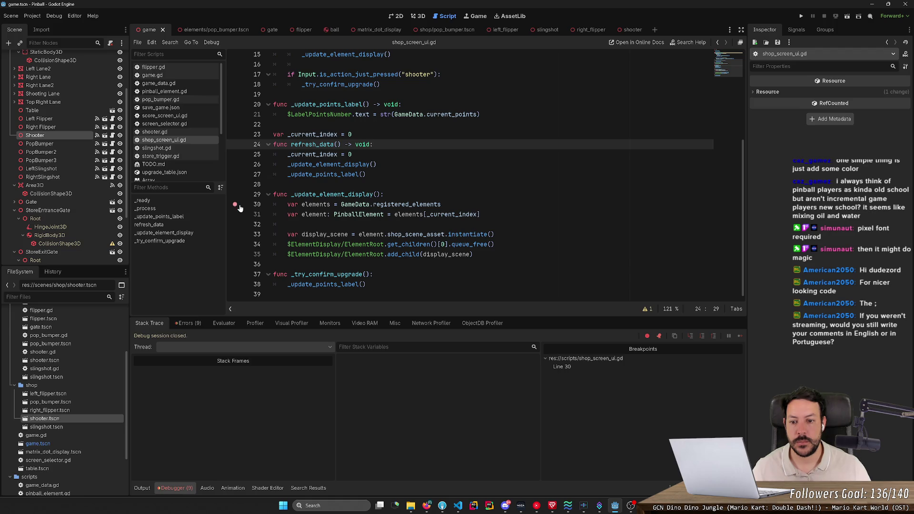
pyautogui.click(239, 205)
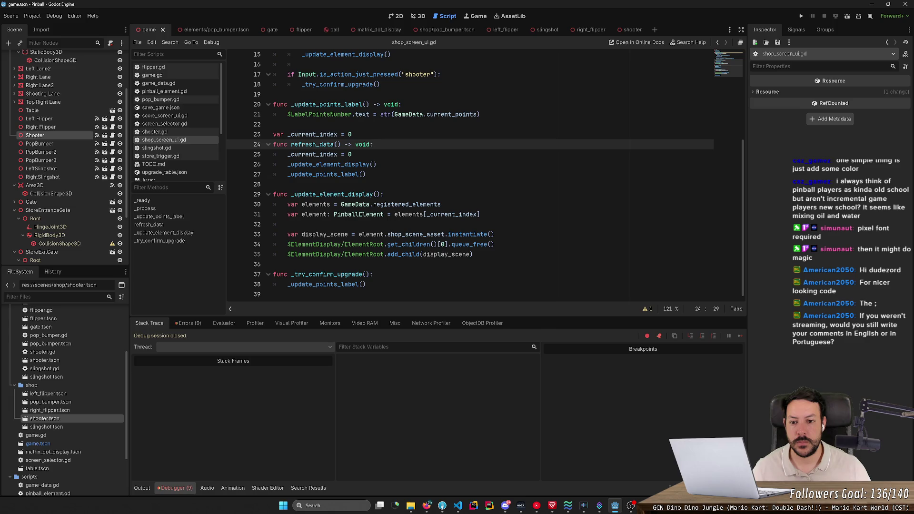
pyautogui.doubleClick(446, 254)
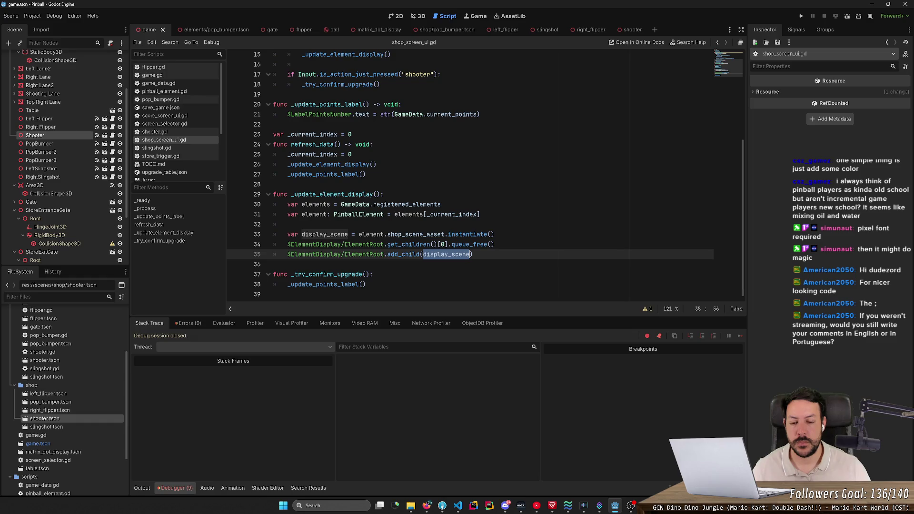
pyautogui.moveTo(402, 254)
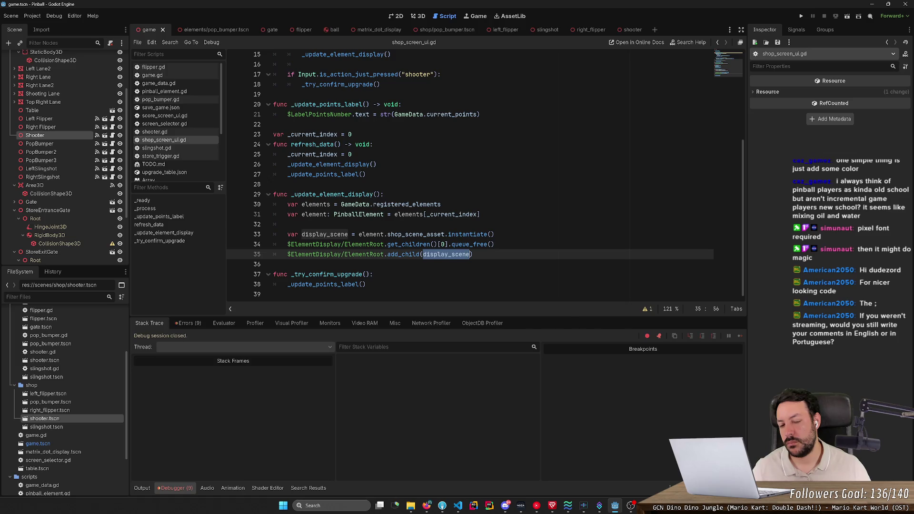
pyautogui.click(235, 215)
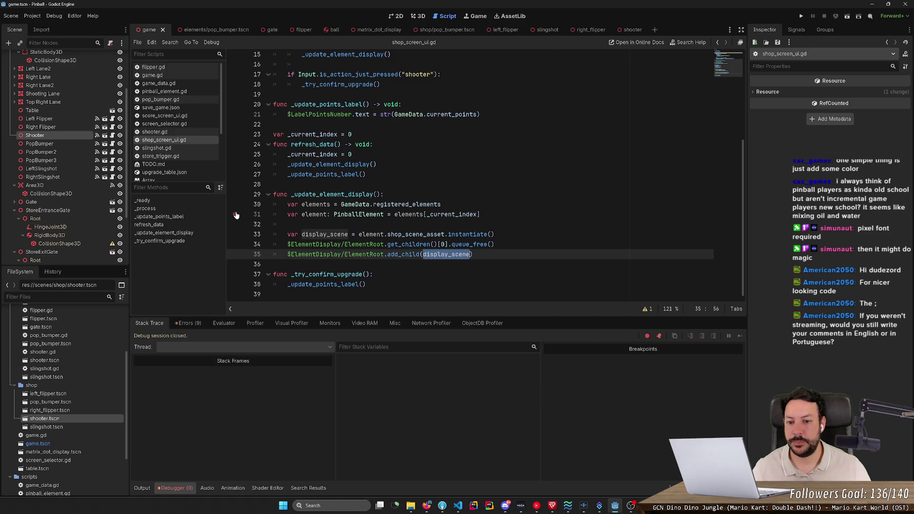
pyautogui.click(803, 16)
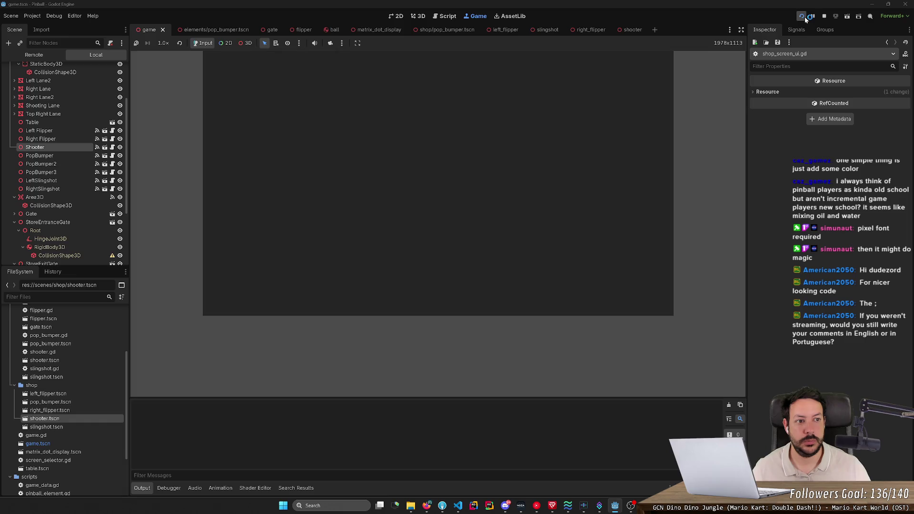
# Step: Remove the line 31 breakpoint, resume, and flip right repeatedly until the freed-instance error halts the run
pyautogui.press('Right')
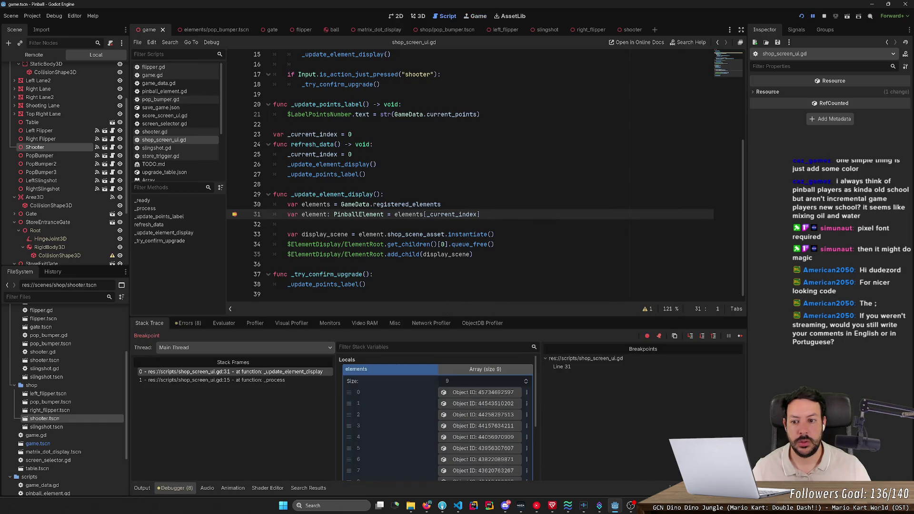
pyautogui.click(233, 216)
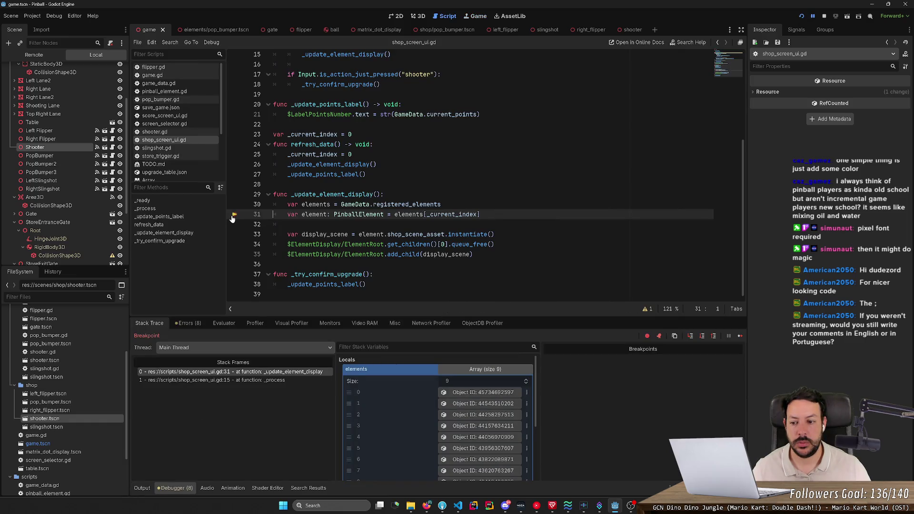
pyautogui.press('F12')
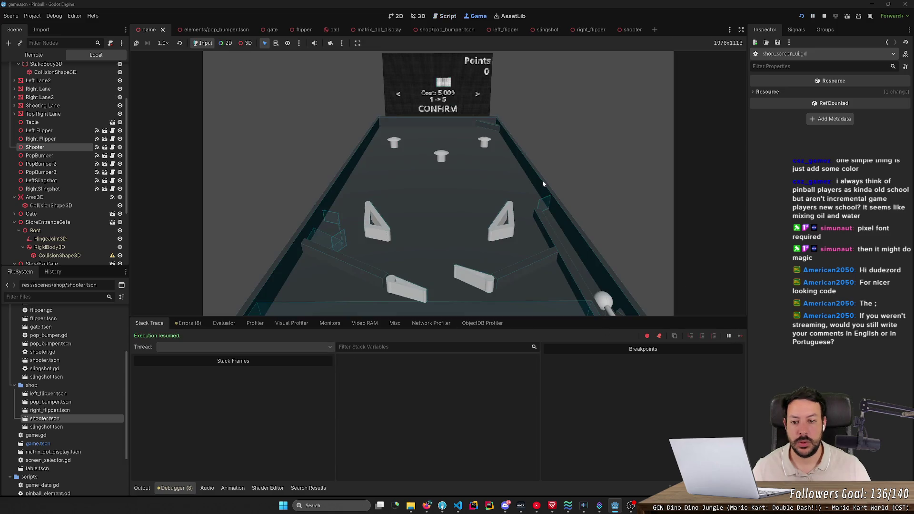
pyautogui.press('Right')
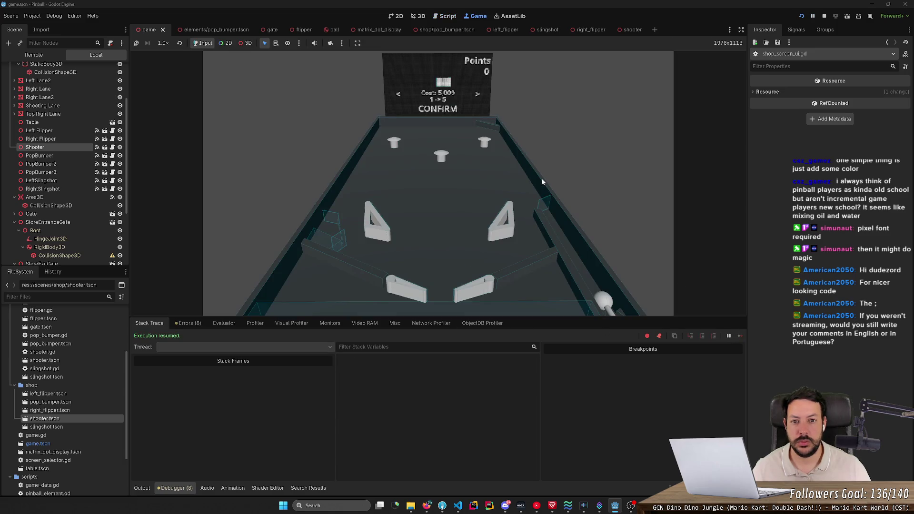
pyautogui.press('Right')
pyautogui.press('Right')
pyautogui.press('Right')
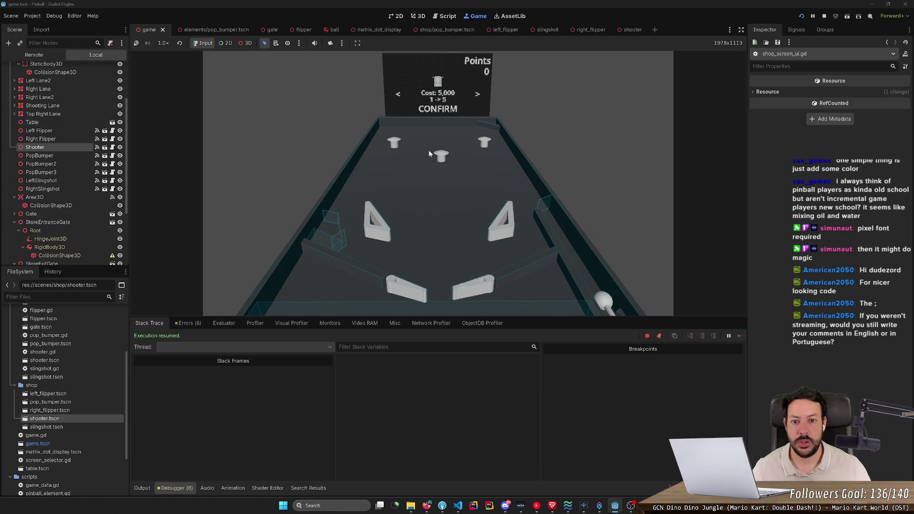
pyautogui.press('Right')
pyautogui.press('Right')
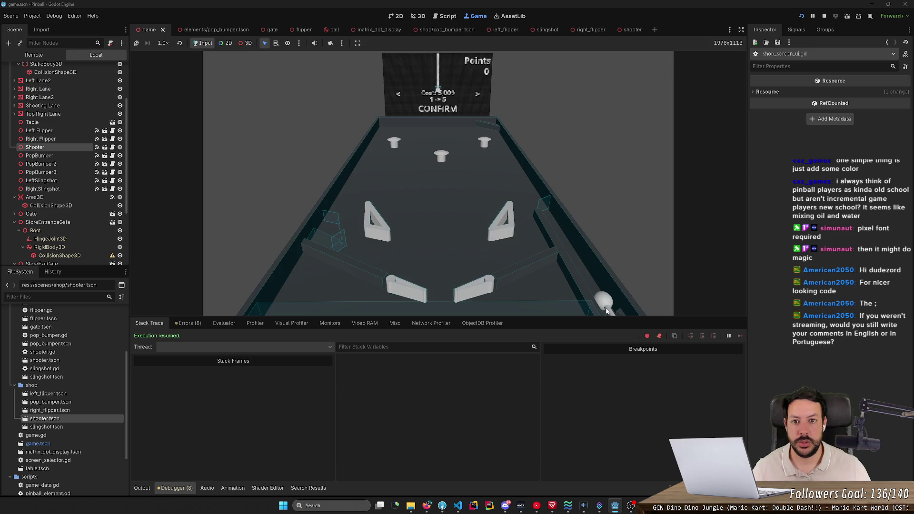
pyautogui.press('Right')
pyautogui.press('Right')
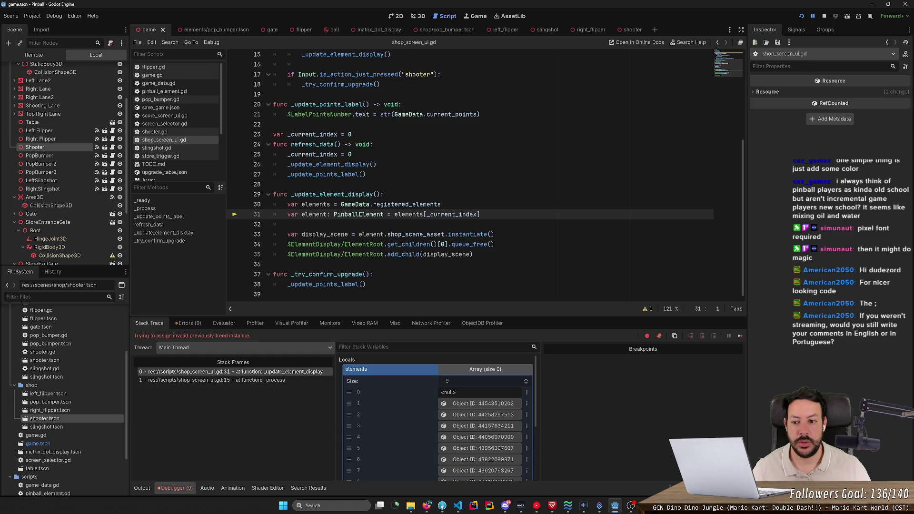
# Step: Check the Locals elements array (first of nine entries null) and restart the pinball game
pyautogui.scroll(-1, 412, 393)
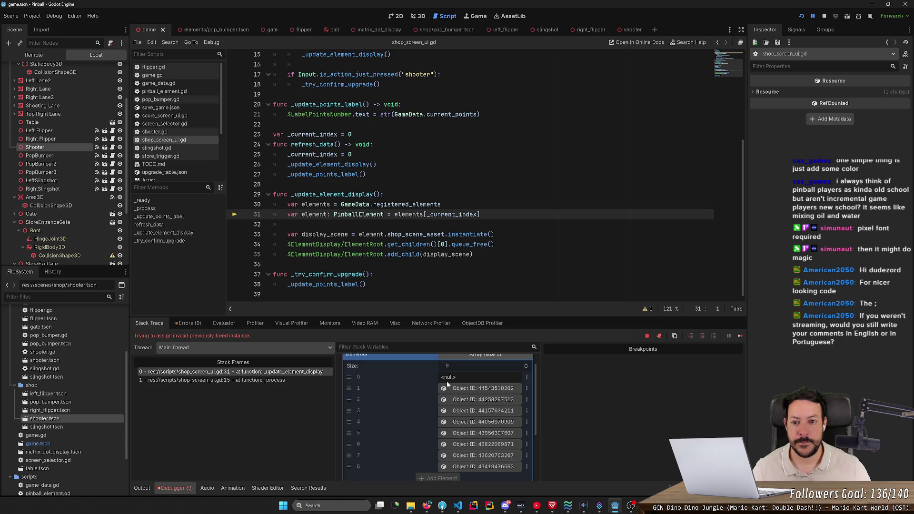
pyautogui.click(800, 18)
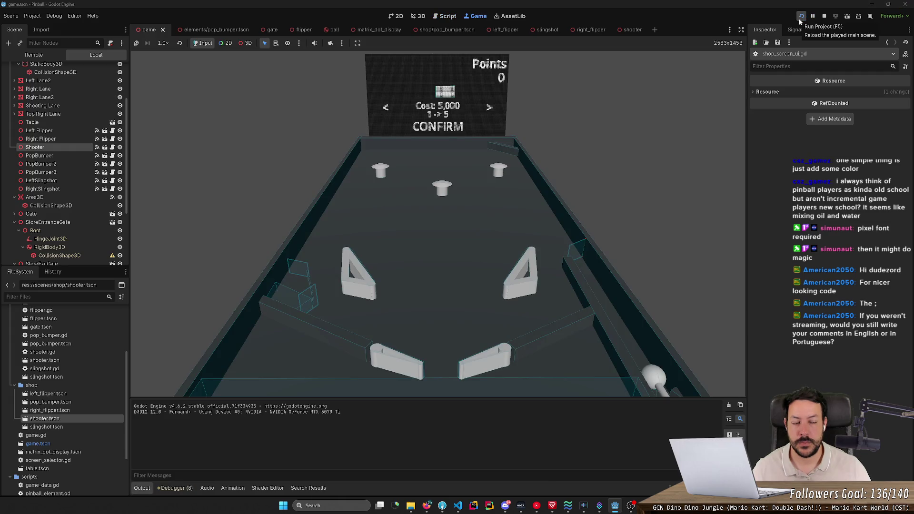
# Step: Re-add the line 31 breakpoint in shop_screen_ui.gd and hit it with the right flipper
pyautogui.hotkey('alt', 'Tab')
pyautogui.hotkey('alt', 'Tab')
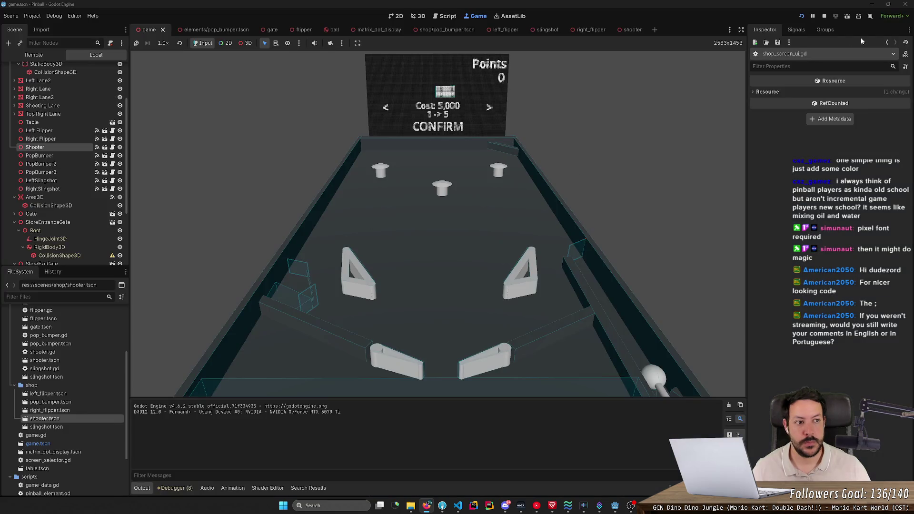
pyautogui.click(447, 16)
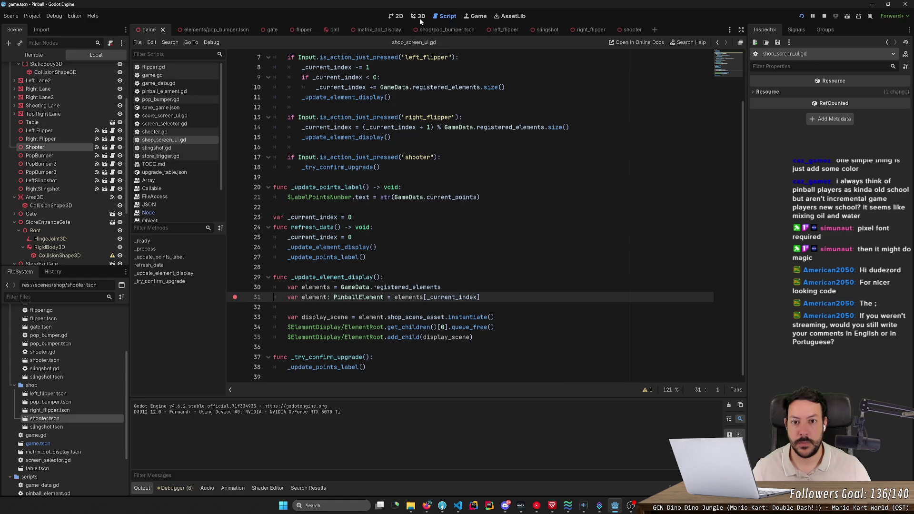
pyautogui.click(476, 17)
pyautogui.press('Right')
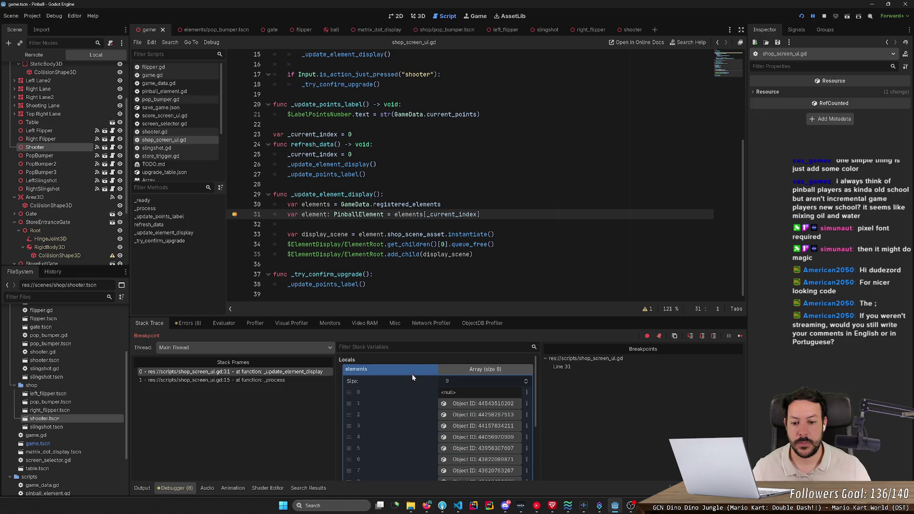
pyautogui.click(801, 16)
pyautogui.press('Right')
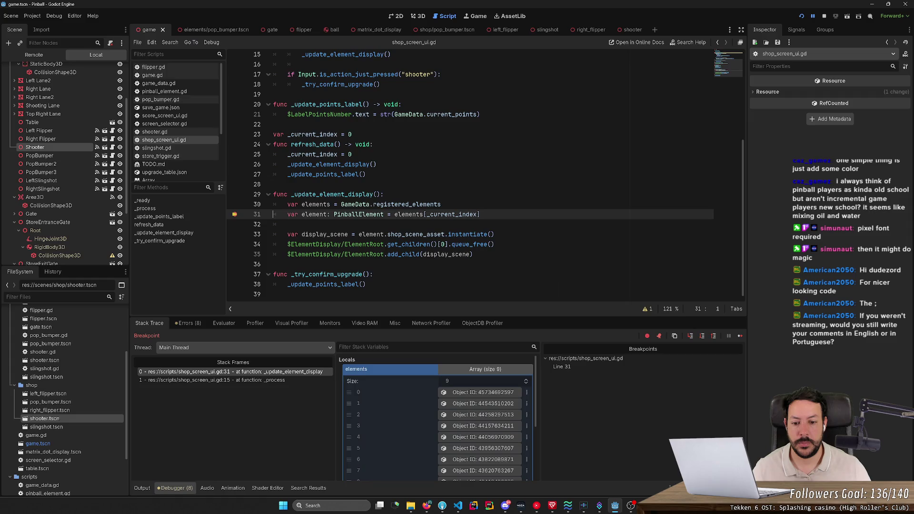
# Step: Confirm all nine elements are valid in Locals, resume, and stop the game
pyautogui.scroll(-2, 493, 421)
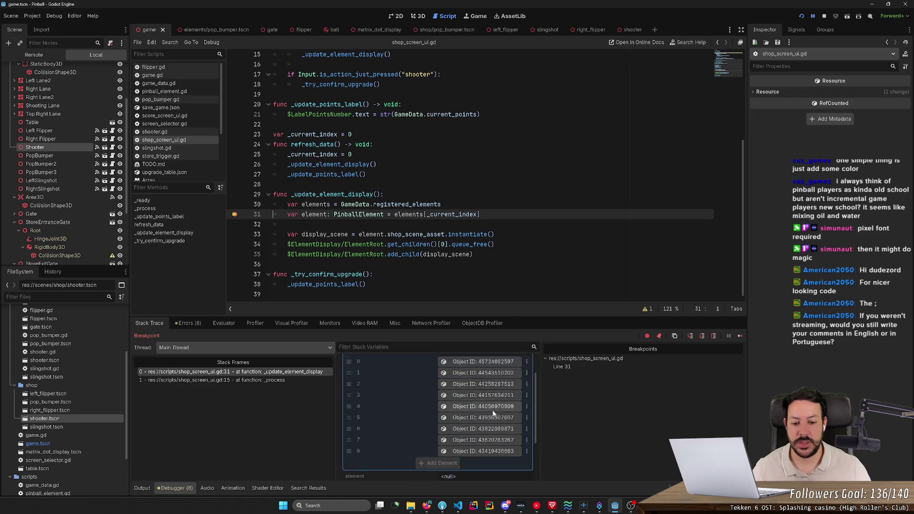
pyautogui.scroll(2, 493, 418)
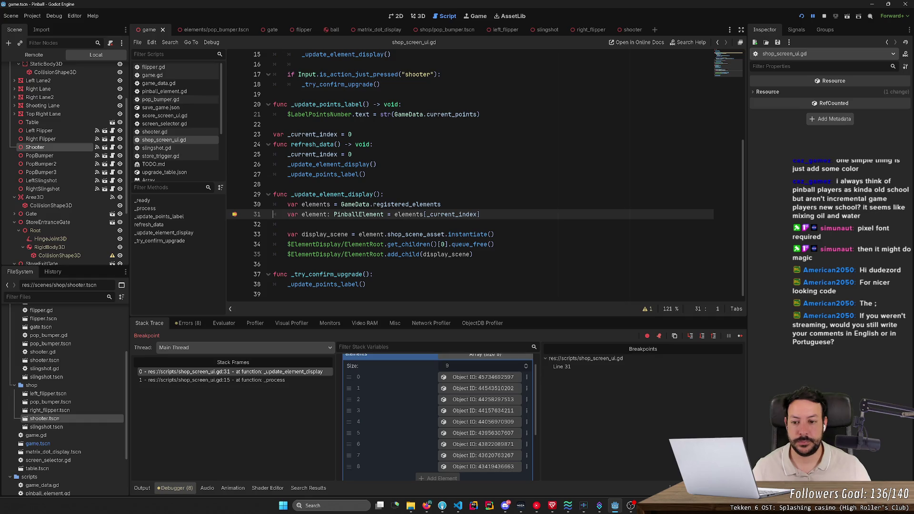
pyautogui.click(739, 336)
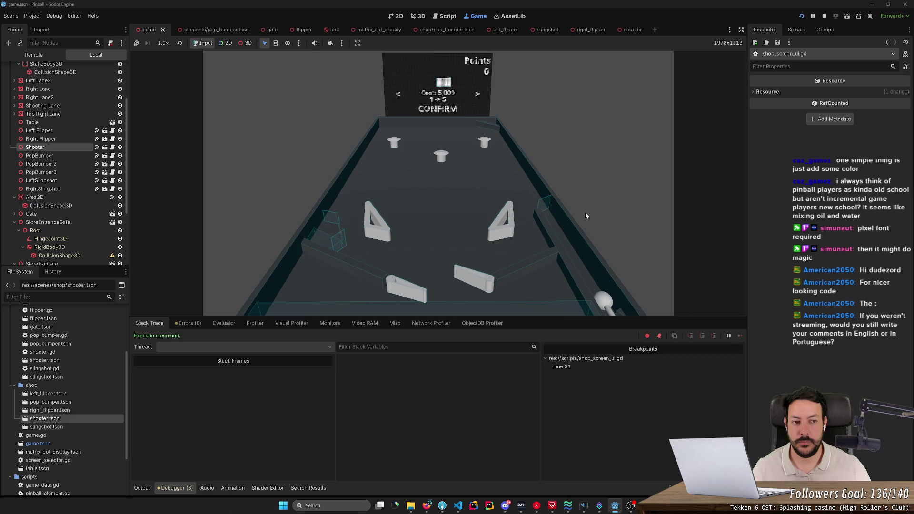
pyautogui.click(824, 16)
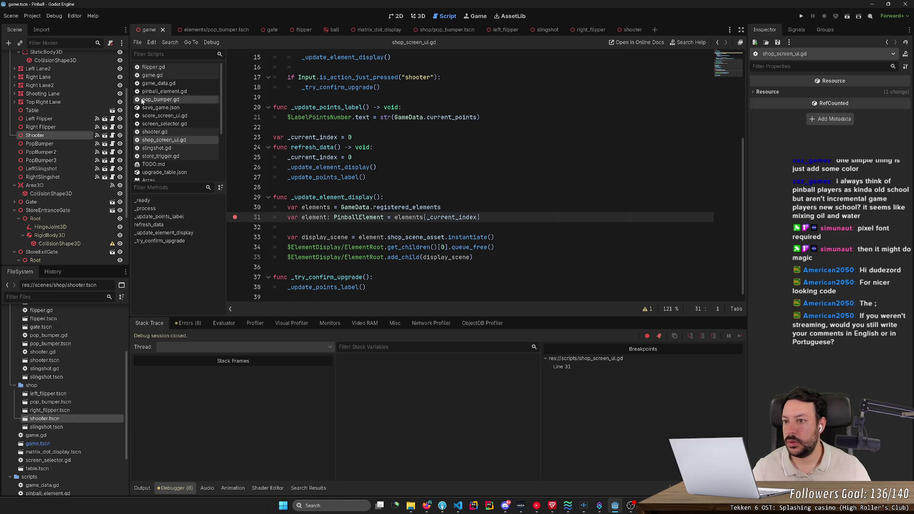
pyautogui.click(413, 16)
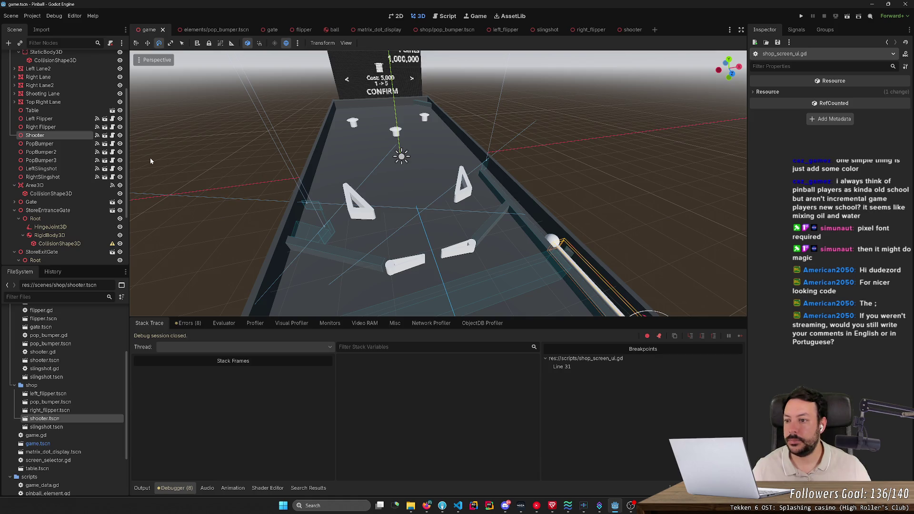
# Step: In matrix_dot_display, replace the Element node under ElementRoot with a left_flipper.tscn instance, then save and run
pyautogui.click(379, 29)
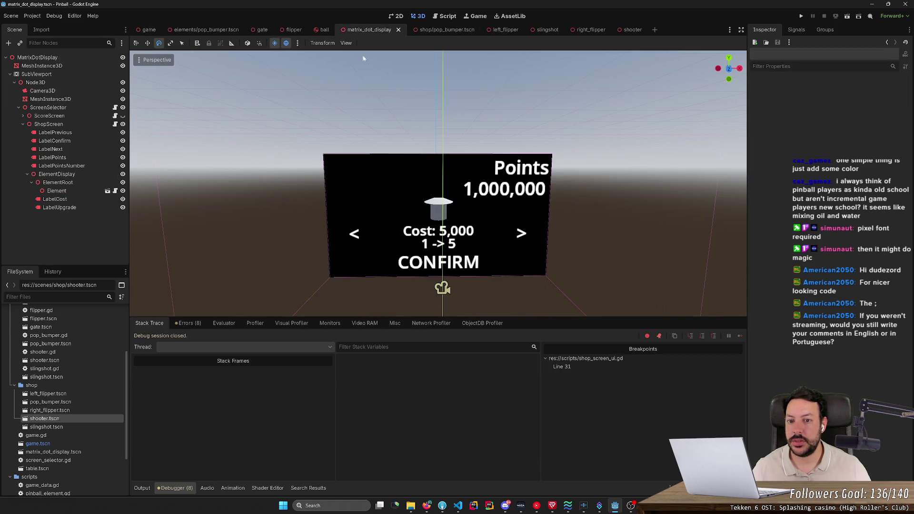
pyautogui.click(69, 192)
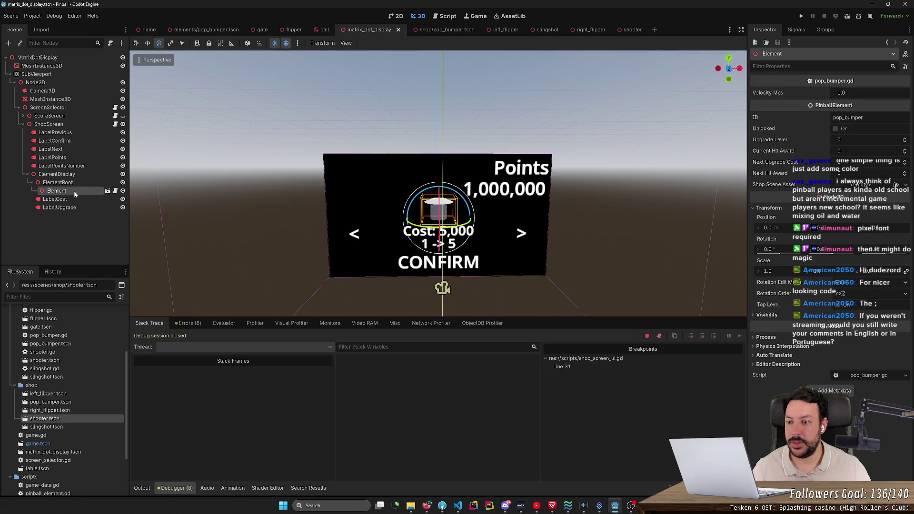
pyautogui.rightClick(75, 193)
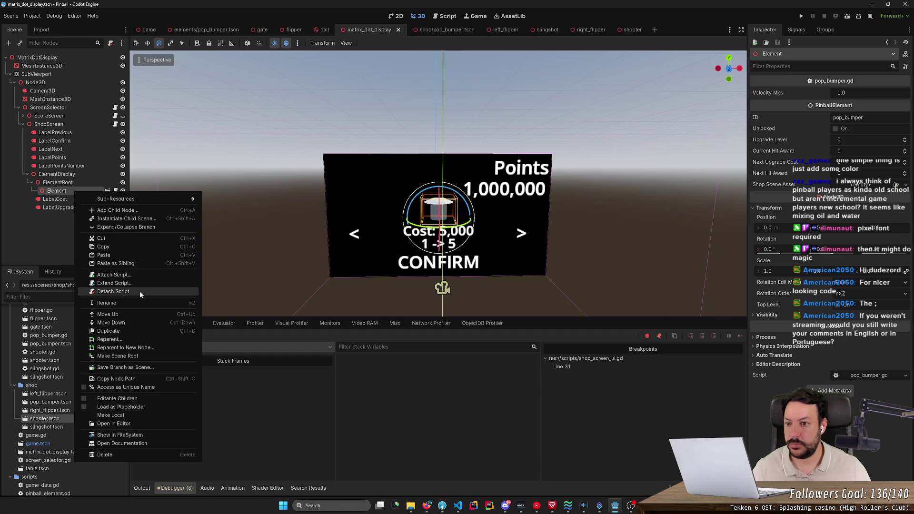
pyautogui.click(74, 187)
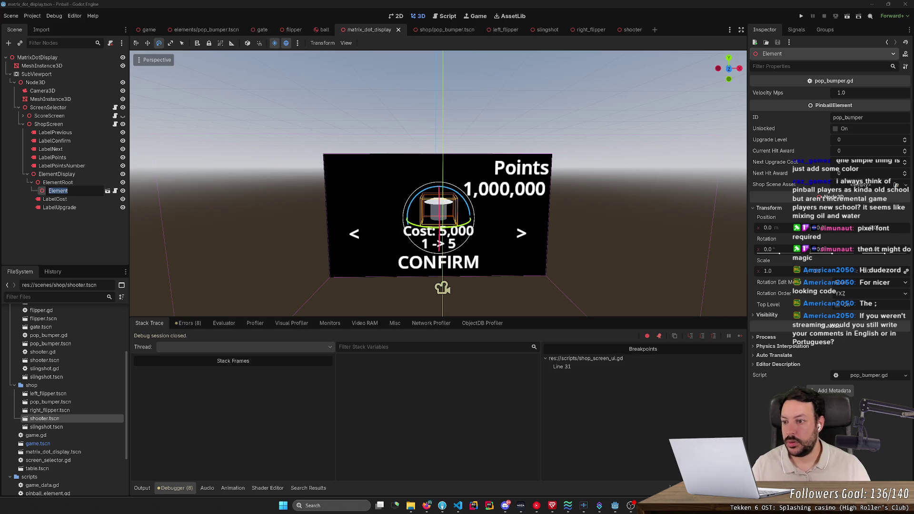
pyautogui.press('Delete')
pyautogui.press('Return')
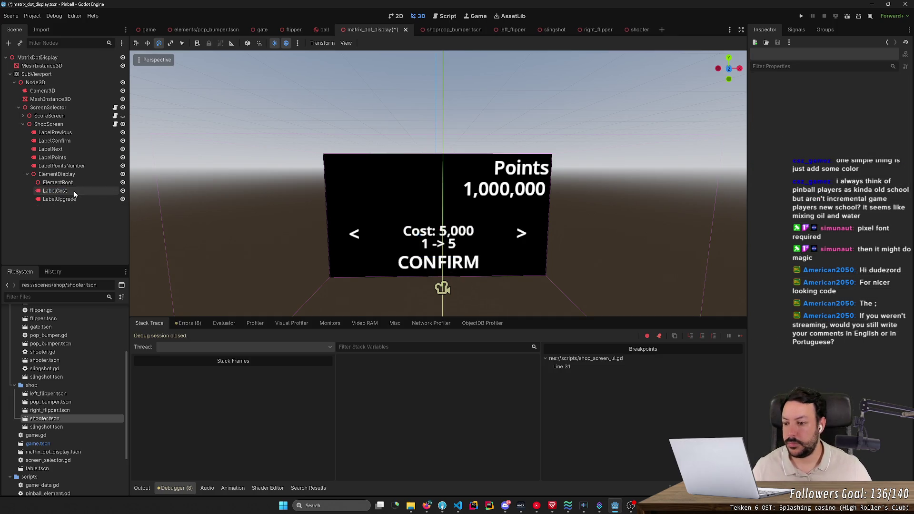
pyautogui.moveTo(48, 393)
pyautogui.mouseDown()
pyautogui.moveTo(67, 302)
pyautogui.moveTo(57, 183)
pyautogui.mouseUp()
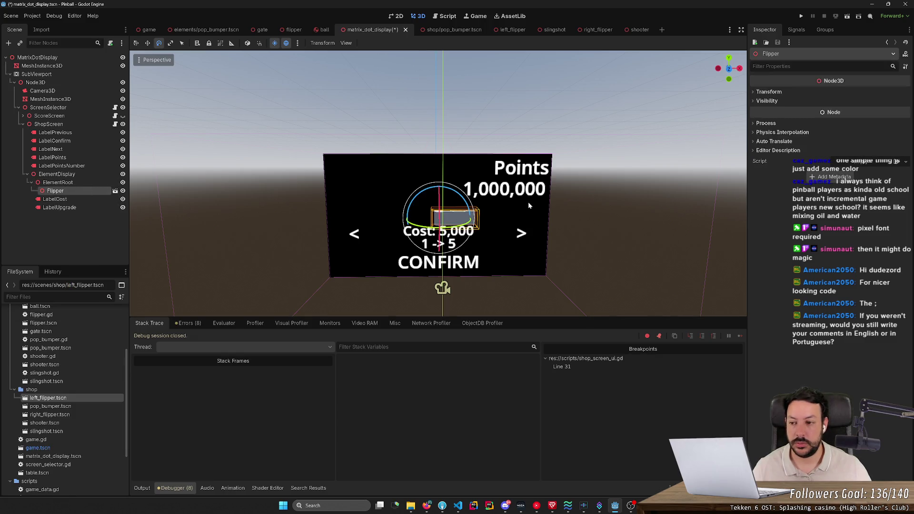
pyautogui.press('F5')
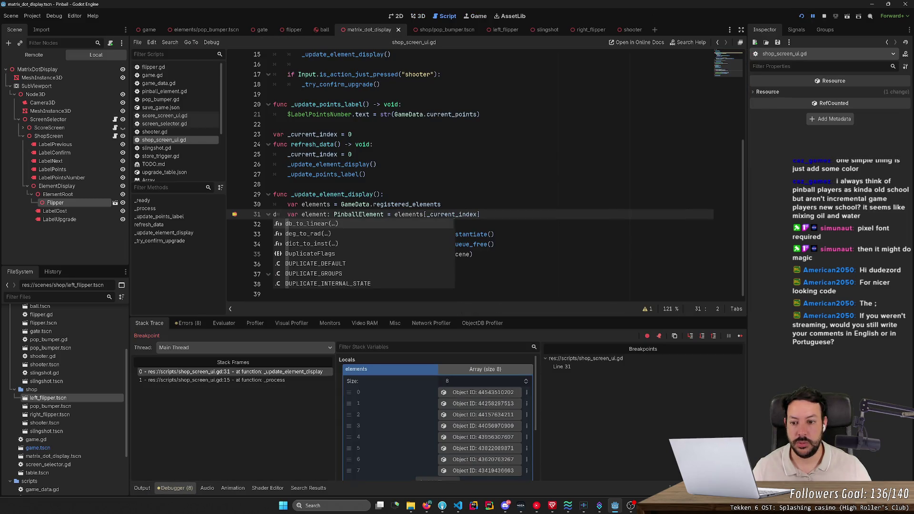
# Step: Remove the stray character on line 31, resume the game, and show the Remote scene tree
pyautogui.press('BackSpace')
pyautogui.click(738, 336)
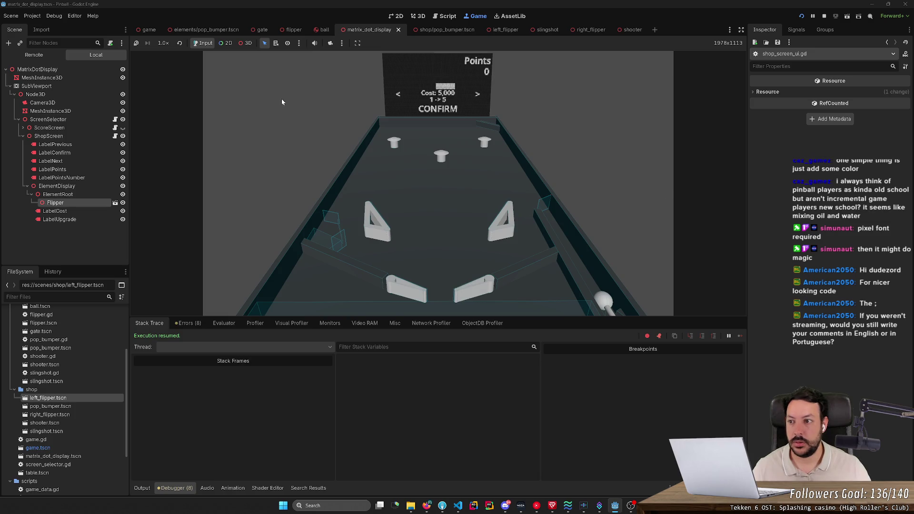
pyautogui.click(33, 54)
# Step: Expand the live tree through Game, Incliner, MatrixDotDisplay, SubViewport and Node3D
pyautogui.click(10, 85)
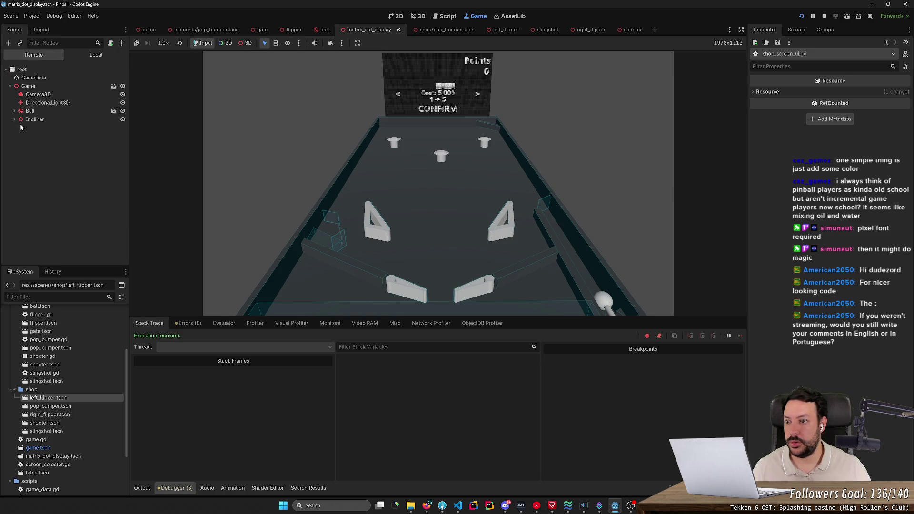
pyautogui.click(14, 119)
pyautogui.scroll(-3, 19, 183)
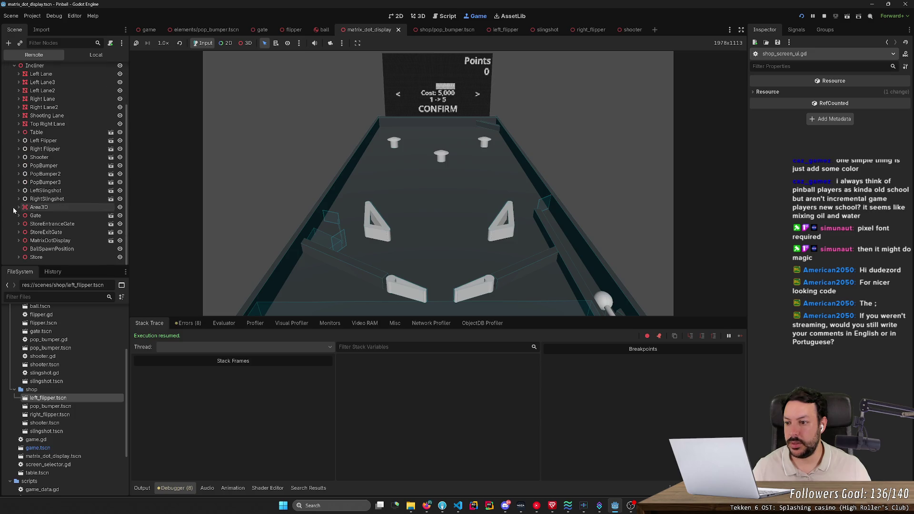
pyautogui.click(19, 241)
pyautogui.scroll(-1, 28, 243)
pyautogui.click(22, 240)
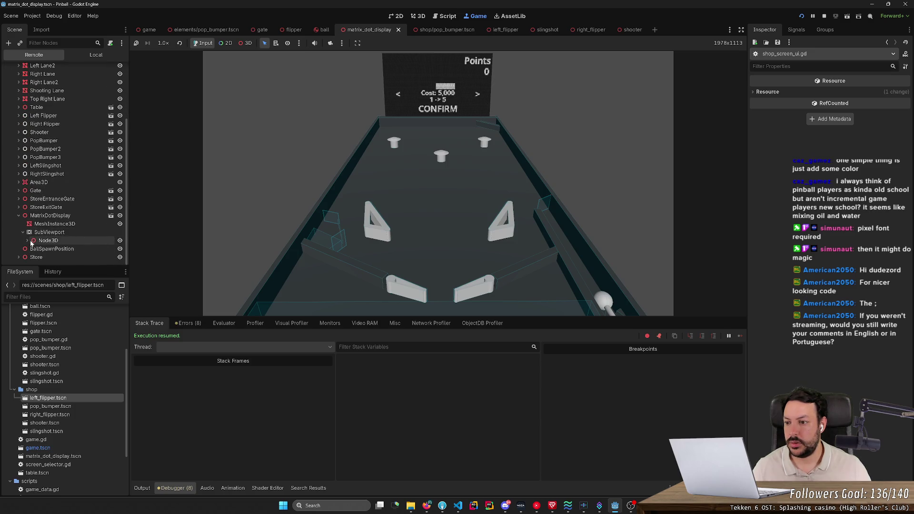
pyautogui.click(27, 248)
pyautogui.scroll(-2, 32, 244)
# Step: Expand ScreenSelector, ShopScreen and ElementDisplay down to ElementRoot's spawned element, then stop the game
pyautogui.click(32, 240)
pyautogui.scroll(-1, 33, 243)
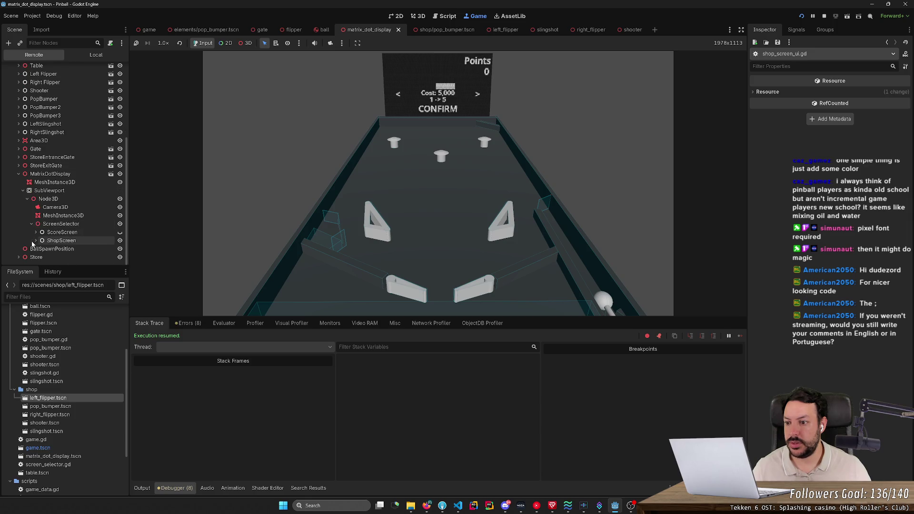
pyautogui.click(35, 240)
pyautogui.scroll(-3, 35, 243)
pyautogui.click(41, 241)
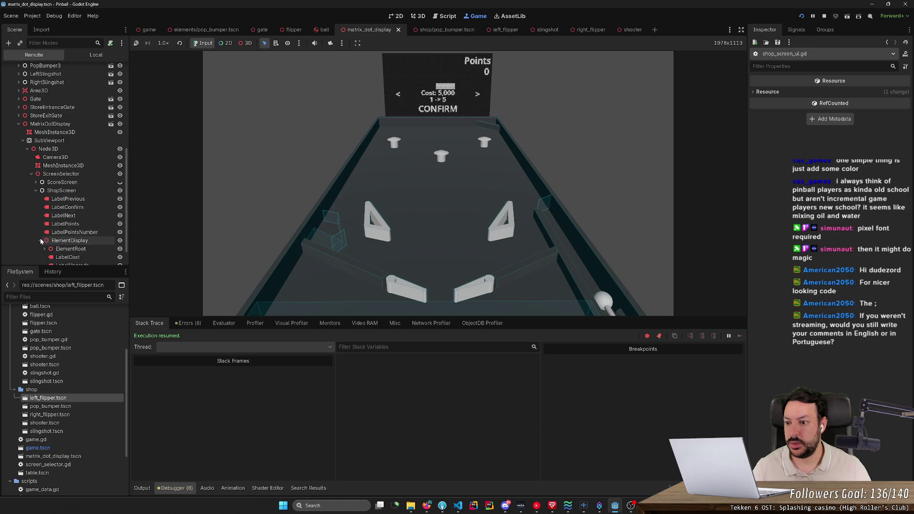
pyautogui.scroll(-2, 43, 243)
pyautogui.click(44, 223)
pyautogui.scroll(-1, 46, 228)
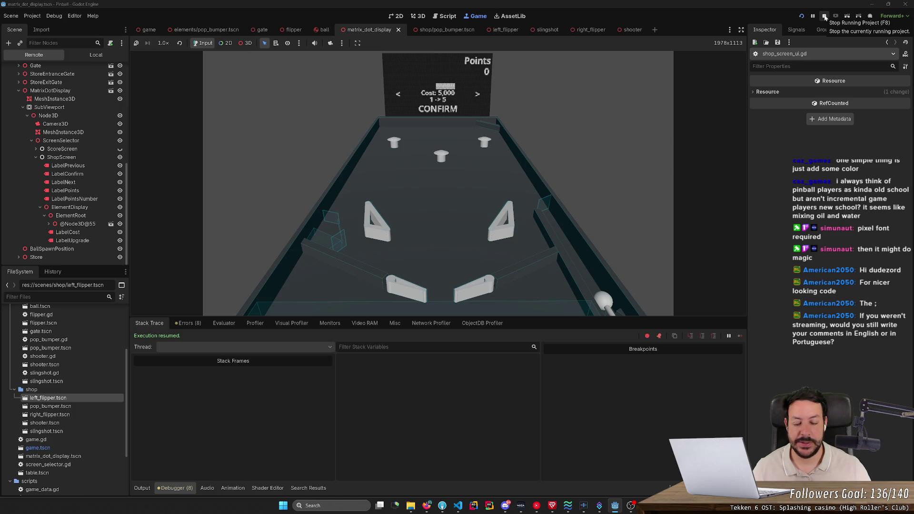
pyautogui.click(825, 17)
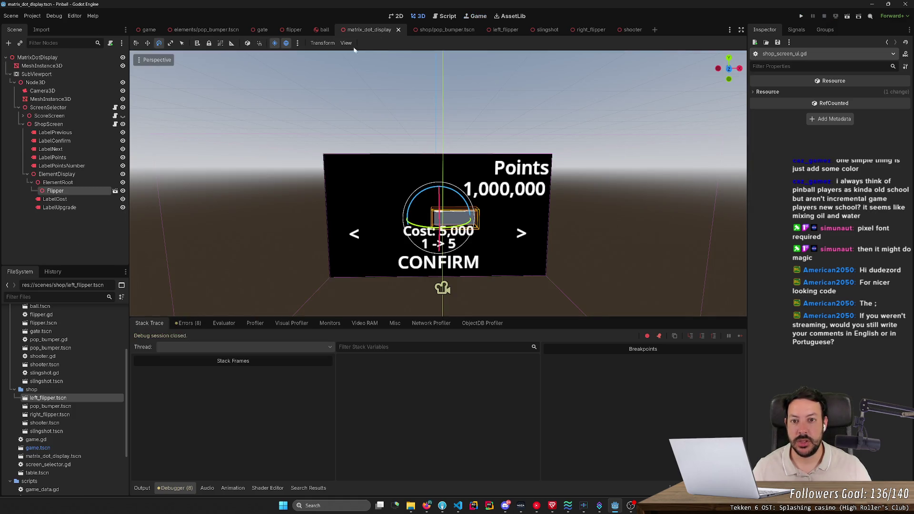
# Step: Below the add_child call, add a line setting $ElementDisplay/LabelCost.text to "1"
pyautogui.click(444, 16)
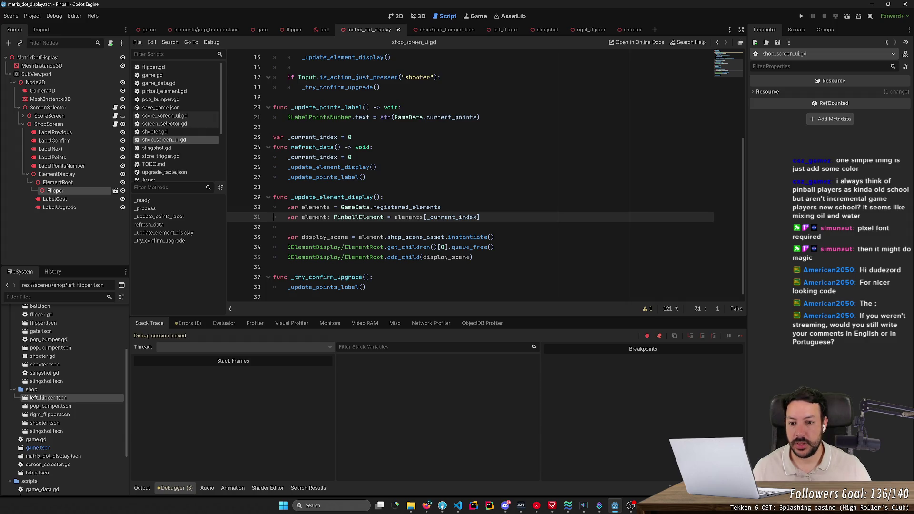
pyautogui.moveTo(473, 257); pyautogui.dragTo(273, 237)
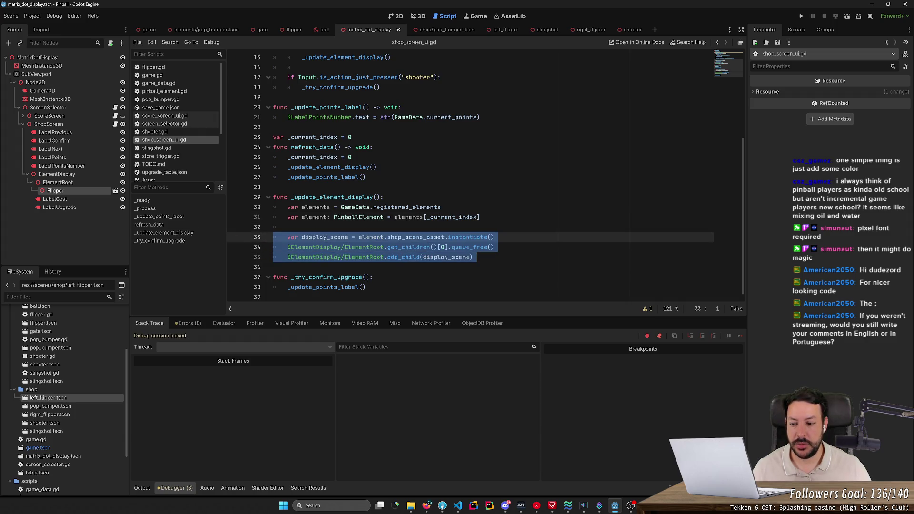
pyautogui.moveTo(473, 257)
pyautogui.mouseDown()
pyautogui.moveTo(280, 246)
pyautogui.moveTo(273, 207)
pyautogui.moveTo(266, 237)
pyautogui.mouseUp()
pyautogui.click(474, 257)
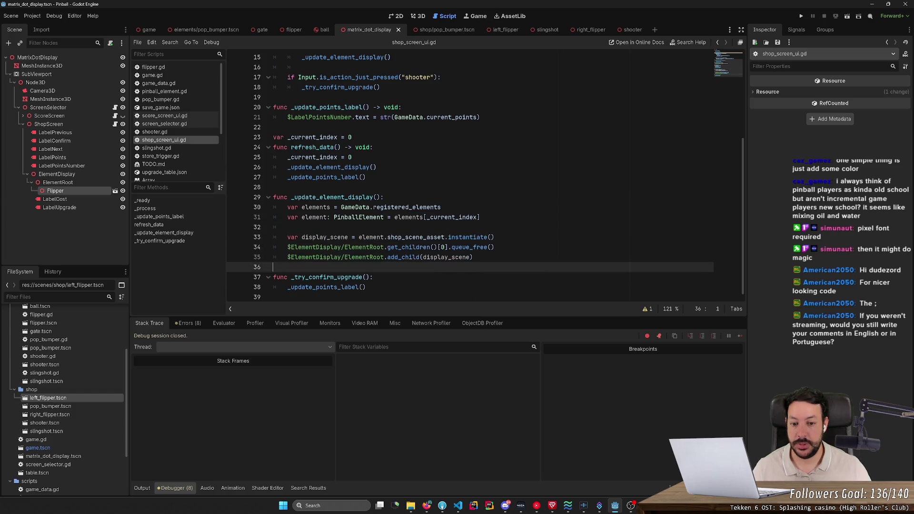
pyautogui.press('Return')
pyautogui.press('Return')
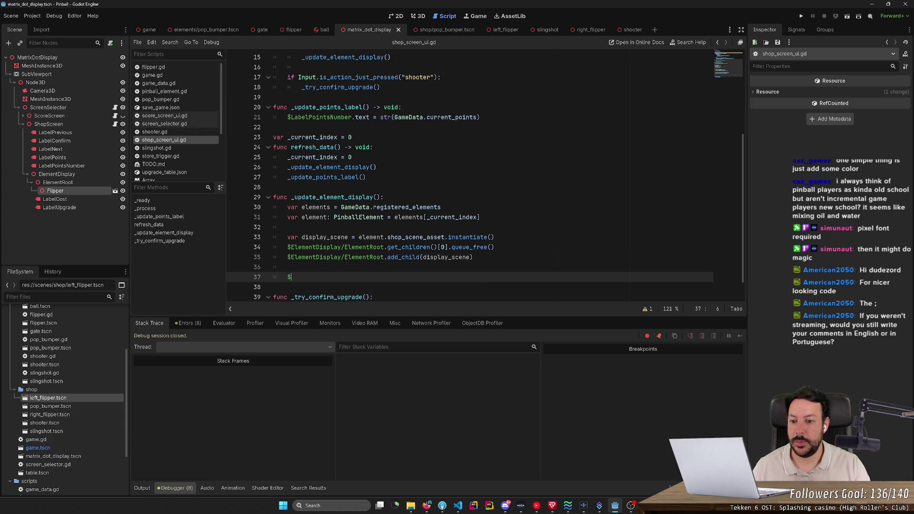
pyautogui.write('Label')
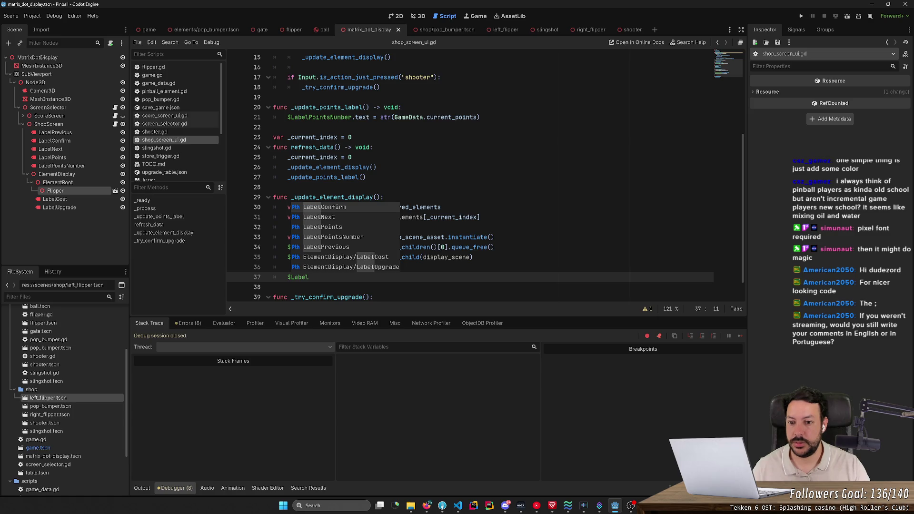
pyautogui.write('Co')
pyautogui.press('Down')
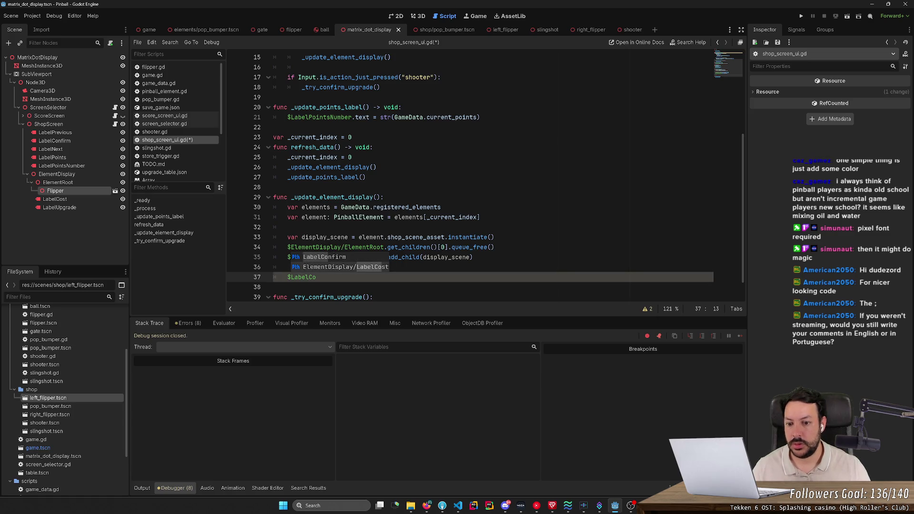
pyautogui.press('Return')
pyautogui.write('.te')
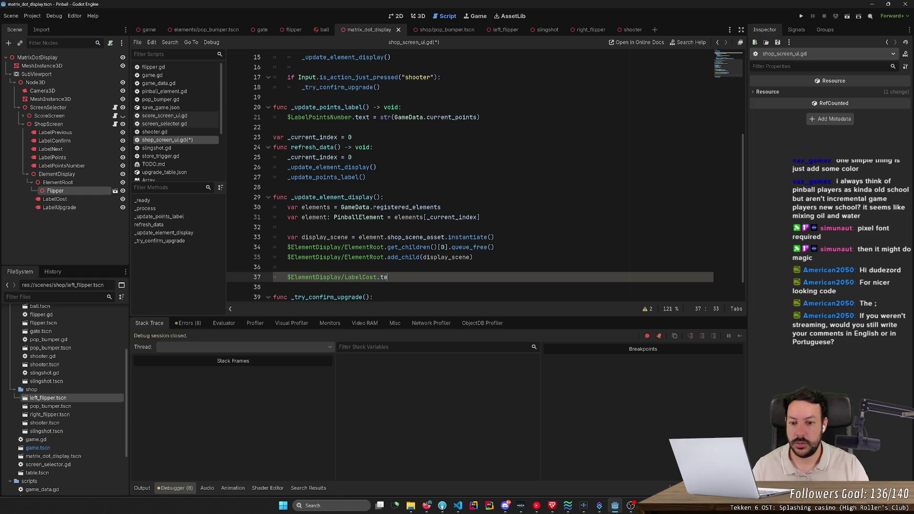
pyautogui.write('1')
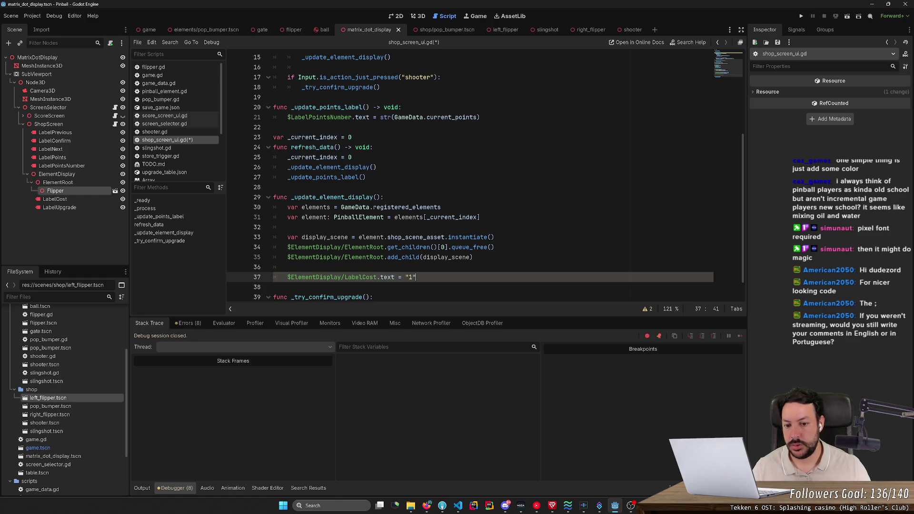
# Step: Add a line setting $ElementDisplay/LabelUpgrade.text to "2" and save the script
pyautogui.press('Return')
pyautogui.write('$')
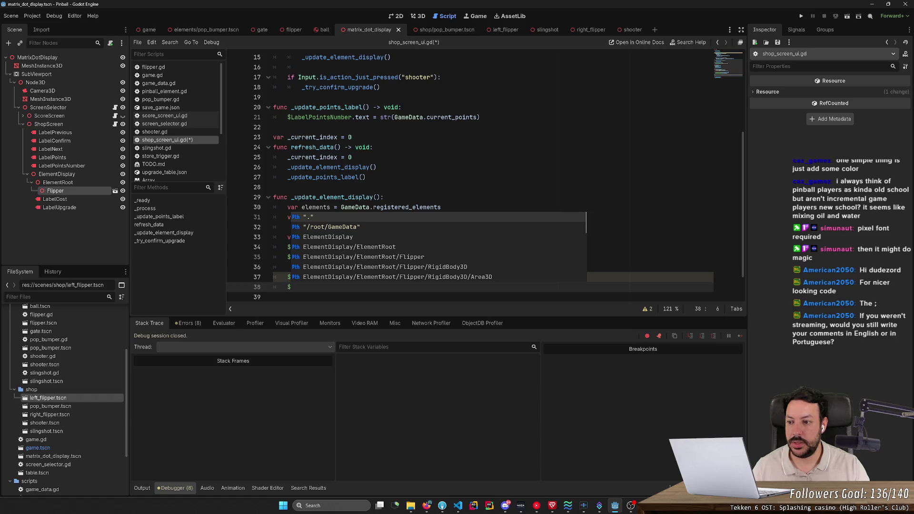
pyautogui.write('LabelU')
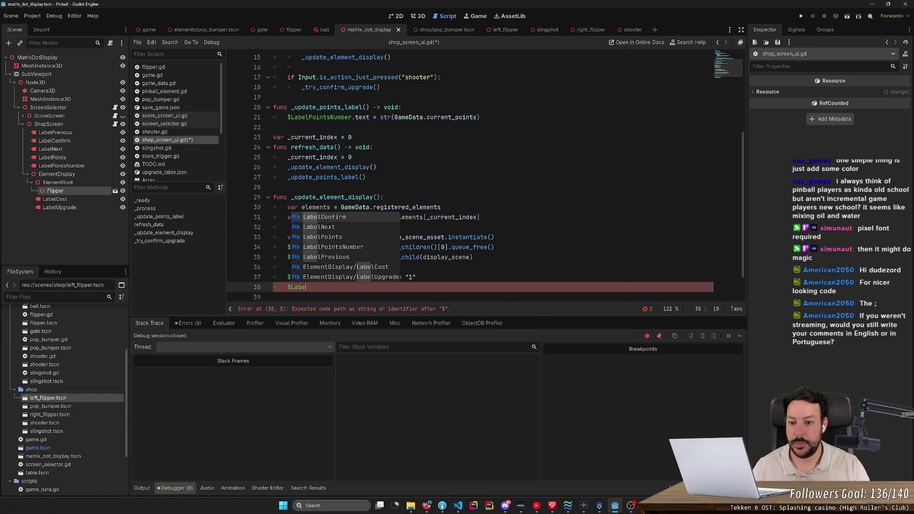
pyautogui.press('Return')
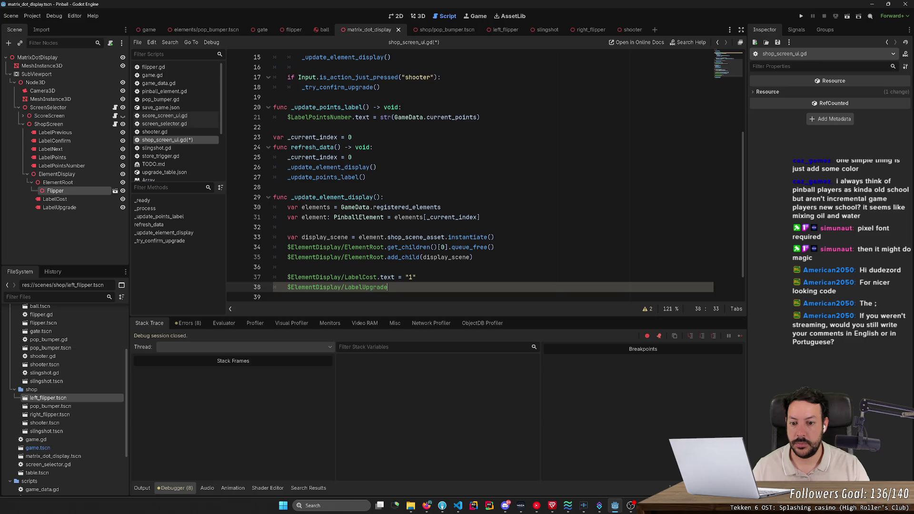
pyautogui.write('text ')
pyautogui.write('= "1')
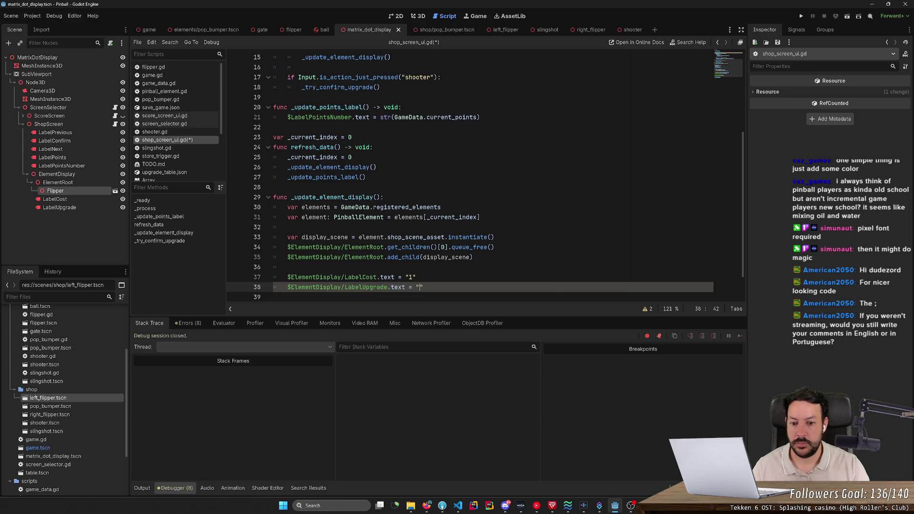
pyautogui.hotkey('ctrl', 's')
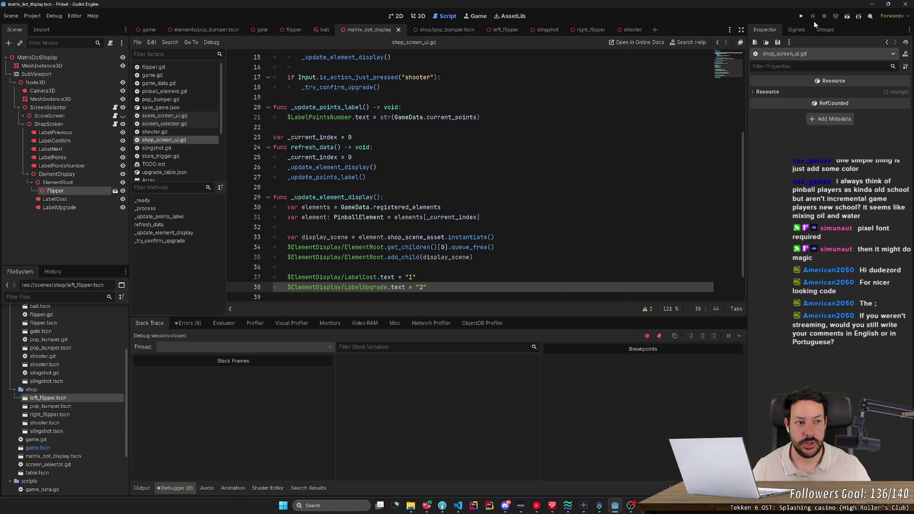
pyautogui.click(801, 16)
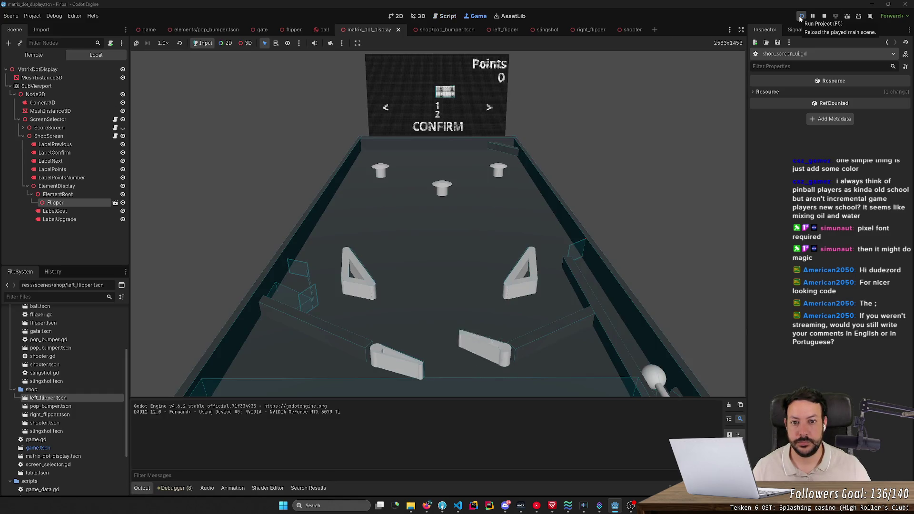
pyautogui.click(823, 17)
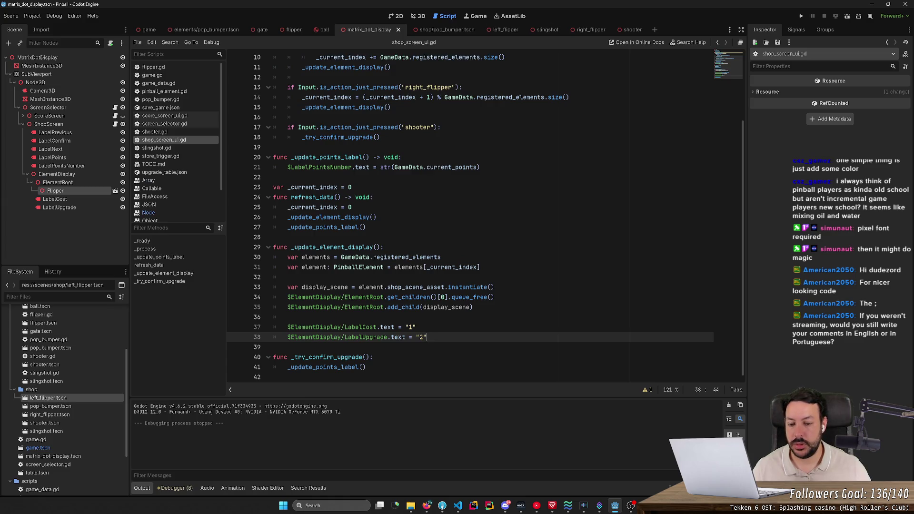
pyautogui.click(421, 17)
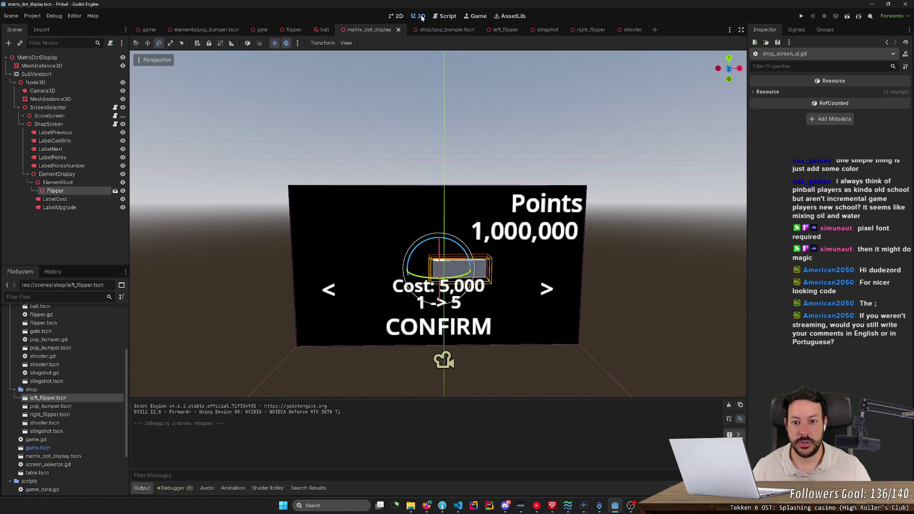
pyautogui.click(438, 17)
pyautogui.click(415, 327)
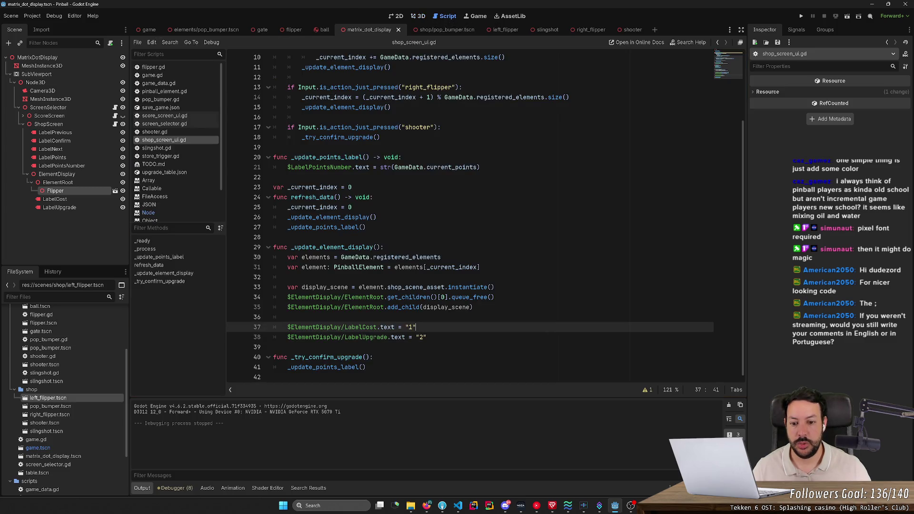
# Step: Set the LabelCost text to "Cost: " plus element.next_upgrade_cost
pyautogui.write('Cost: ')
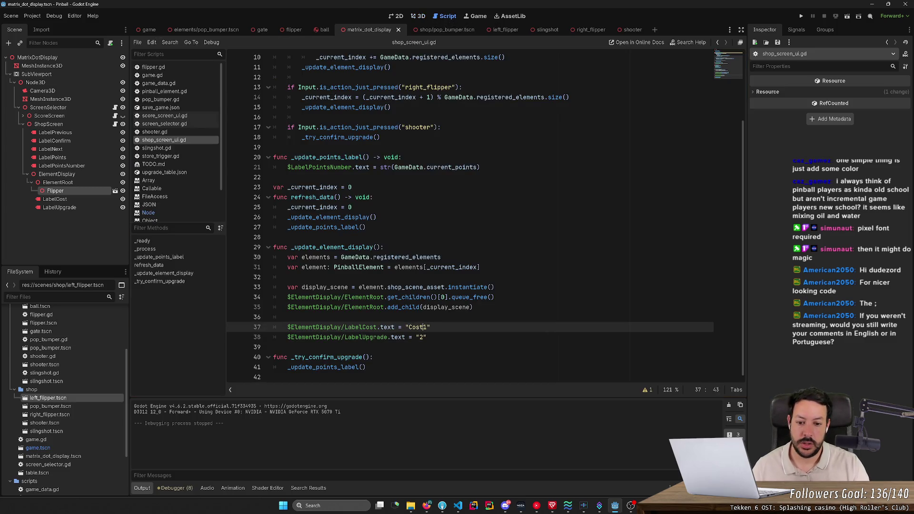
pyautogui.write('",')
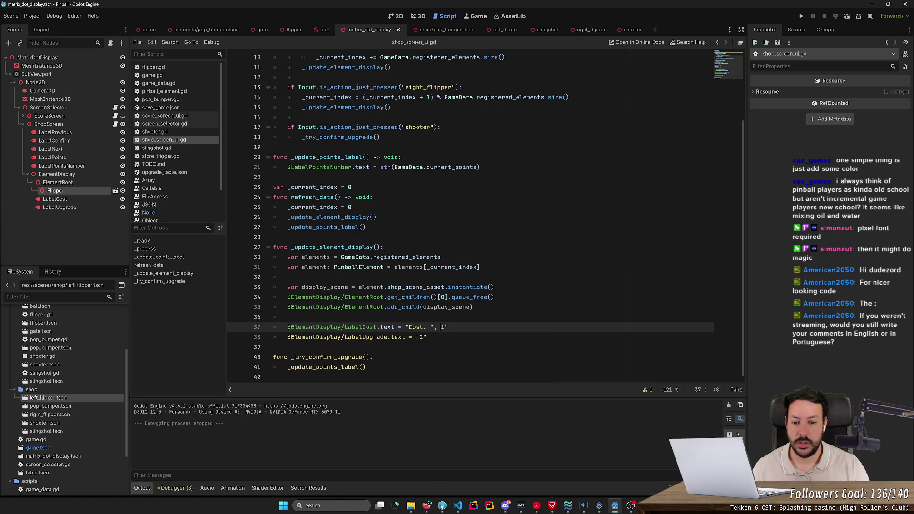
pyautogui.press('Delete')
pyautogui.press('Delete')
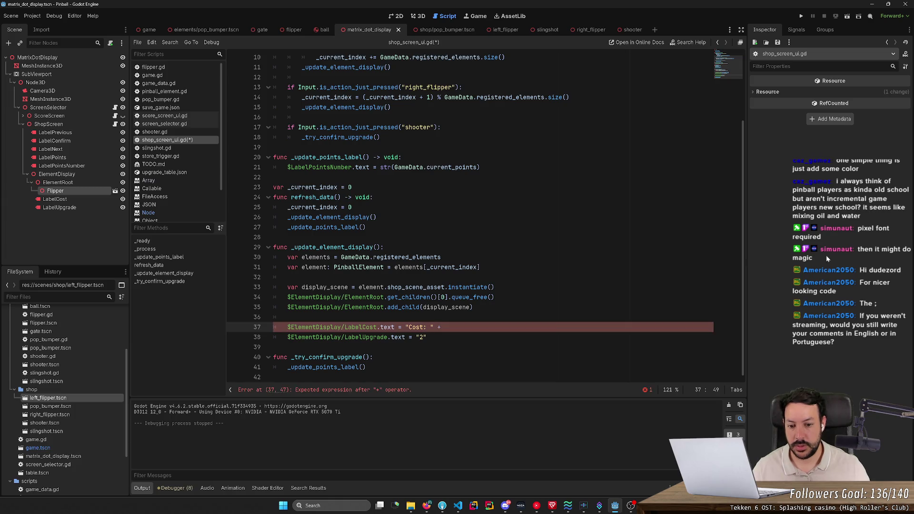
pyautogui.write('lement.n')
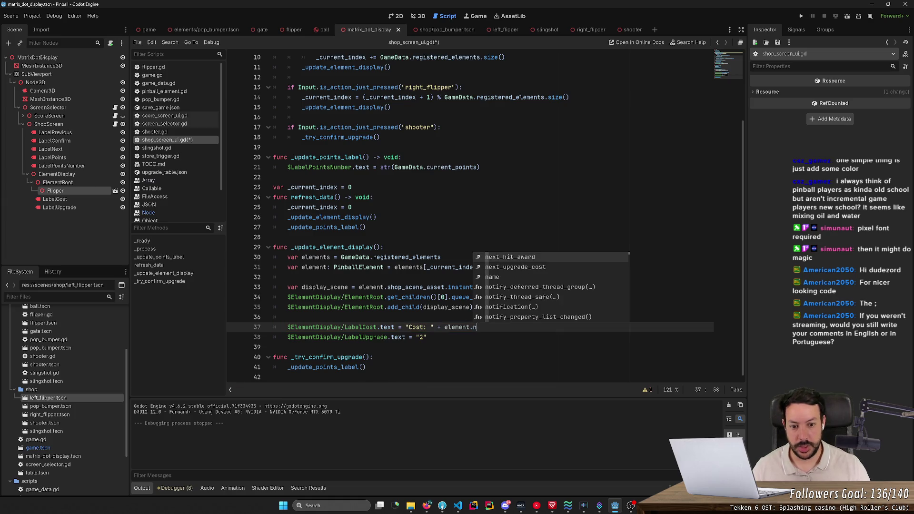
pyautogui.press('Down')
pyautogui.press('Return')
# Step: Replace the "2" on line 38 with element.current_hit_award + " " for the upgrade label
pyautogui.press('Down')
pyautogui.press('Left')
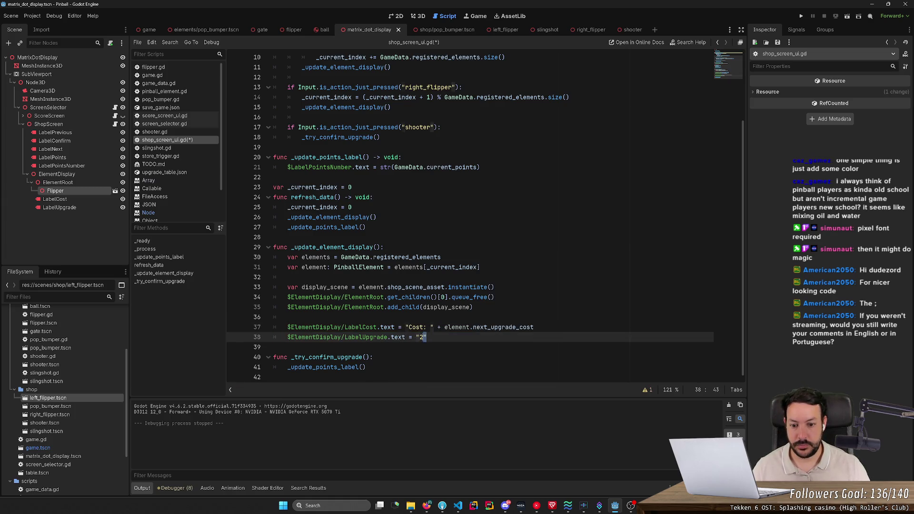
pyautogui.press('End')
pyautogui.hotkey('shift', 'Left')
pyautogui.hotkey('shift', 'Left')
pyautogui.hotkey('shift', 'Left')
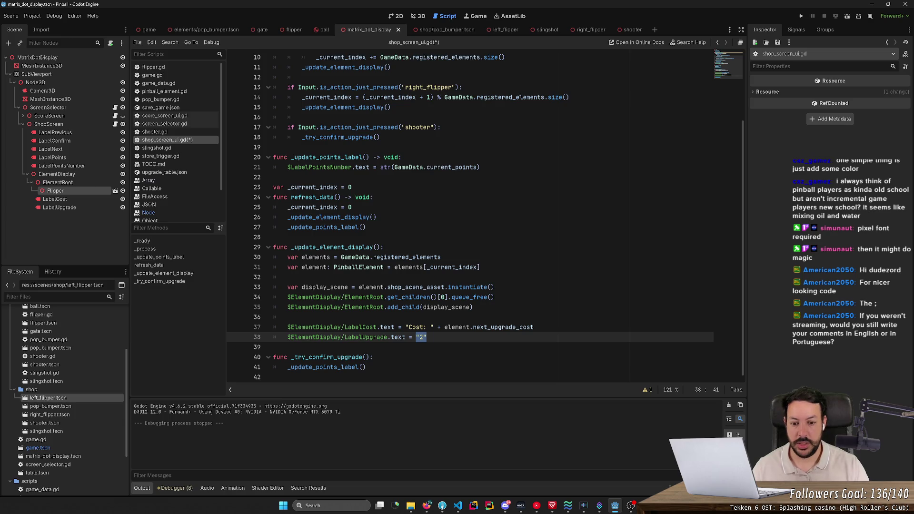
pyautogui.write('element.')
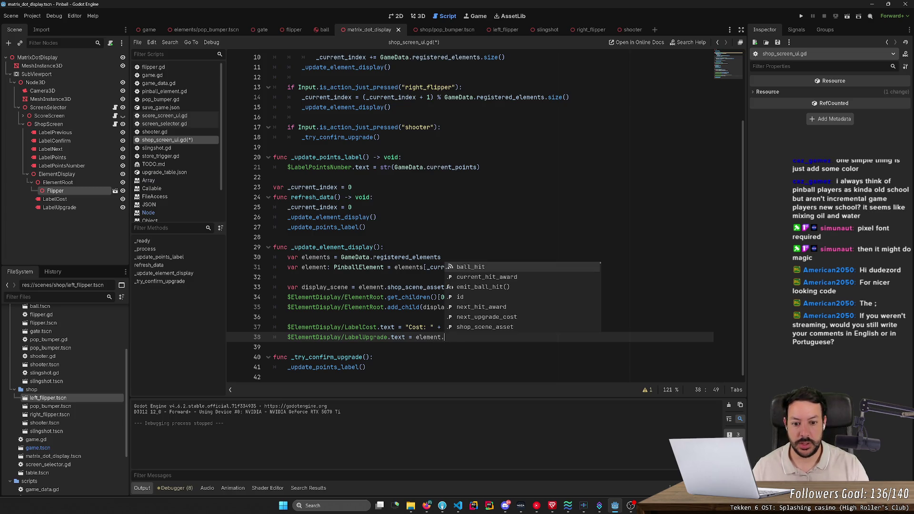
pyautogui.press('Down')
pyautogui.press('Return')
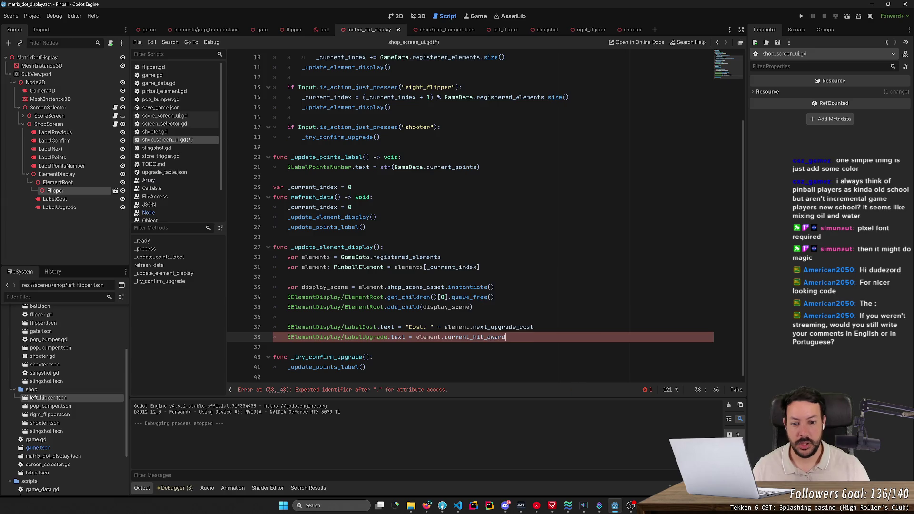
pyautogui.write('+ " >')
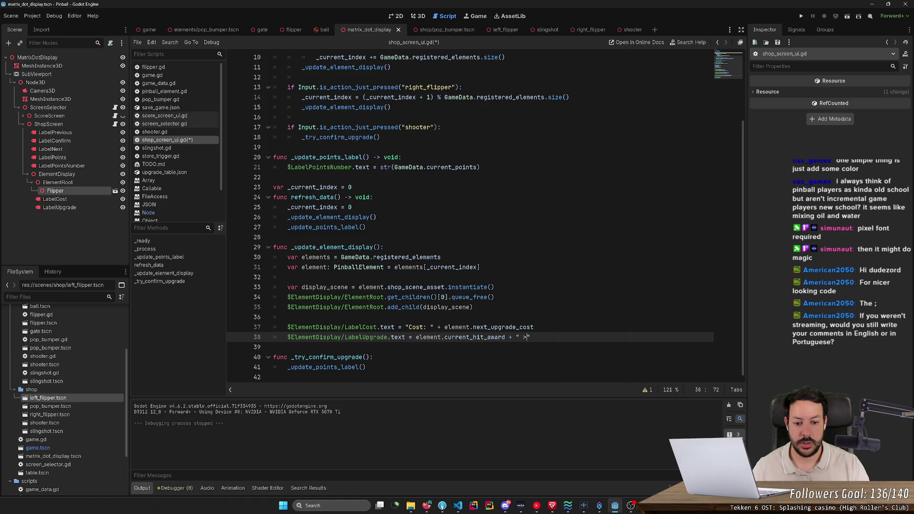
pyautogui.press('BackSpace')
pyautogui.write('-->')
pyautogui.press('BackSpace')
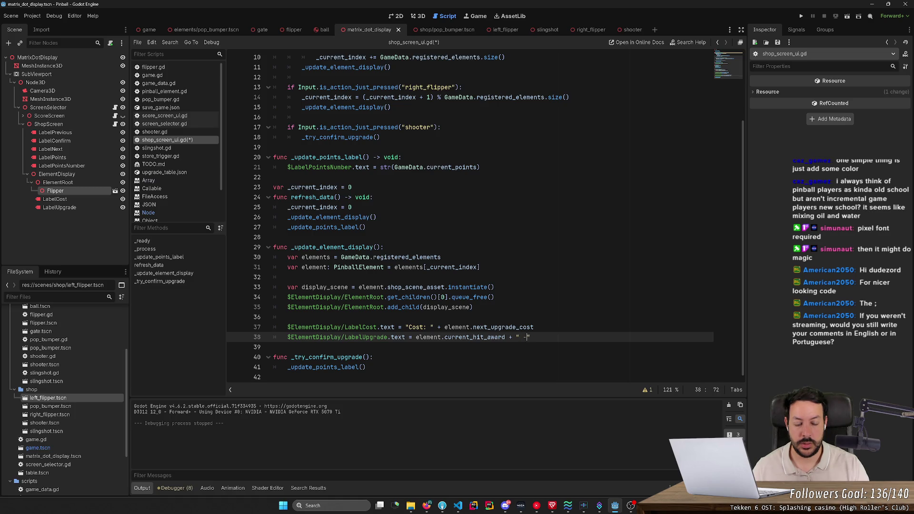
pyautogui.press('BackSpace')
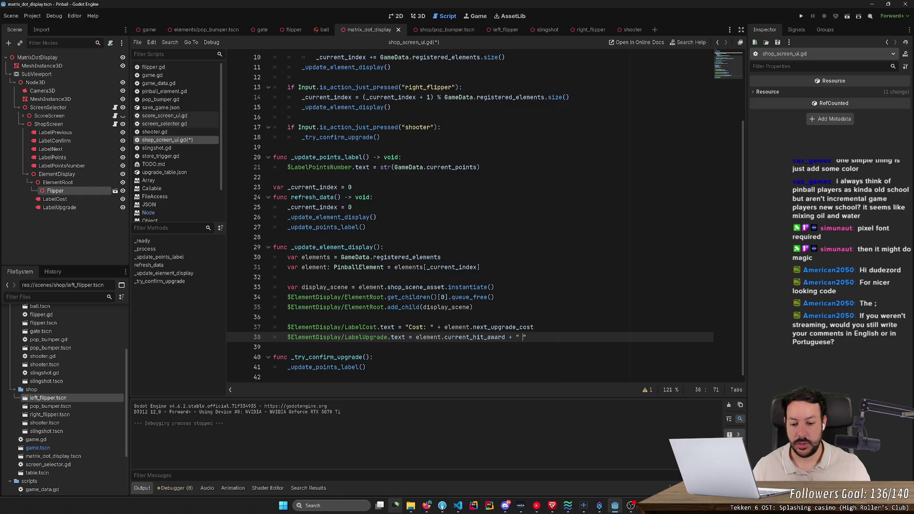
pyautogui.click(419, 509)
# Step: Search "arrow unicode", open the xahlee Unicode Arrows page, and copy the sans-serif → character
pyautogui.hotkey('ctrl', 't')
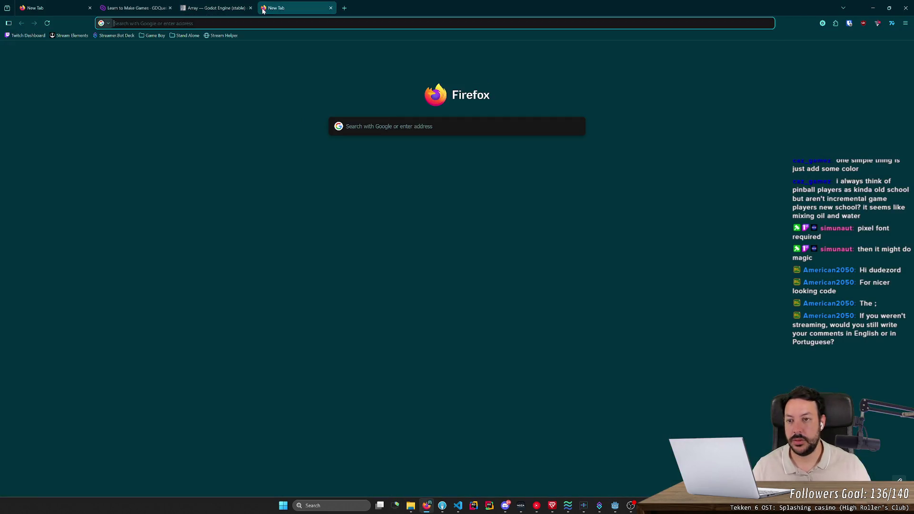
pyautogui.write('arrow ')
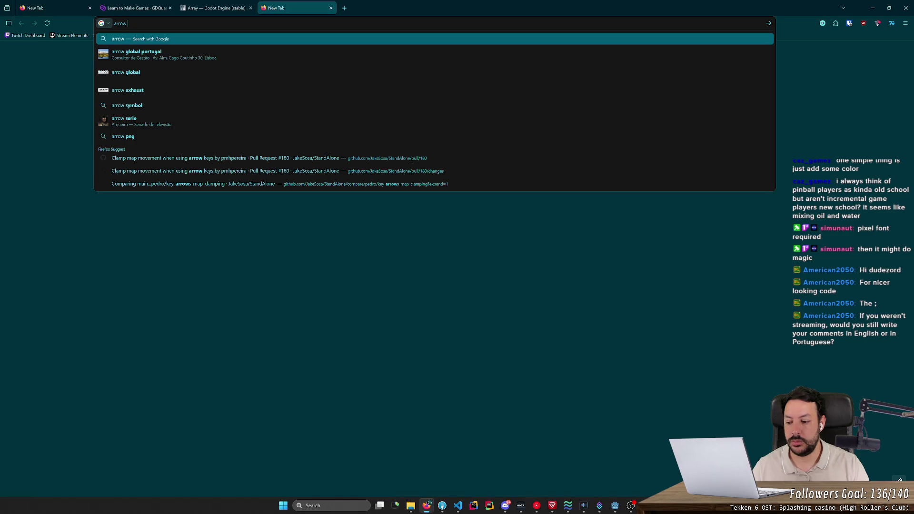
pyautogui.write('unicode')
pyautogui.press('Return')
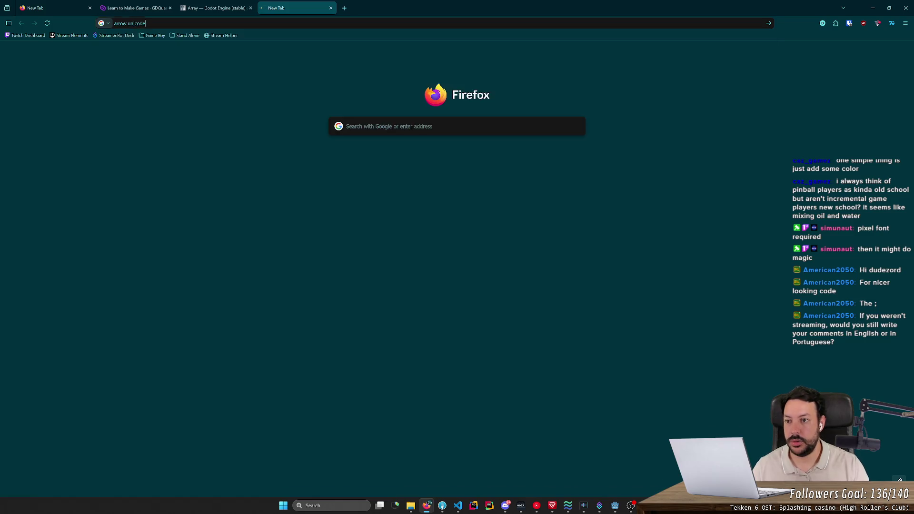
pyautogui.click(133, 127)
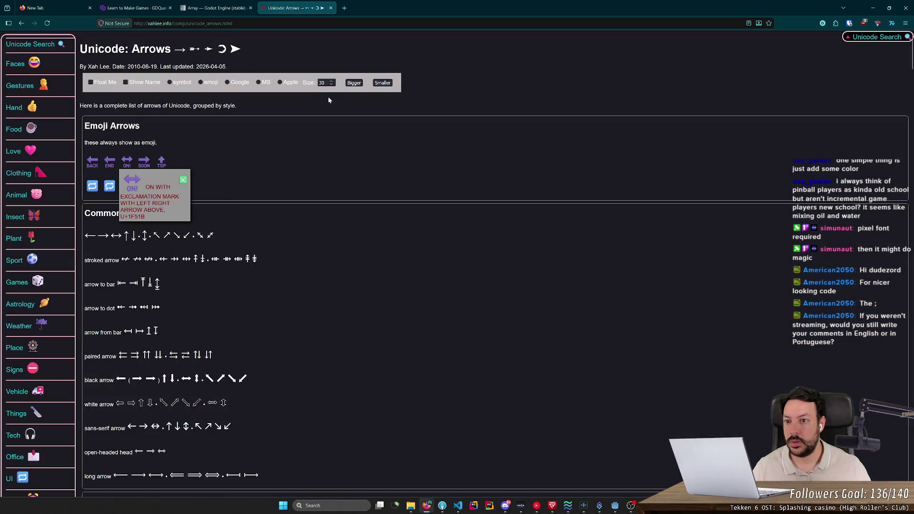
pyautogui.scroll(-4, 271, 188)
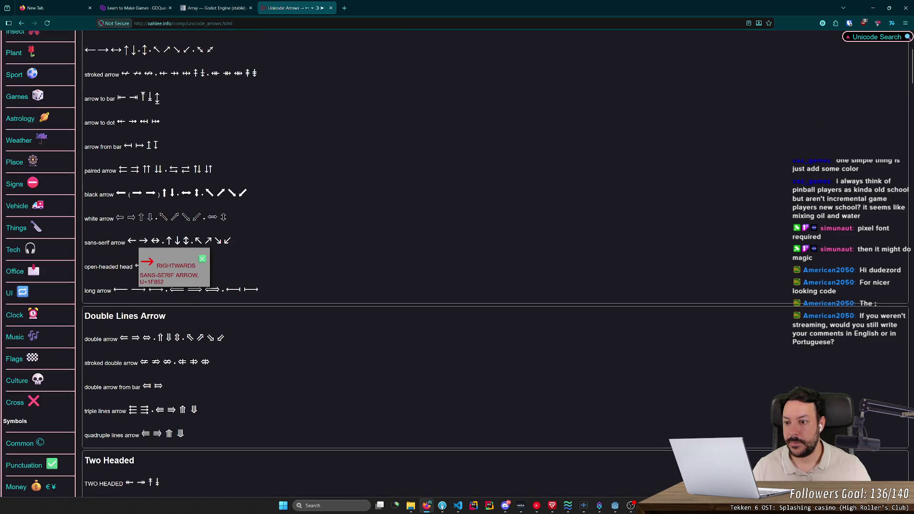
pyautogui.click(142, 240)
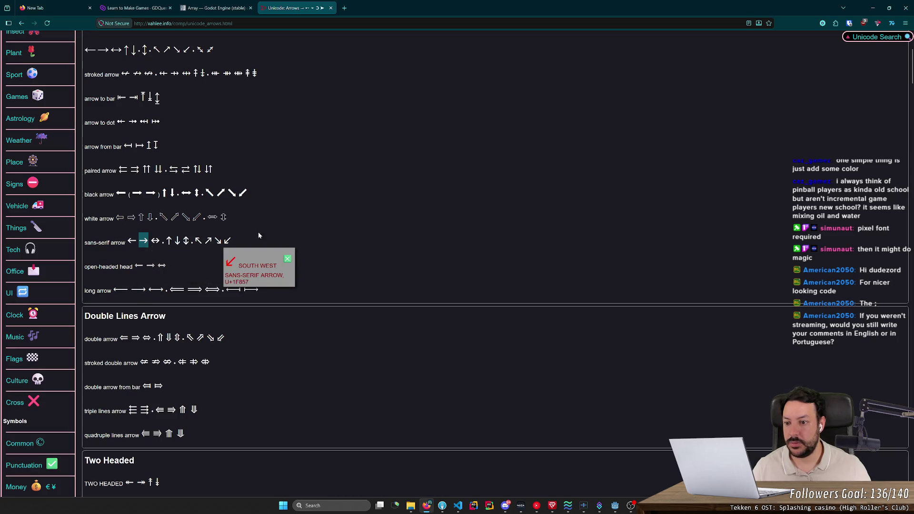
pyautogui.click(874, 9)
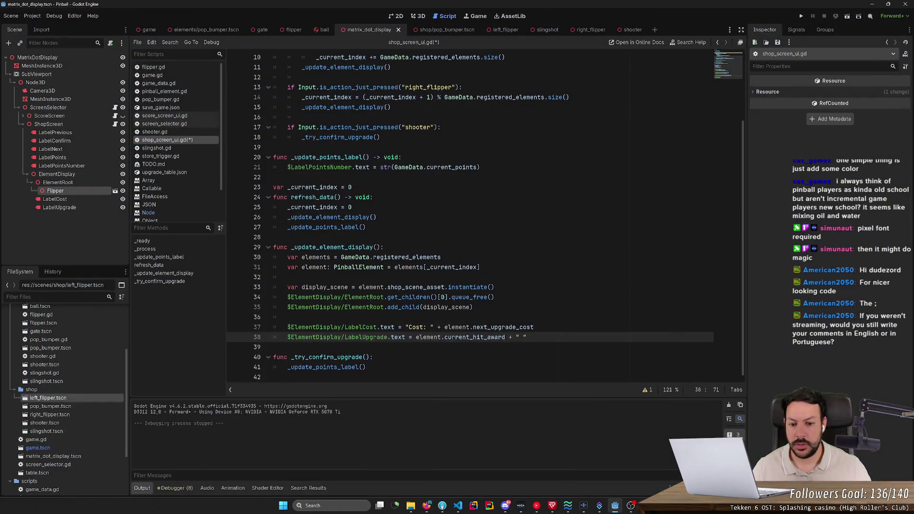
# Step: Make line 38's label append ' → ' plus element.next_hit_award, then save and test-run the game
pyautogui.hotkey('ctrl', 'v')
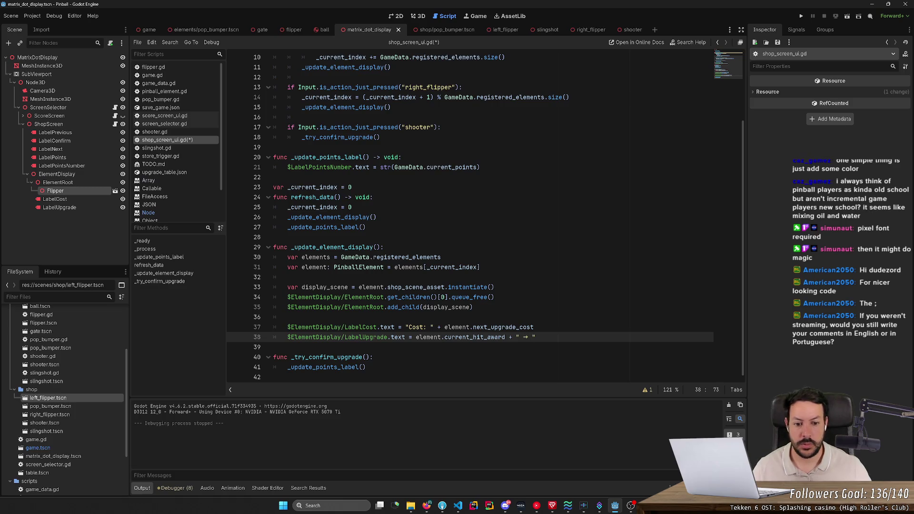
pyautogui.press('End')
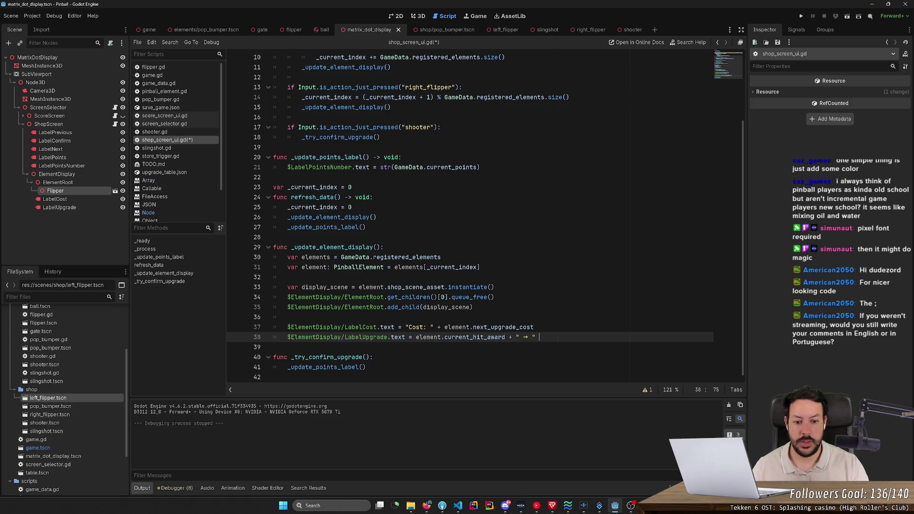
pyautogui.write('+ element.')
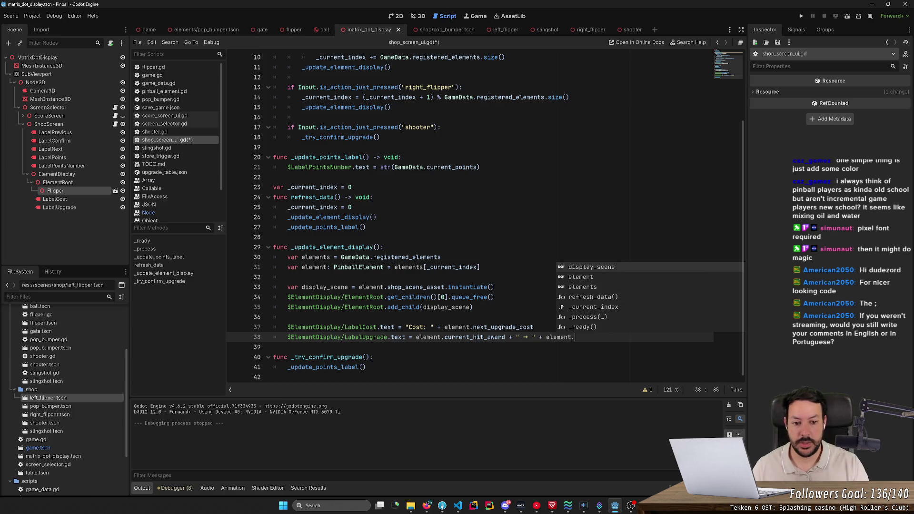
pyautogui.press('Down')
pyautogui.press('Down')
pyautogui.press('Down')
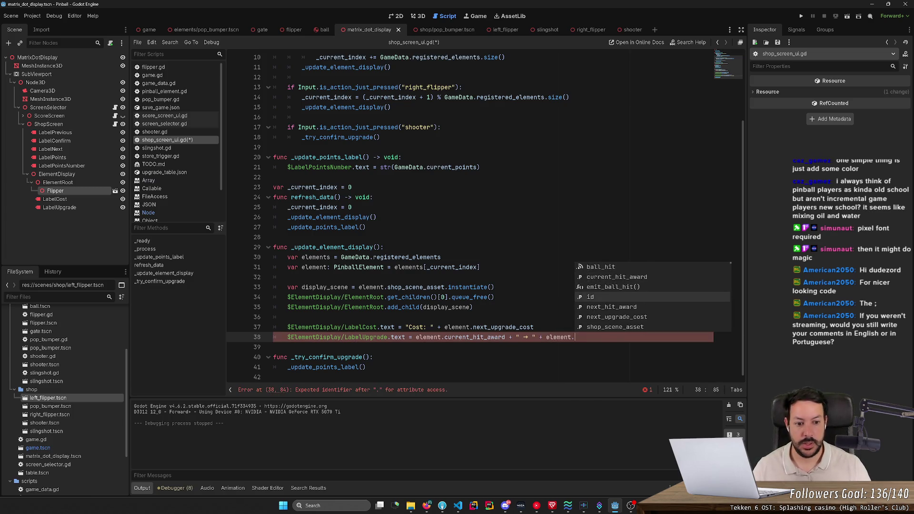
pyautogui.press('Return')
pyautogui.hotkey('ctrl', 's')
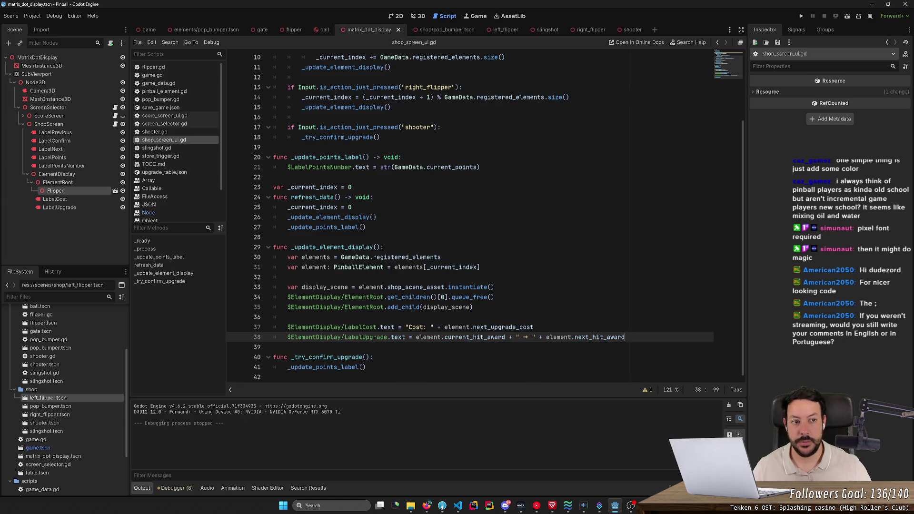
pyautogui.click(802, 16)
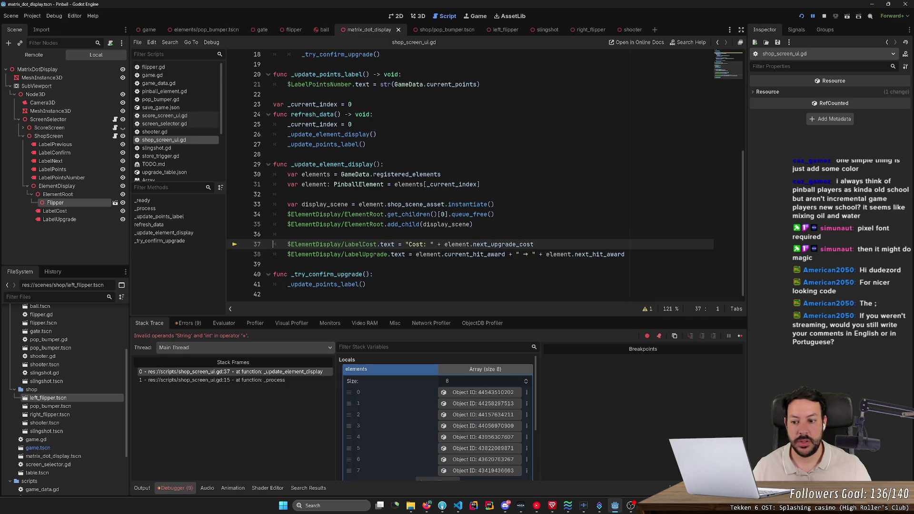
# Step: Stop the game and wrap next_upgrade_cost on line 37 in str()
pyautogui.click(824, 17)
pyautogui.click(444, 245)
pyautogui.write('str(')
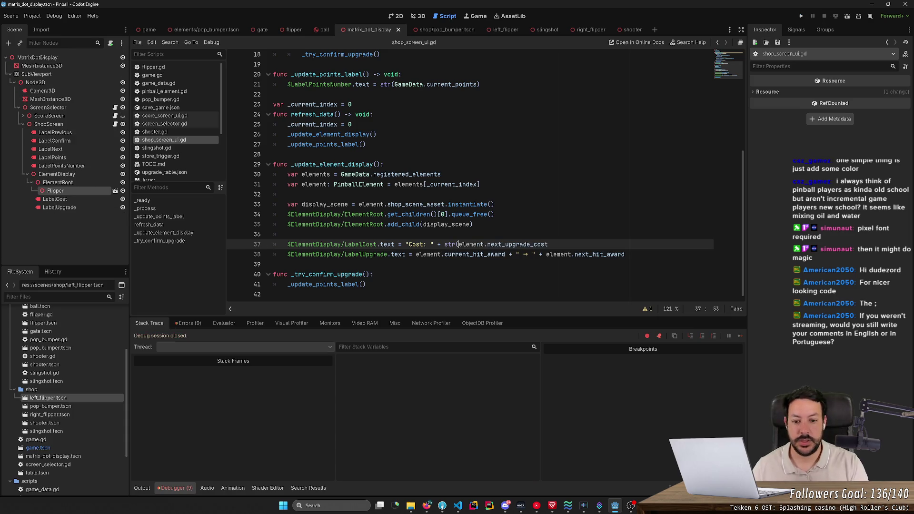
pyautogui.write(')')
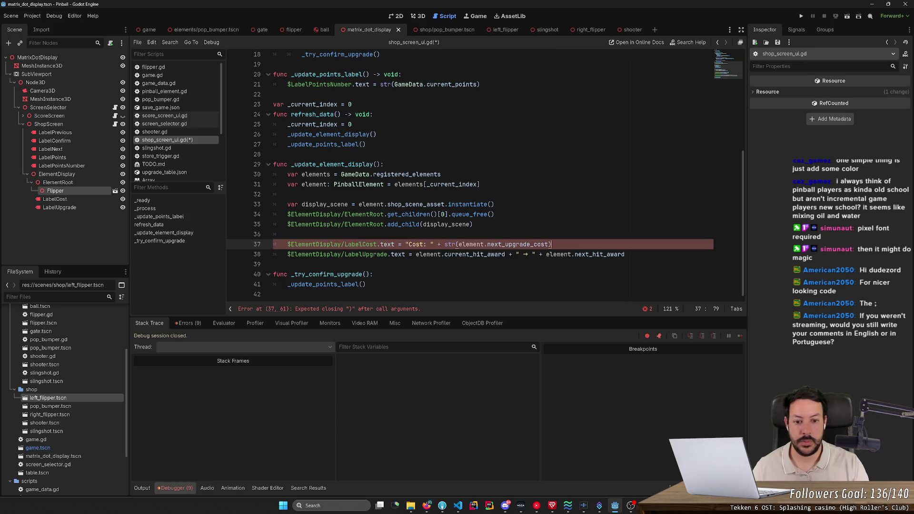
pyautogui.click(486, 244)
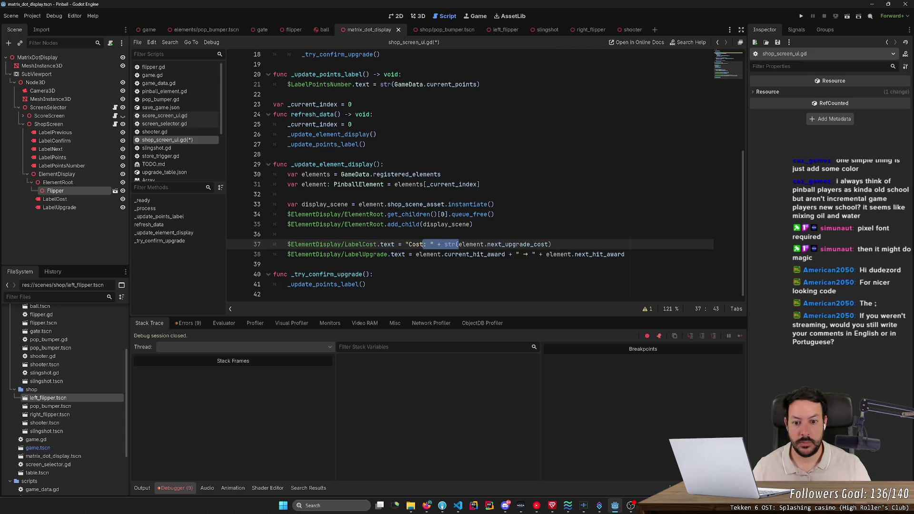
# Step: Wrap current_hit_award and next_hit_award on line 38 in str(), then save and rerun
pyautogui.click(444, 254)
pyautogui.write('str(')
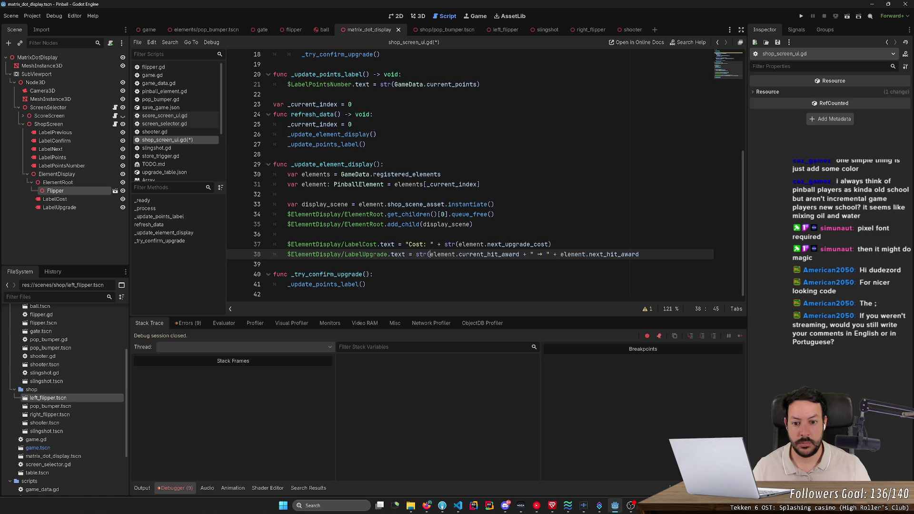
pyautogui.write(')')
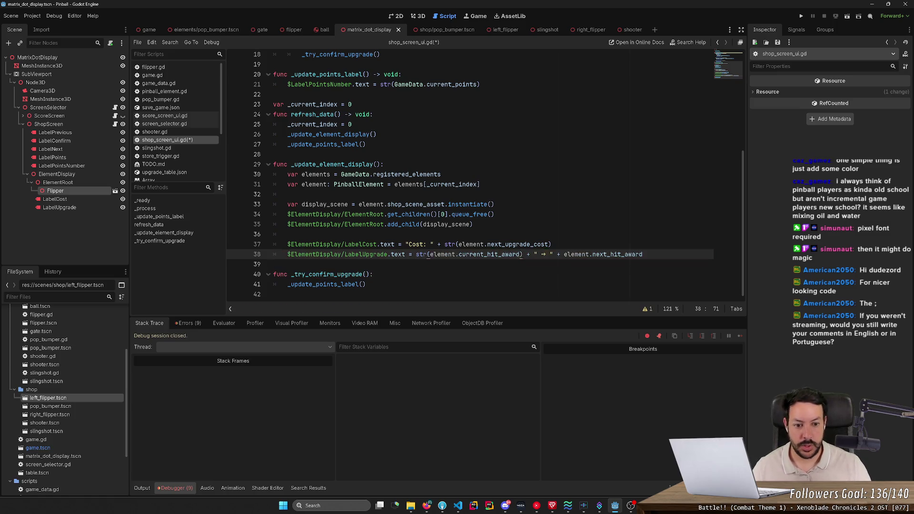
pyautogui.click(590, 254)
pyautogui.write('str(')
pyautogui.press('End')
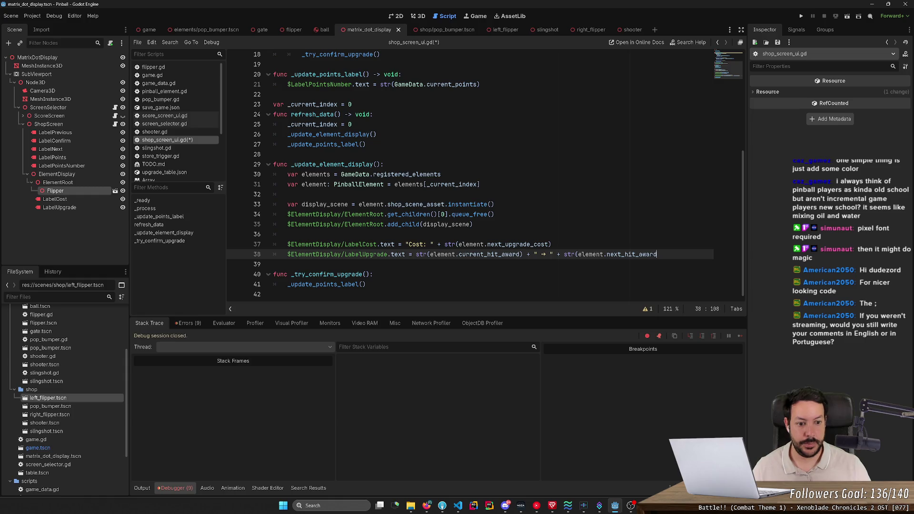
pyautogui.write(')')
pyautogui.hotkey('ctrl', 's')
pyautogui.click(799, 16)
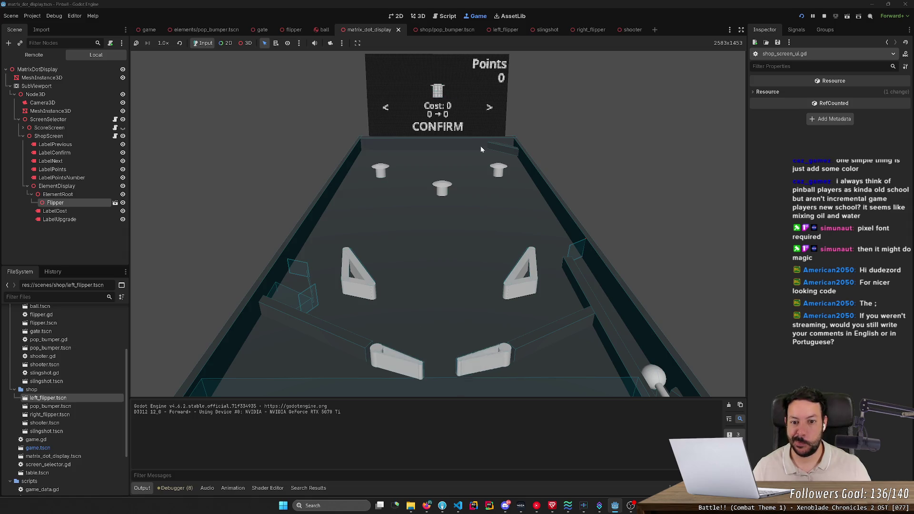
# Step: Drop the ball onto the table beside the centre and top-right bumpers to start scoring
pyautogui.click(450, 172)
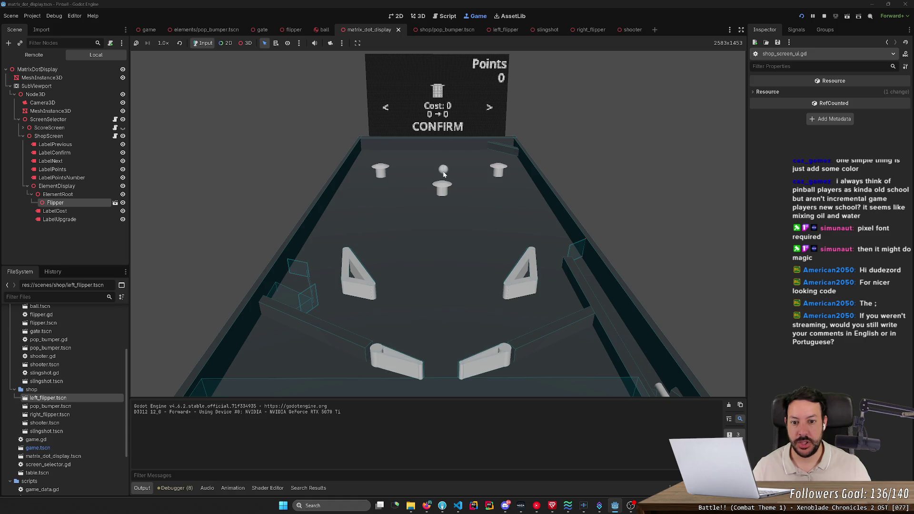
pyautogui.click(498, 156)
pyautogui.click(437, 176)
pyautogui.click(494, 154)
pyautogui.click(495, 162)
pyautogui.click(292, 273)
# Step: Score off the top-left bumper and slingshot, then browse the shop to Cost 50.0, 1.0 → 5.0
pyautogui.press('Right')
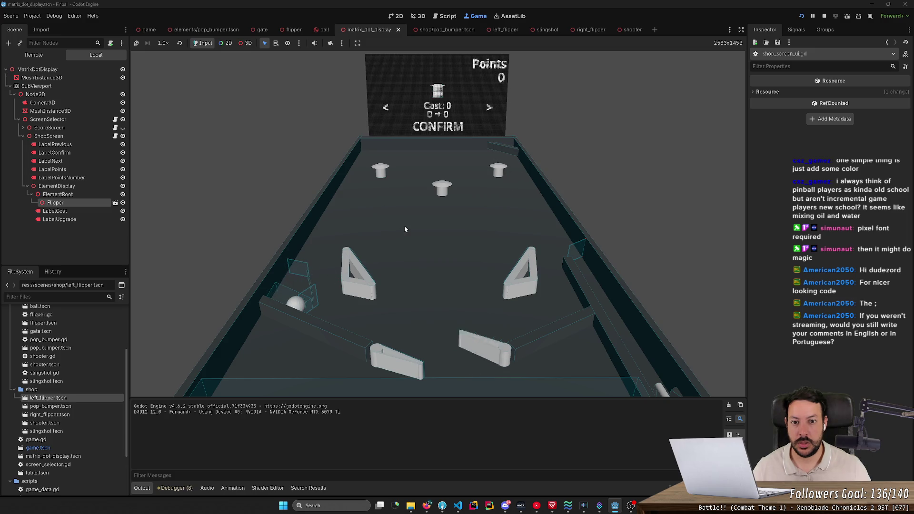
pyautogui.click(388, 165)
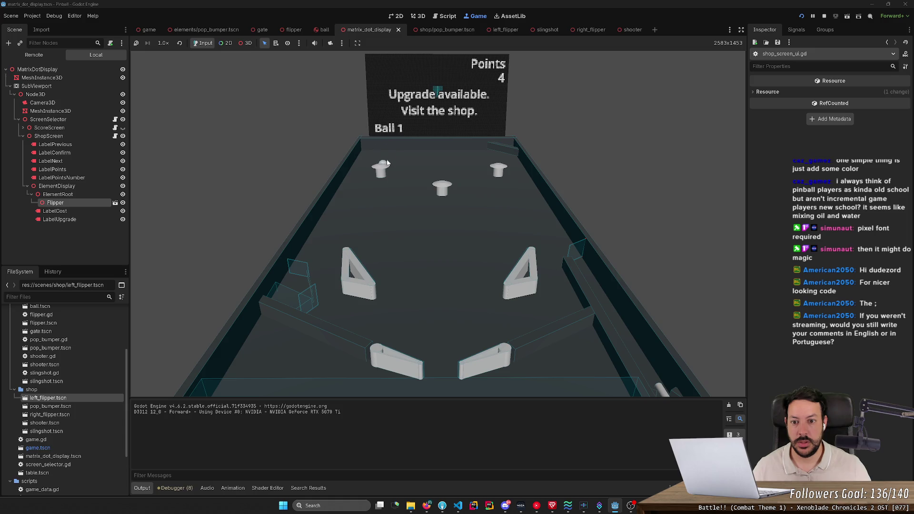
pyautogui.click(297, 284)
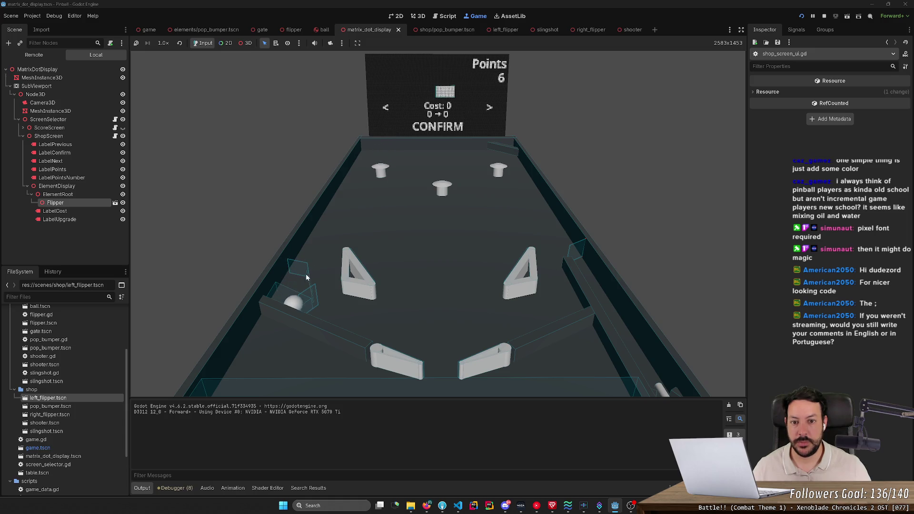
pyautogui.press('Right')
pyautogui.press('Left')
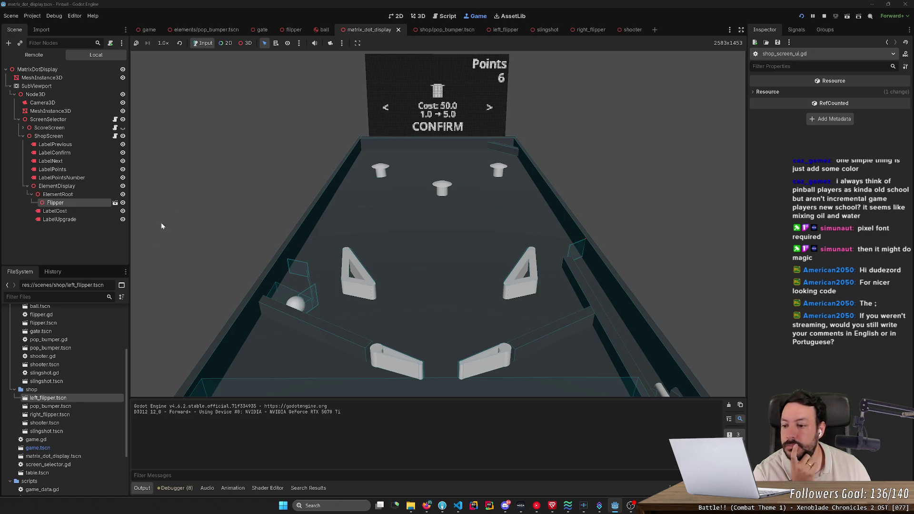
pyautogui.scroll(5, 80, 330)
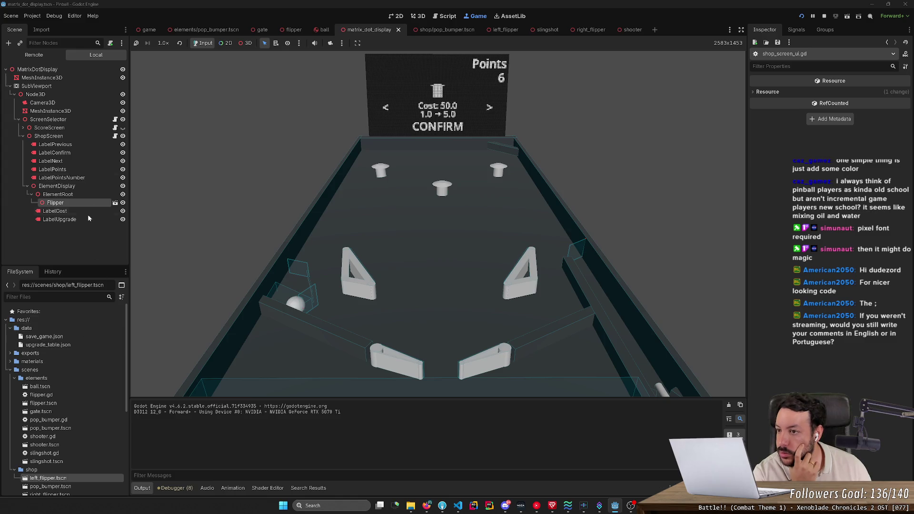
# Step: Inspect the running PopBumper in the Remote scene tree, then open upgrade_table.json
pyautogui.click(34, 55)
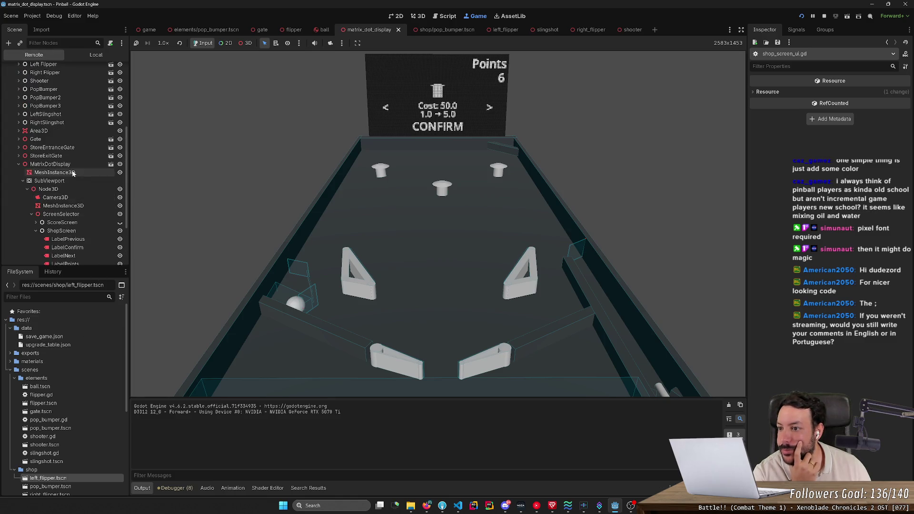
pyautogui.scroll(3, 71, 167)
pyautogui.click(67, 138)
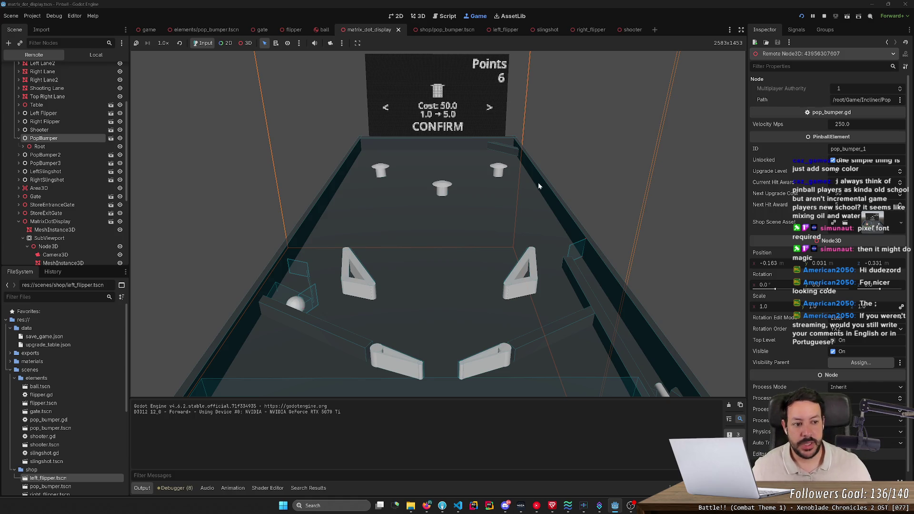
pyautogui.doubleClick(73, 345)
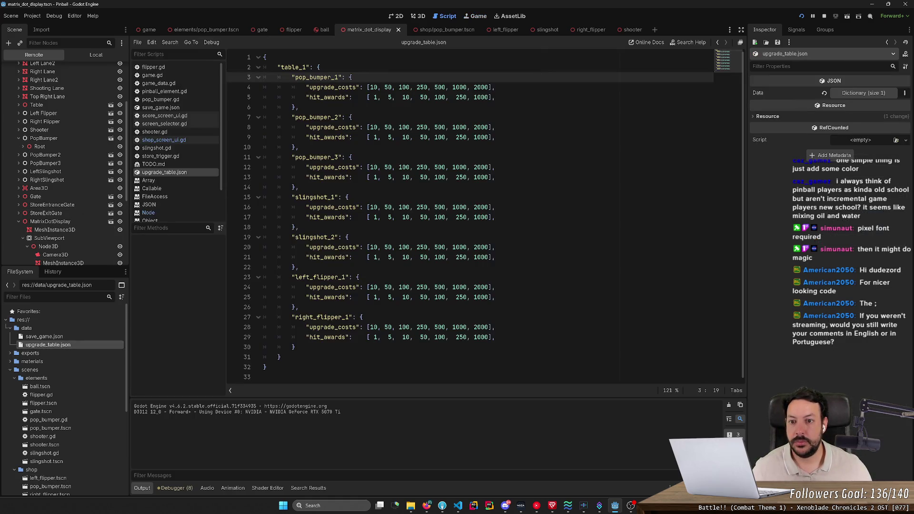
# Step: Highlight the first pop bumper's upgrade cost and hit award values in upgrade_table.json, then switch to 3D
pyautogui.click(374, 87)
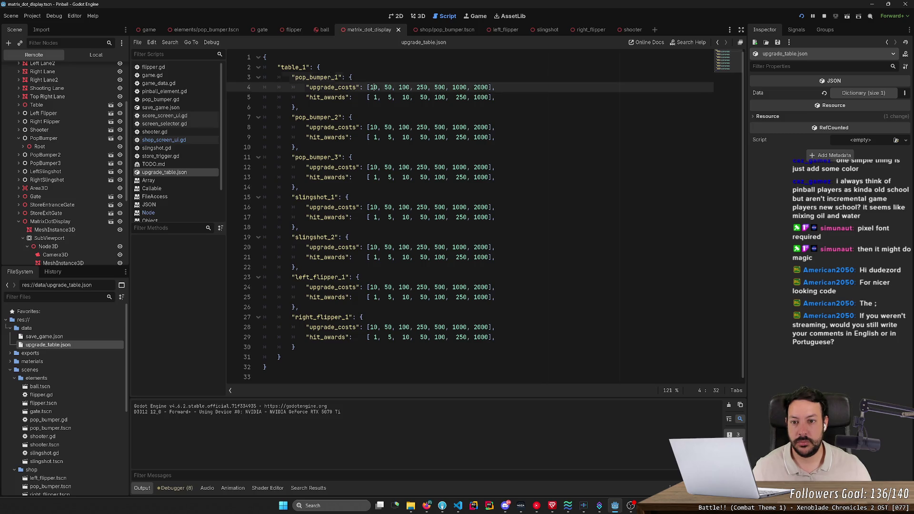
pyautogui.doubleClick(375, 97)
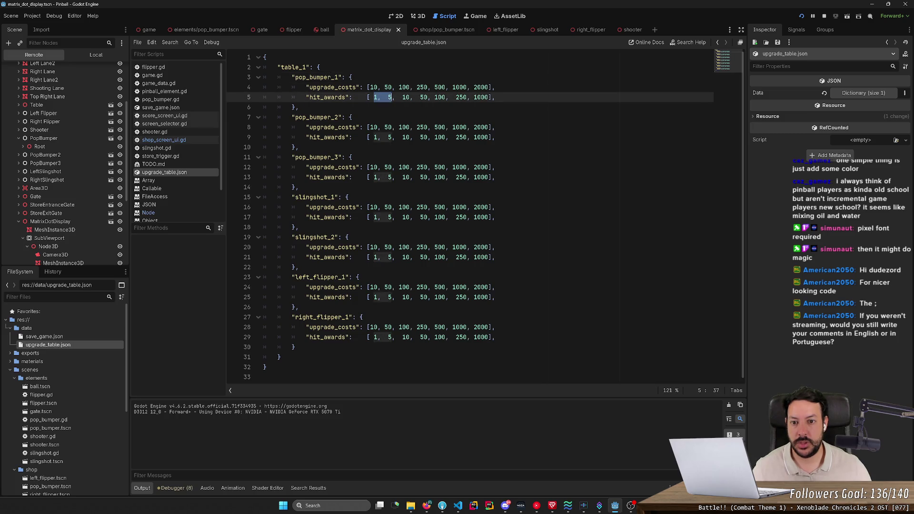
pyautogui.doubleClick(388, 87)
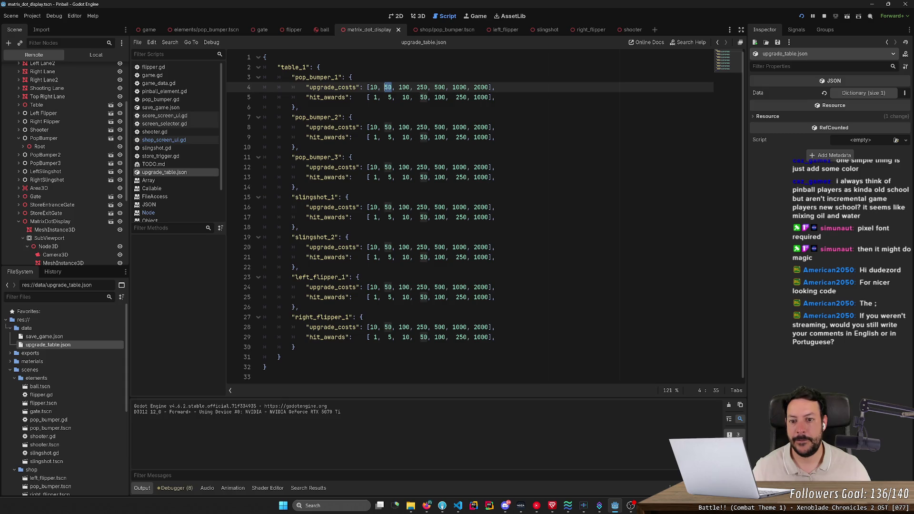
pyautogui.click(420, 17)
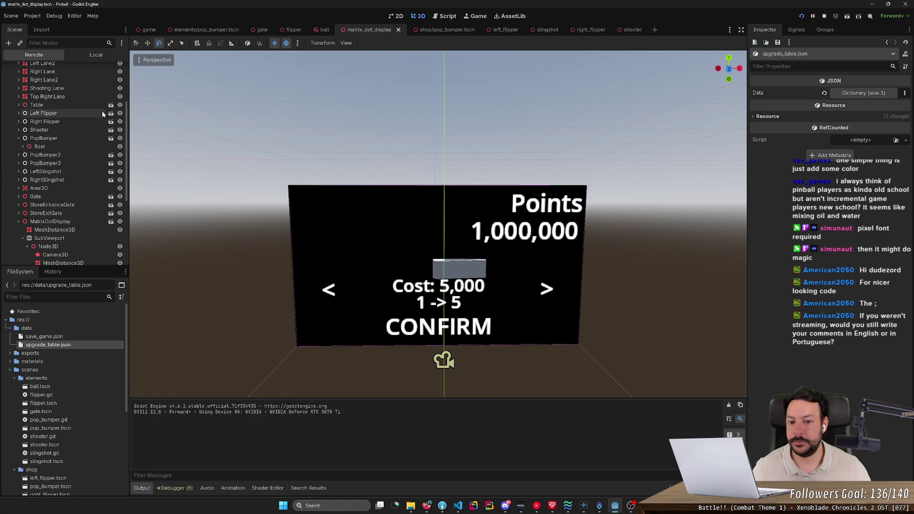
# Step: Flip through the running game's shop elements comparing costs and awards, then return to upgrade_table.json
pyautogui.click(474, 16)
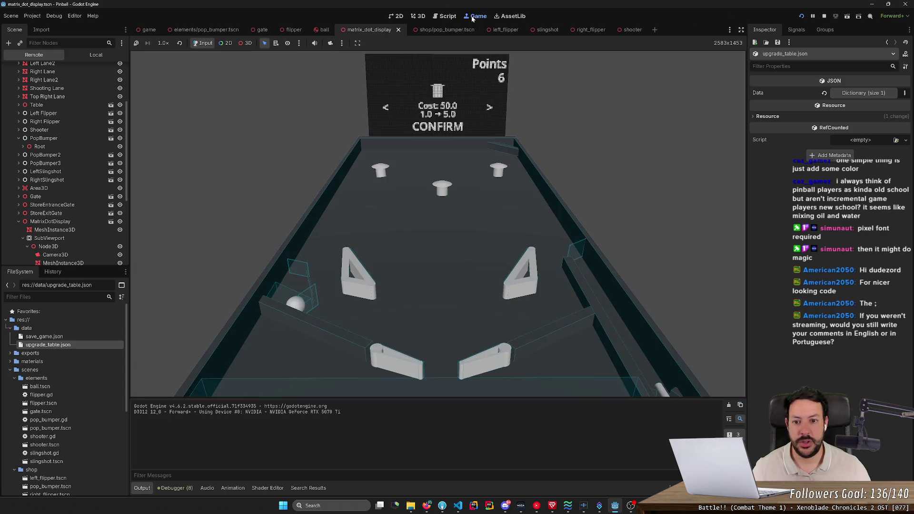
pyautogui.press('Right')
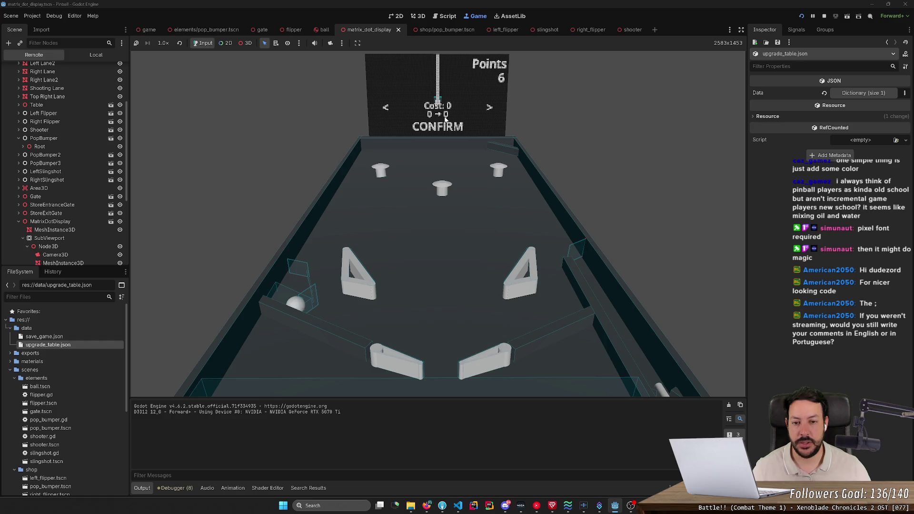
pyautogui.press('Right')
pyautogui.press('Left')
pyautogui.press('Right')
pyautogui.press('Left')
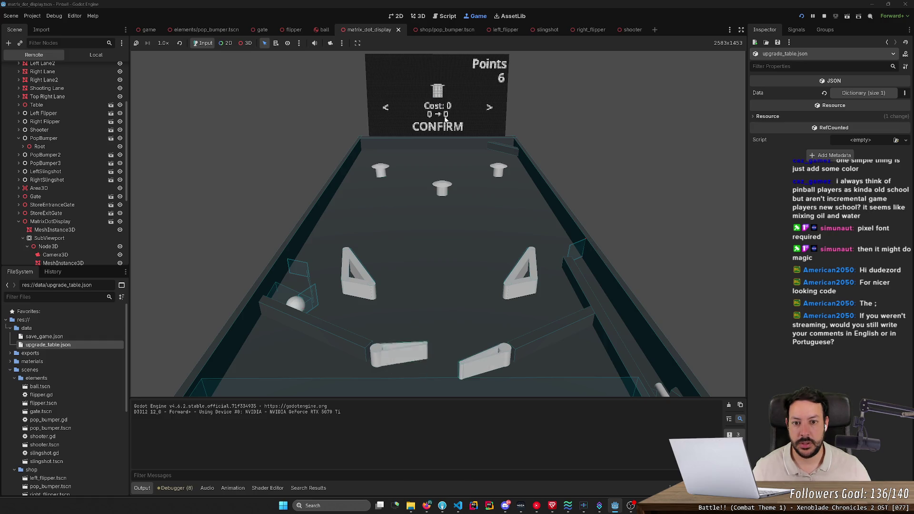
pyautogui.press('Right')
pyautogui.press('Left')
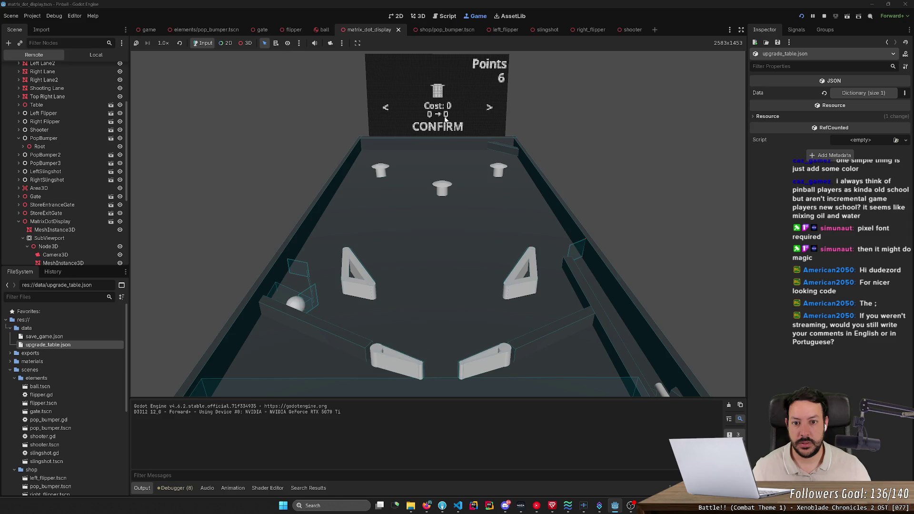
pyautogui.press('Right')
pyautogui.press('Left')
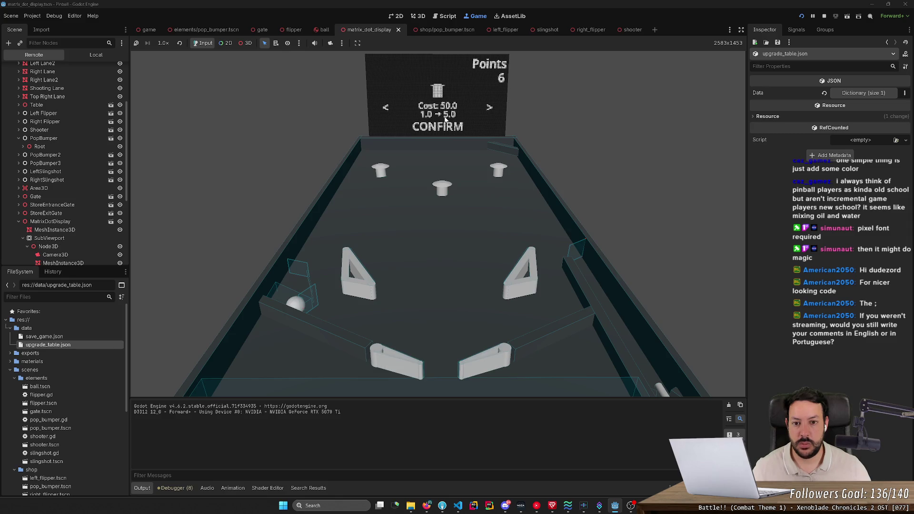
pyautogui.press('Left')
pyautogui.press('Right')
pyautogui.press('Right')
pyautogui.press('Left')
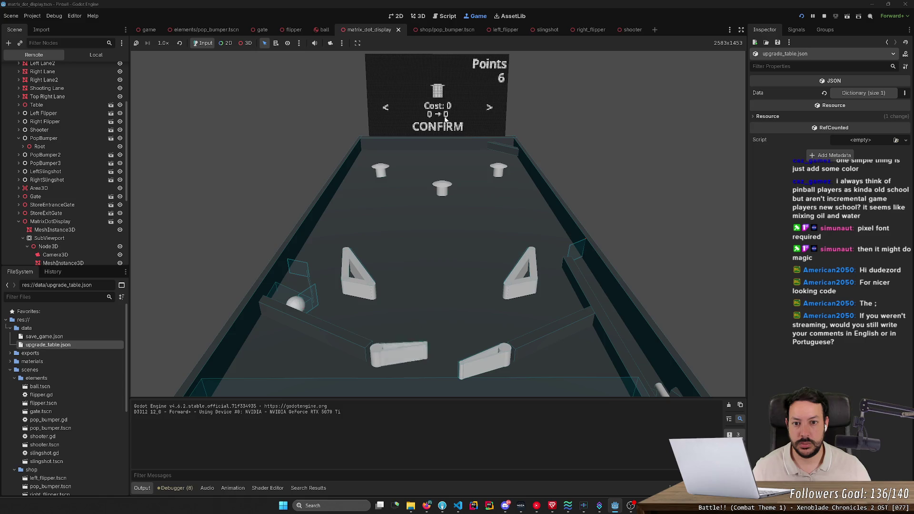
pyautogui.press('Right')
pyautogui.press('Left')
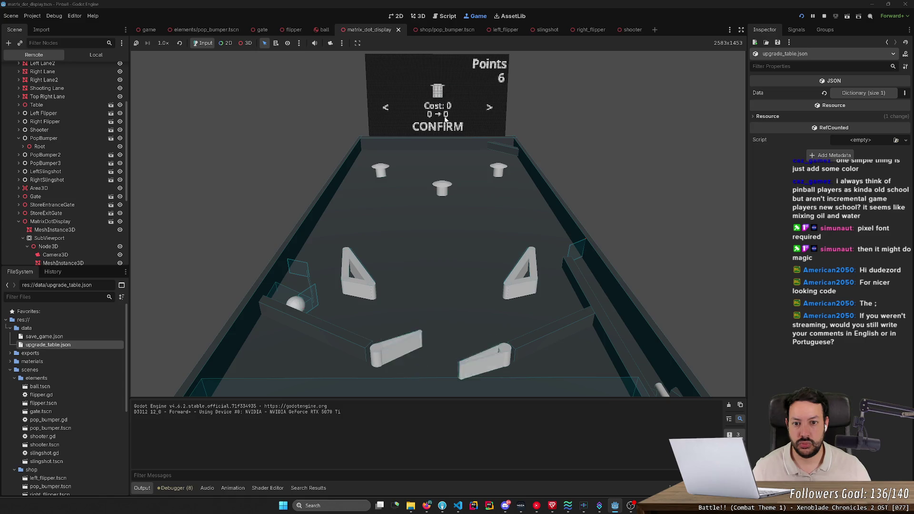
pyautogui.press('Left')
pyautogui.press('Right')
pyautogui.press('Left')
pyautogui.press('Right')
pyautogui.press('Left')
pyautogui.press('Right')
pyautogui.press('Left')
pyautogui.press('Right')
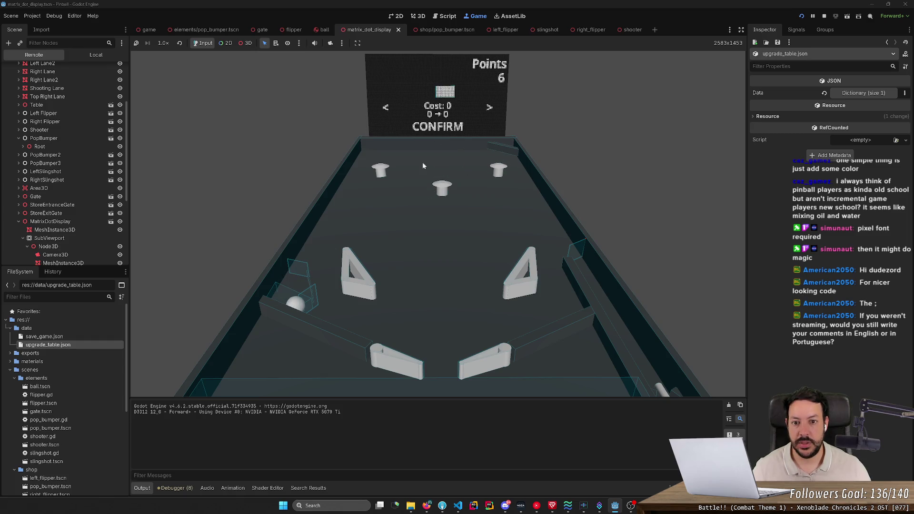
pyautogui.hotkey('ctrl', 'F3')
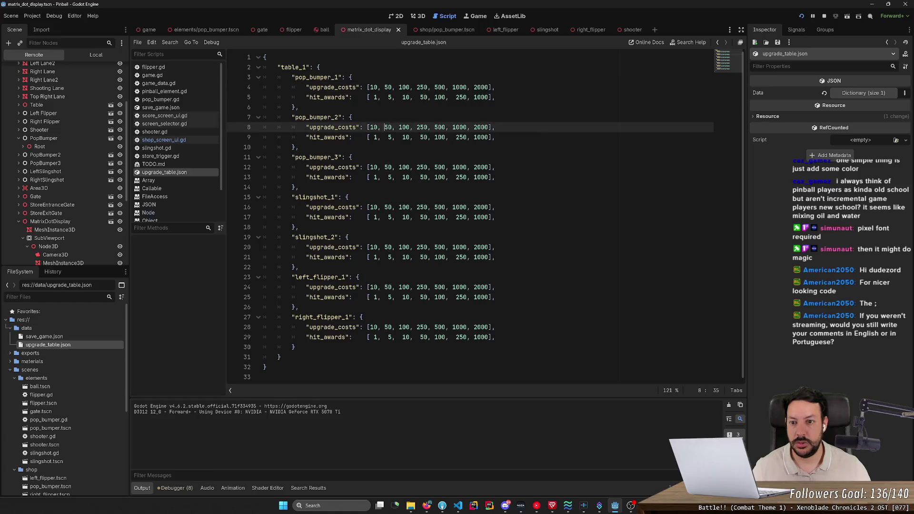
# Step: Select the 10 upgrade cost, then inspect PopBumper2's properties in the running game
pyautogui.doubleClick(373, 87)
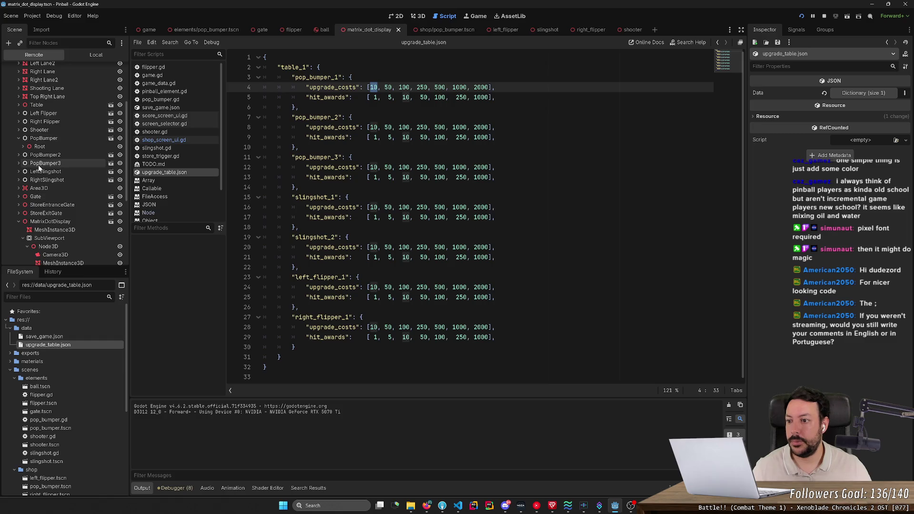
pyautogui.scroll(3, 31, 161)
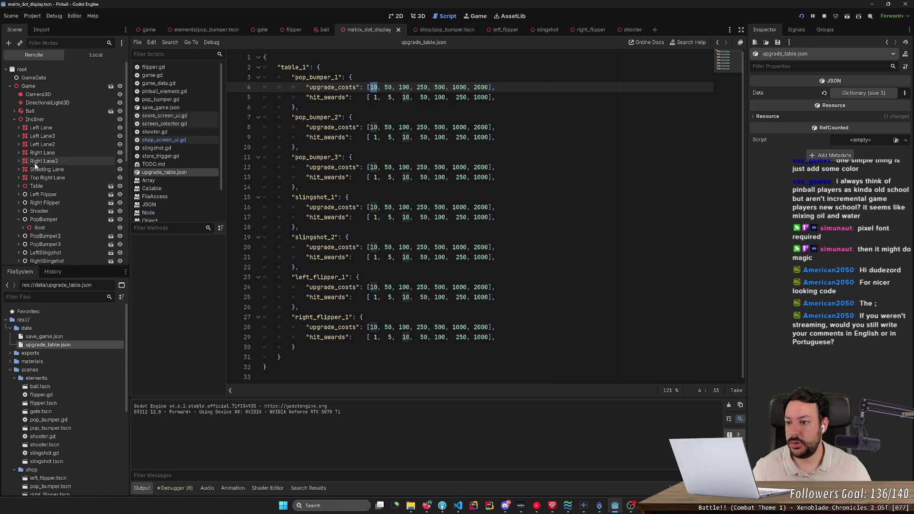
pyautogui.click(476, 17)
pyautogui.click(52, 235)
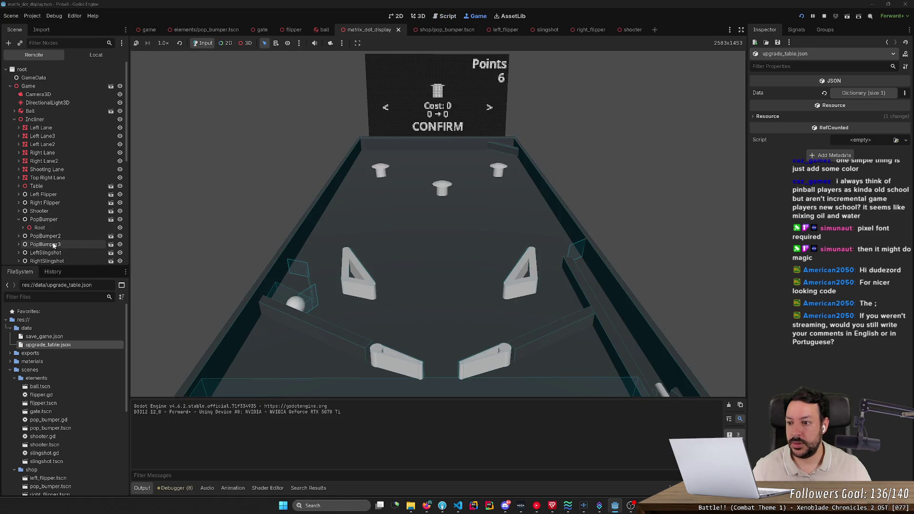
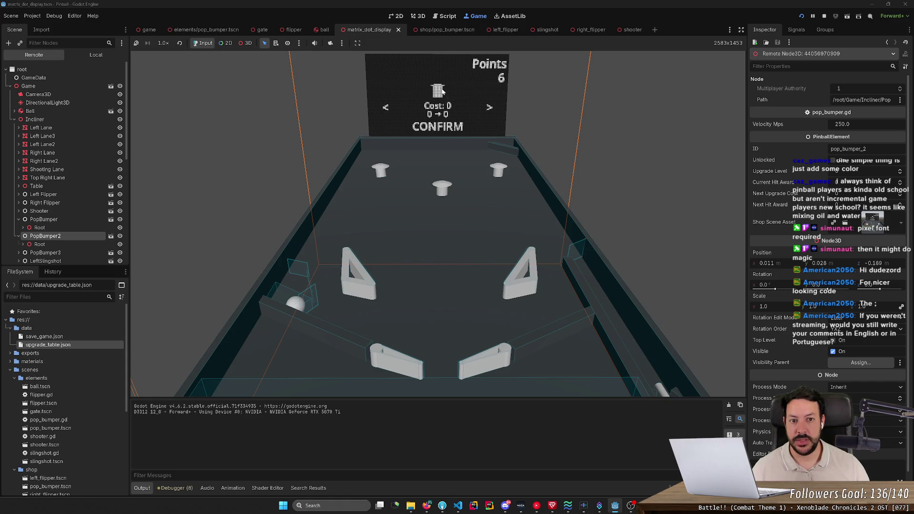
# Step: Review _ready in pinball_element.gd, toggling a breakpoint on line 49 and selecting lines 29–30
pyautogui.click(447, 17)
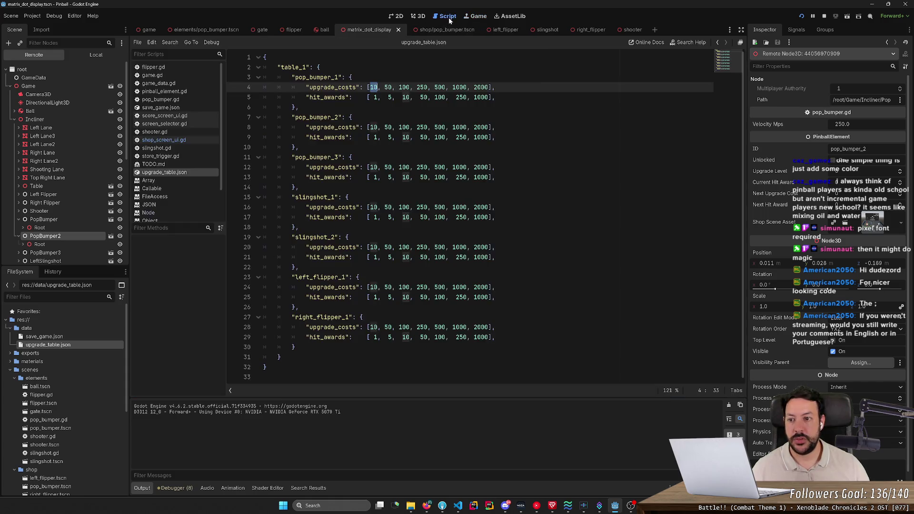
pyautogui.click(177, 91)
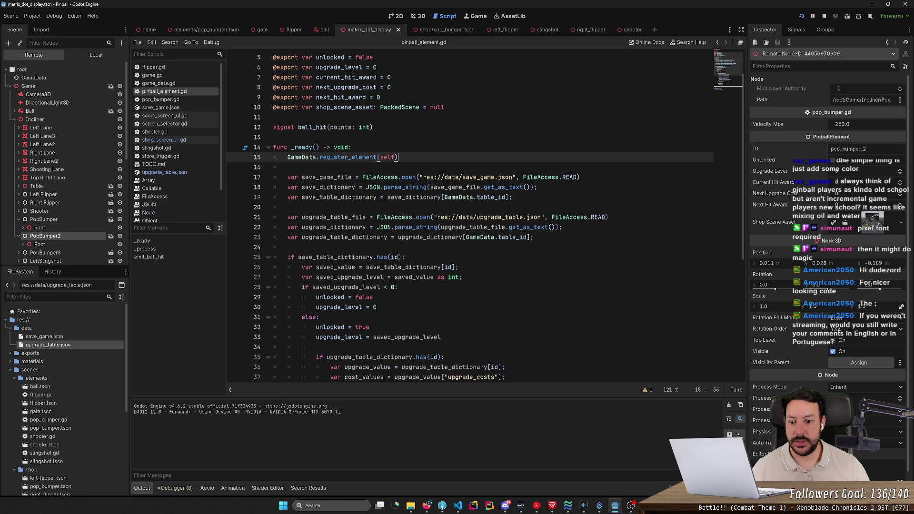
pyautogui.scroll(-2, 270, 205)
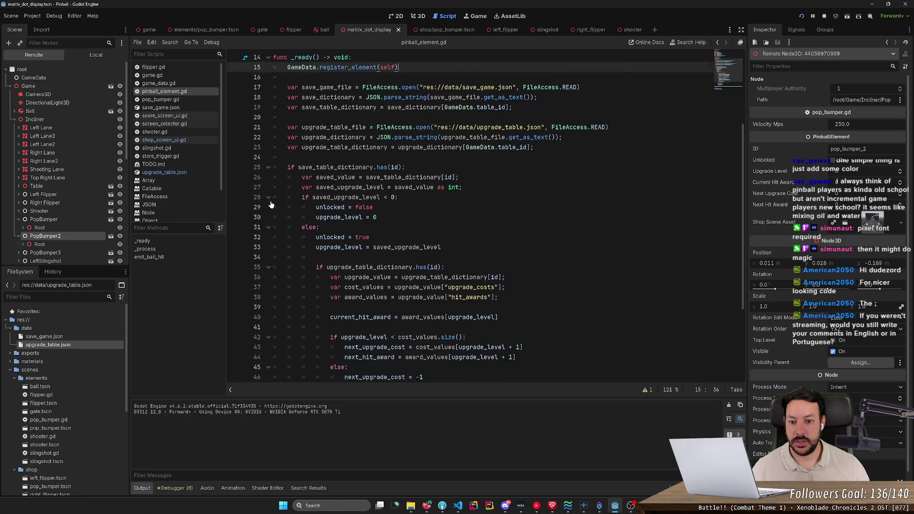
pyautogui.scroll(-4, 271, 204)
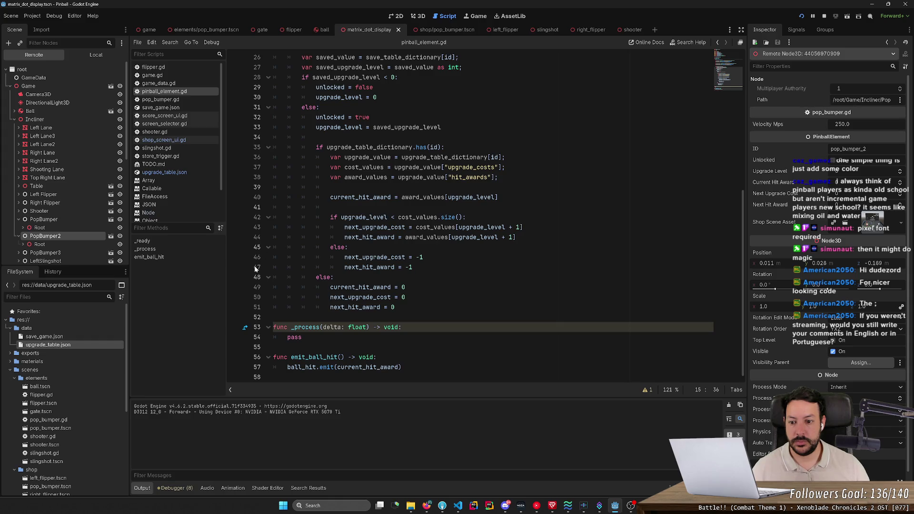
pyautogui.click(253, 286)
pyautogui.click(238, 287)
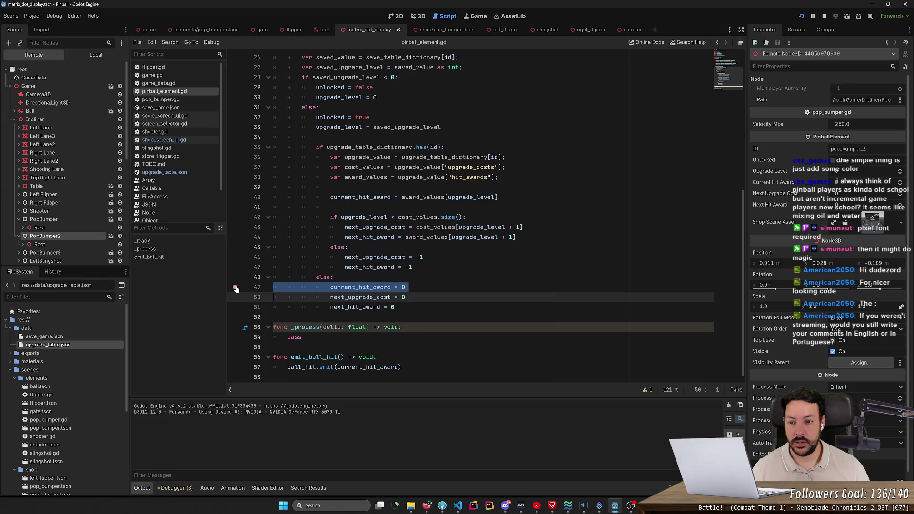
pyautogui.scroll(2, 250, 255)
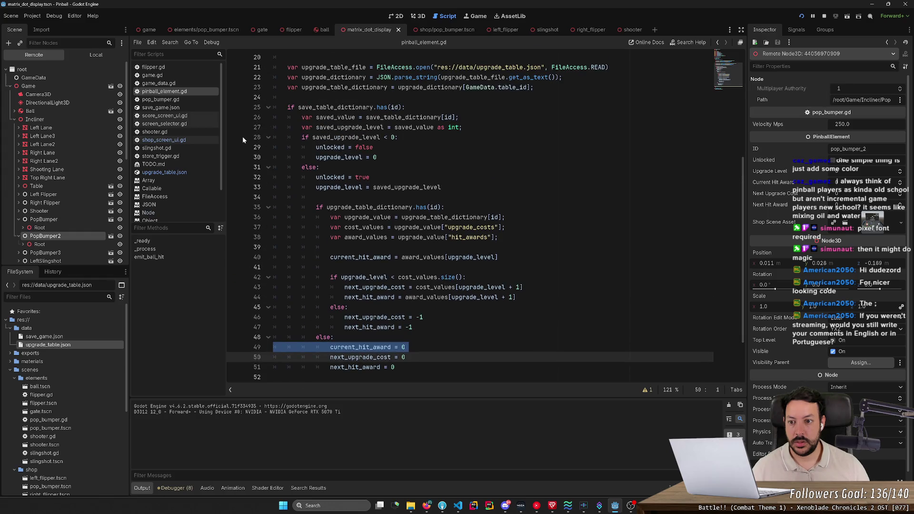
pyautogui.moveTo(376, 157); pyautogui.dragTo(273, 148)
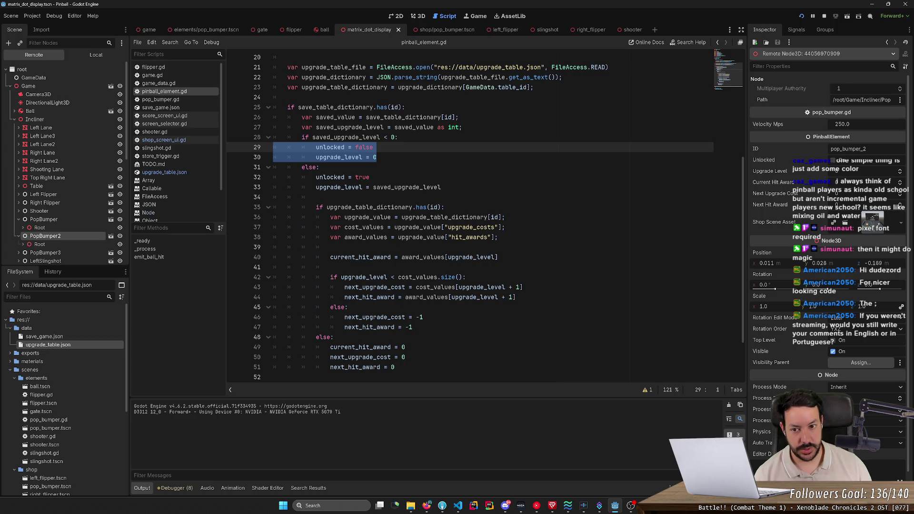
# Step: Open save_game.json and inspect the saved pop_bumper values
pyautogui.doubleClick(69, 336)
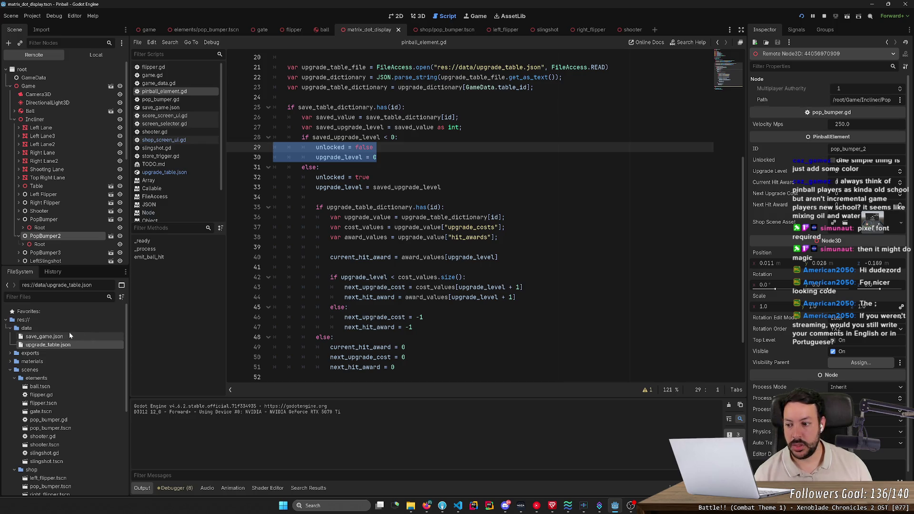
pyautogui.moveTo(349, 88)
pyautogui.mouseDown()
pyautogui.moveTo(354, 118)
pyautogui.moveTo(356, 107)
pyautogui.mouseUp()
pyautogui.click(280, 127)
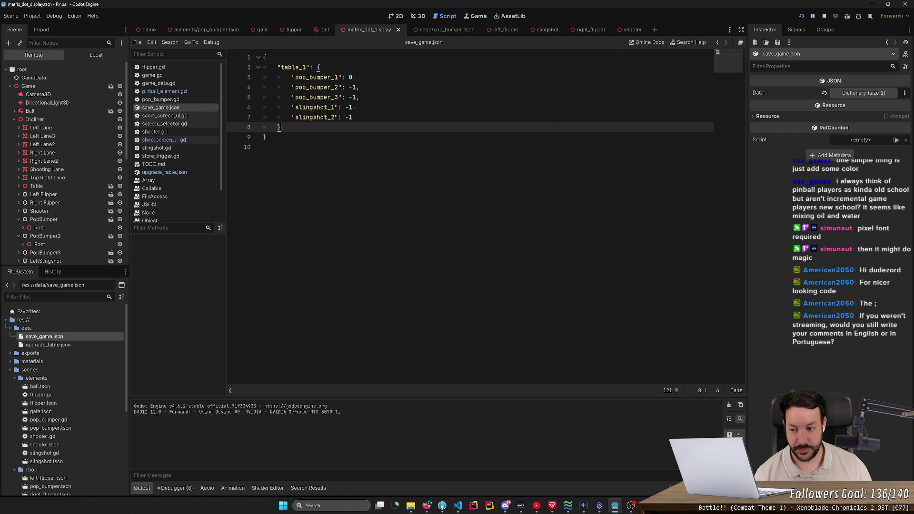
pyautogui.moveTo(292, 77); pyautogui.dragTo(353, 117)
pyautogui.click(352, 117)
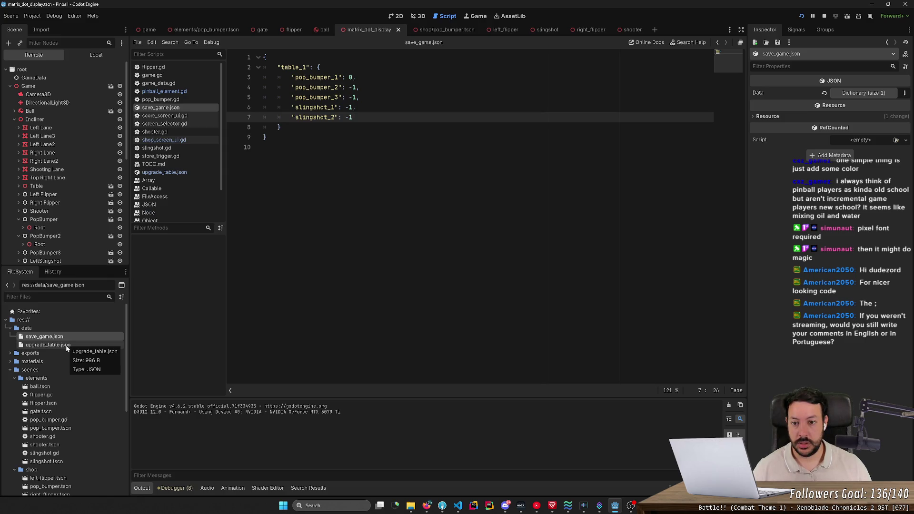
pyautogui.click(360, 87)
pyautogui.press('BackSpace')
pyautogui.press('BackSpace')
pyautogui.press('BackSpace')
pyautogui.write('null,')
pyautogui.hotkey('shift', 'Left')
pyautogui.hotkey('shift', 'Left')
pyautogui.hotkey('shift', 'Left')
pyautogui.hotkey('ctrl', 'c')
pyautogui.press('Down')
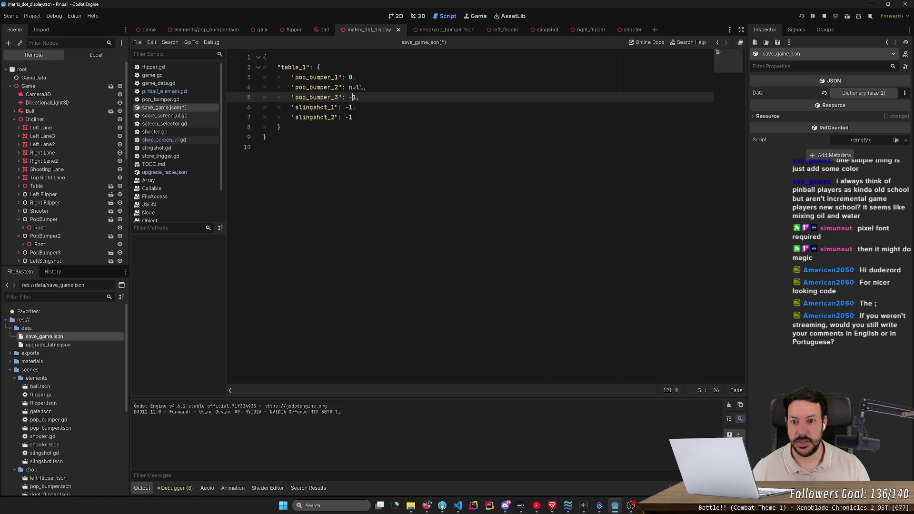
pyautogui.hotkey('shift', 'Right')
pyautogui.hotkey('shift', 'Right')
pyautogui.hotkey('shift', 'Right')
pyautogui.hotkey('ctrl', 'v')
pyautogui.press('Down')
pyautogui.hotkey('shift', 'Right')
pyautogui.hotkey('shift', 'Right')
pyautogui.hotkey('shift', 'Left')
pyautogui.hotkey('ctrl', 'v')
pyautogui.press('Down')
pyautogui.hotkey('shift', 'Left')
pyautogui.hotkey('shift', 'Left')
pyautogui.hotkey('ctrl', 'v')
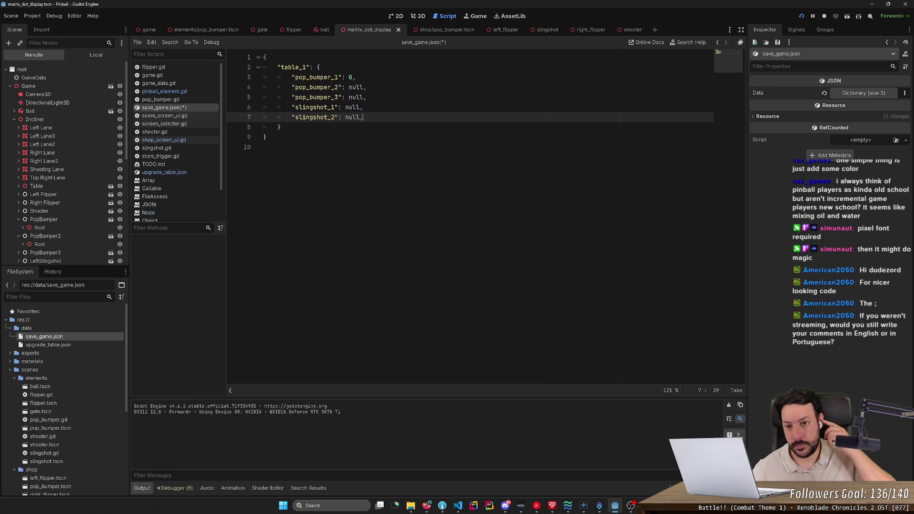
pyautogui.hotkey('ctrl', 'z')
pyautogui.hotkey('ctrl', 'z')
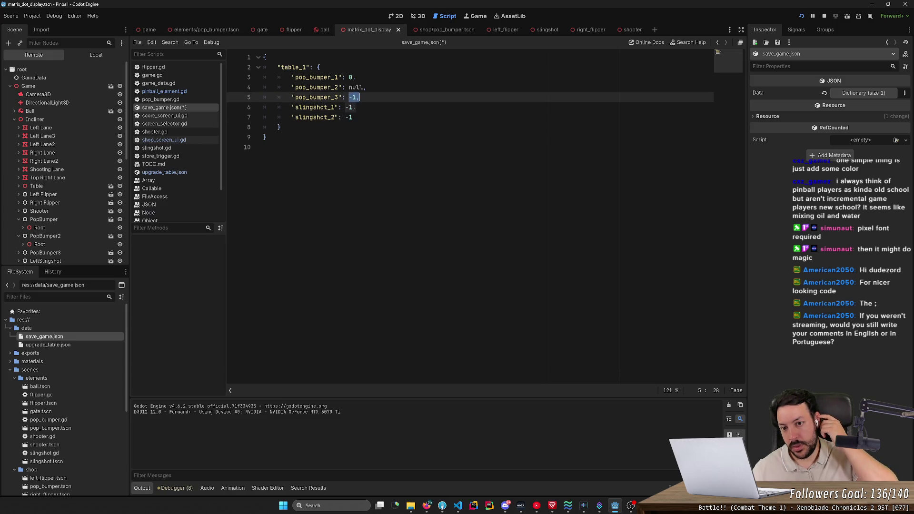
pyautogui.hotkey('ctrl', 'z')
pyautogui.hotkey('ctrl', 'z')
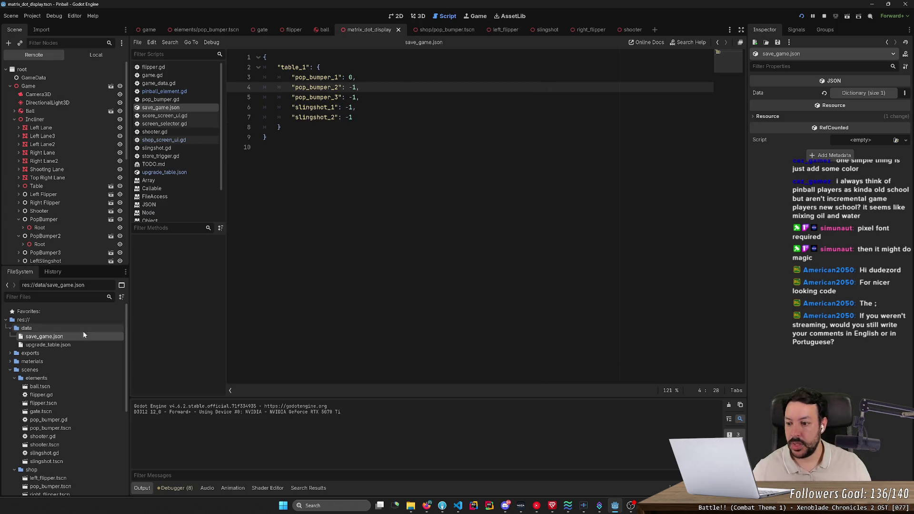
pyautogui.click(57, 345)
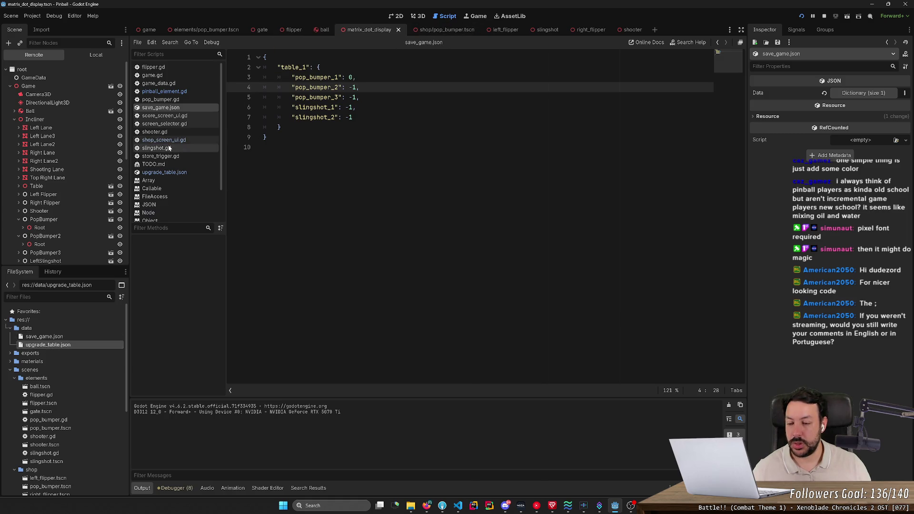
pyautogui.click(164, 91)
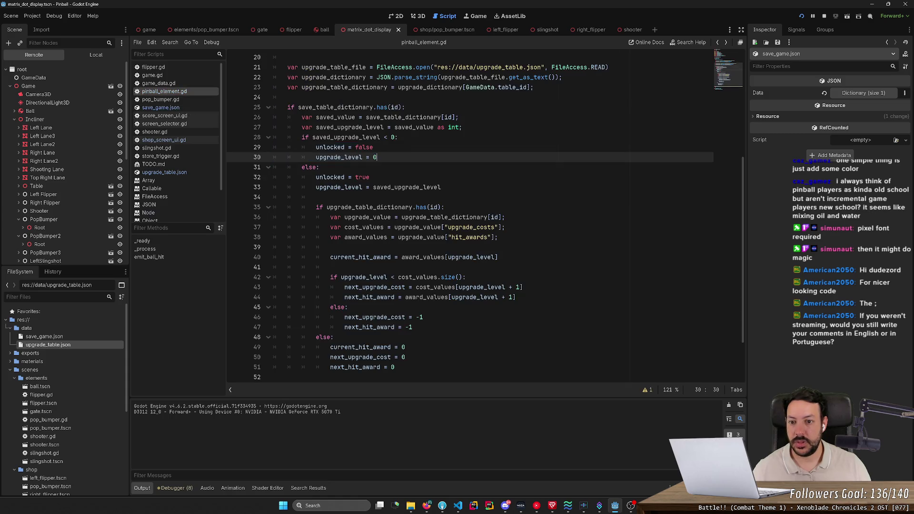
# Step: Add a breakpoint on line 29, rerun the game, and review the reset lines near line 49
pyautogui.click(236, 148)
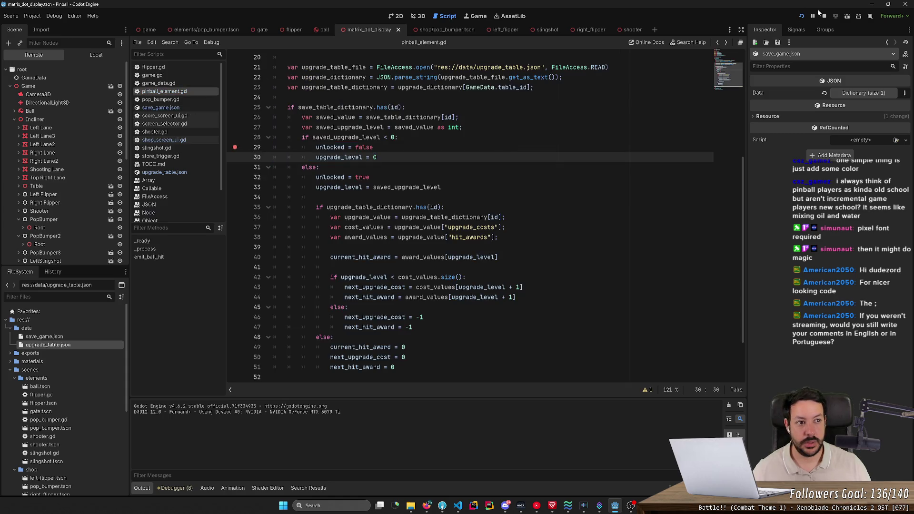
pyautogui.click(802, 17)
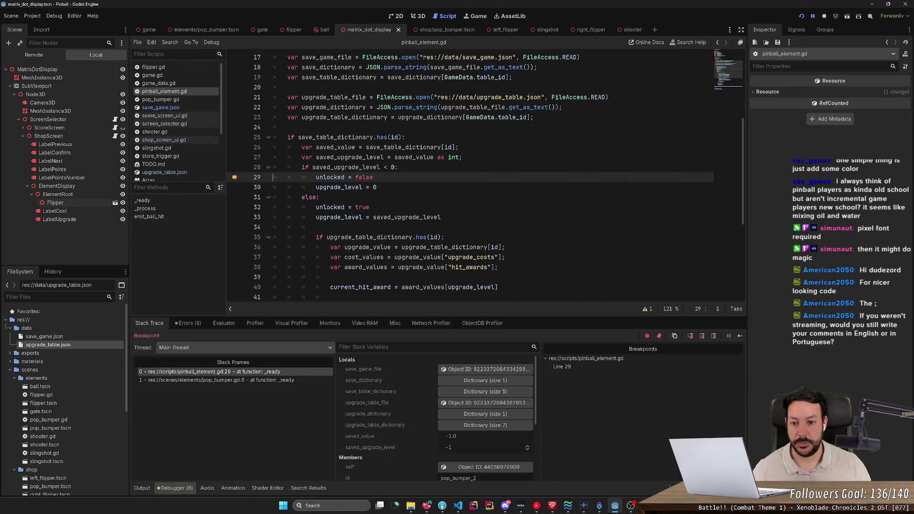
pyautogui.scroll(-4, 476, 176)
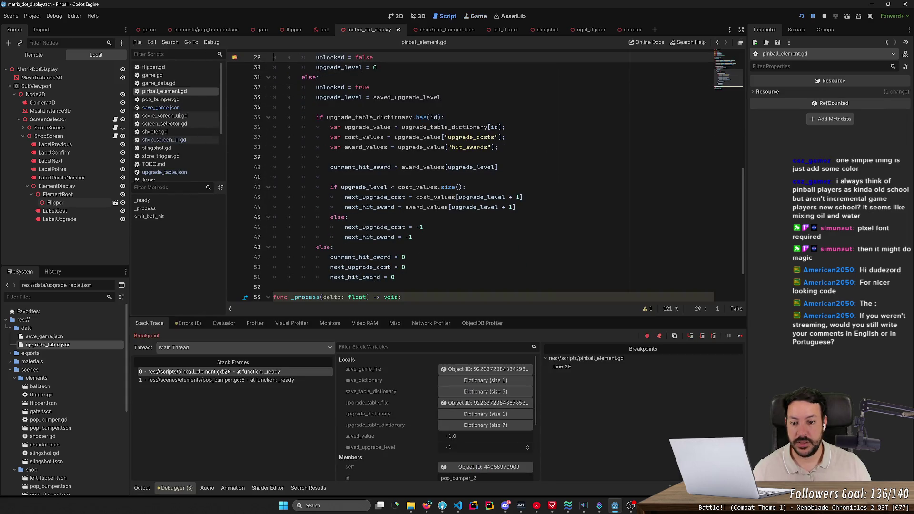
pyautogui.moveTo(405, 267); pyautogui.dragTo(273, 257)
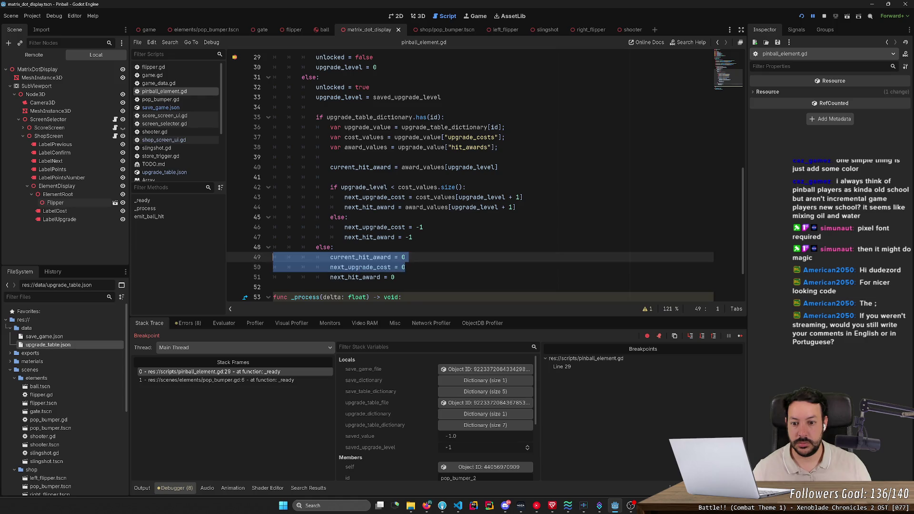
pyautogui.click(405, 257)
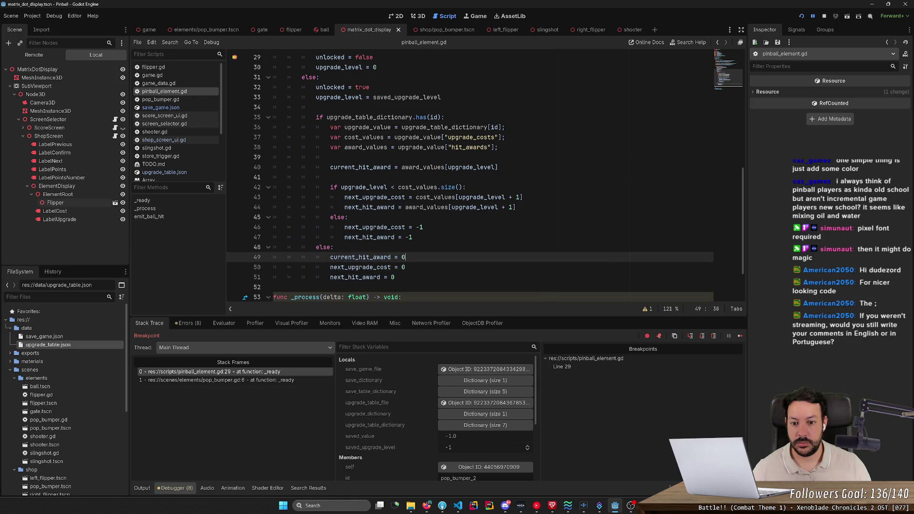
pyautogui.scroll(2, 476, 176)
# Step: Add 'current_hit_award = 0' below upgrade_level = 0 on line 30
pyautogui.click(377, 127)
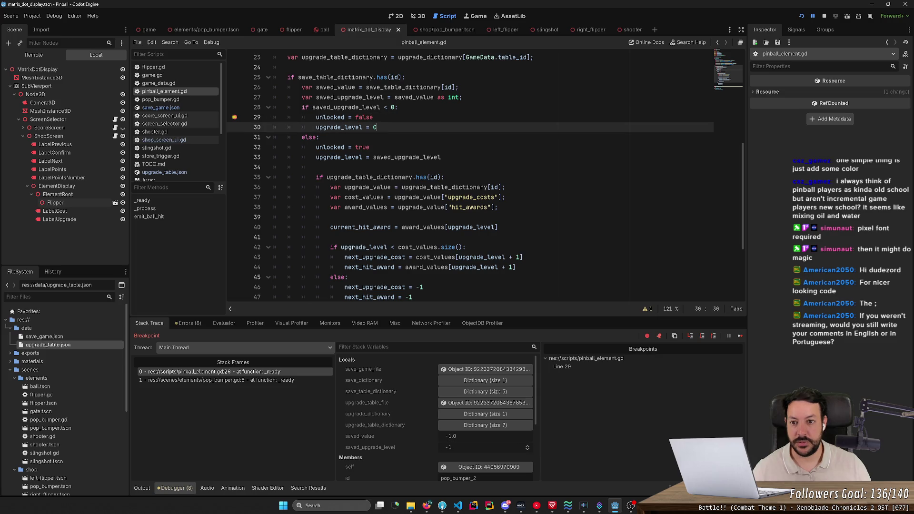
pyautogui.press('Return')
pyautogui.write('current_hit_award = 0')
pyautogui.scroll(2, 475, 176)
pyautogui.hotkey('shift', 'Tab')
# Step: Check next_upgrade_cost on line 47 and upgrade_level on line 30
pyautogui.scroll(-1, 380, 197)
pyautogui.scroll(-4, 476, 176)
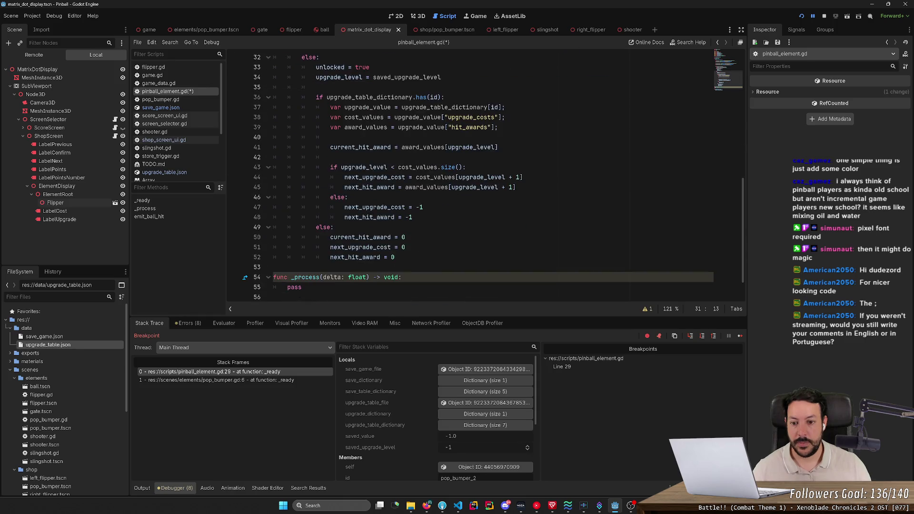
pyautogui.doubleClick(375, 207)
pyautogui.moveTo(516, 187); pyautogui.dragTo(344, 187)
pyautogui.scroll(1, 428, 191)
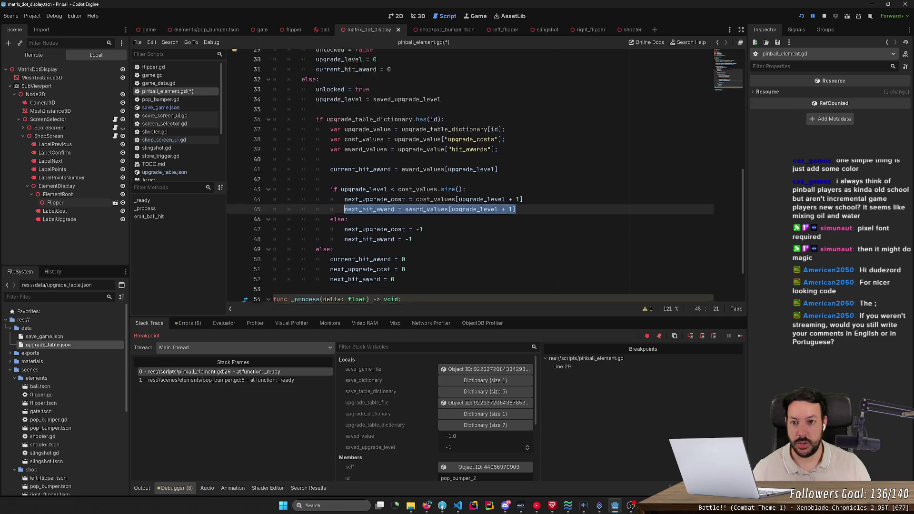
pyautogui.scroll(3, 471, 176)
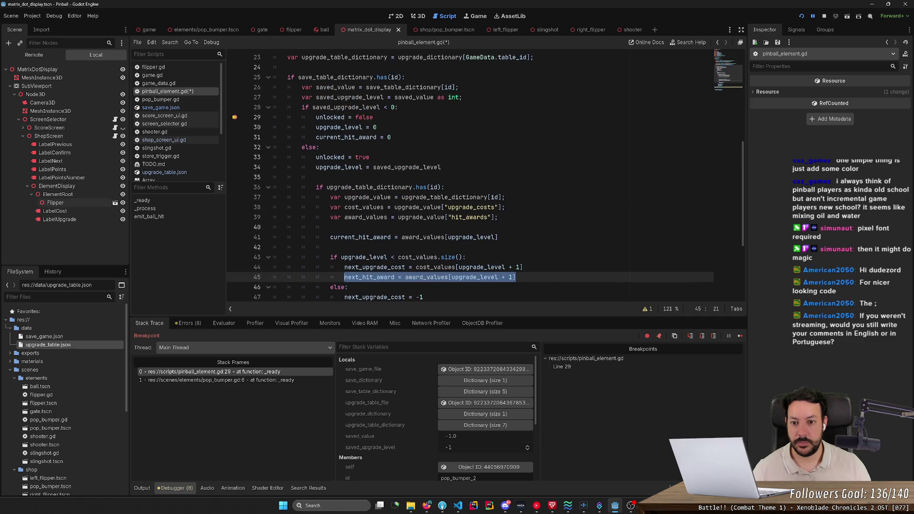
pyautogui.doubleClick(352, 127)
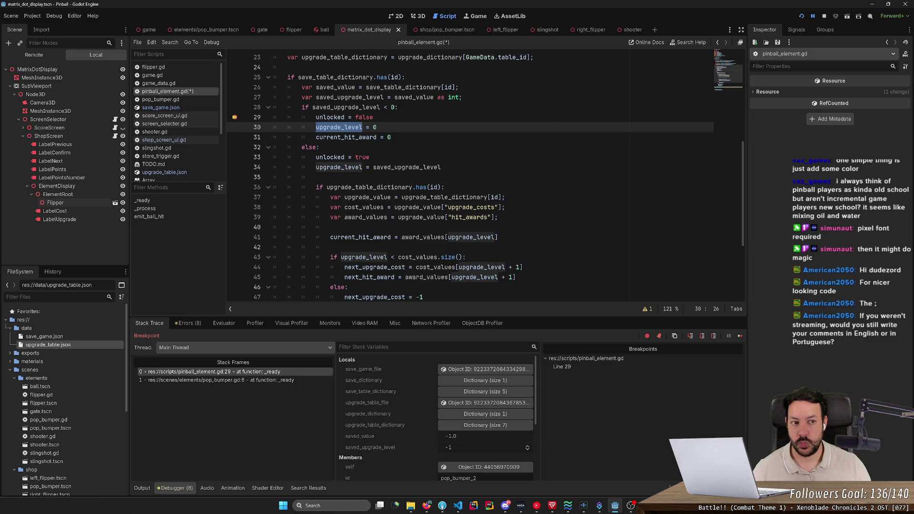
# Step: Stop the game and delete the level and hit award reset lines from the locked branch
pyautogui.click(824, 17)
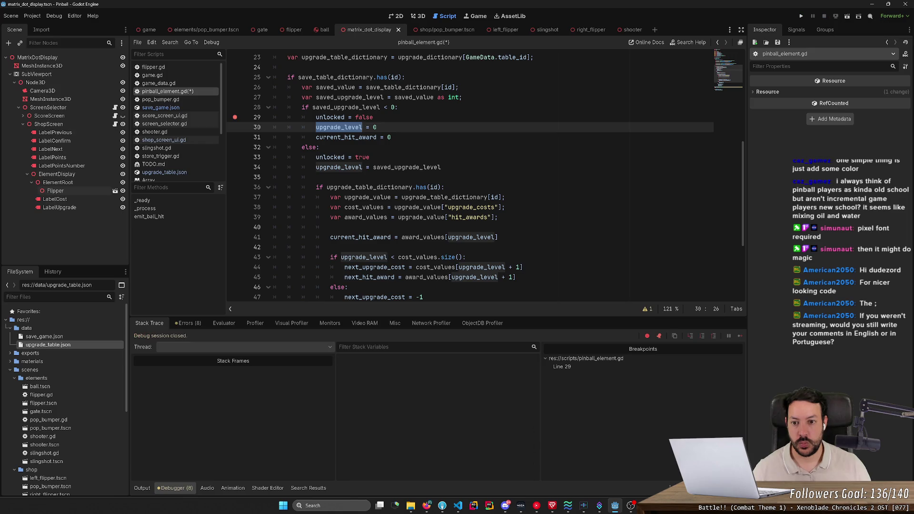
pyautogui.click(377, 127)
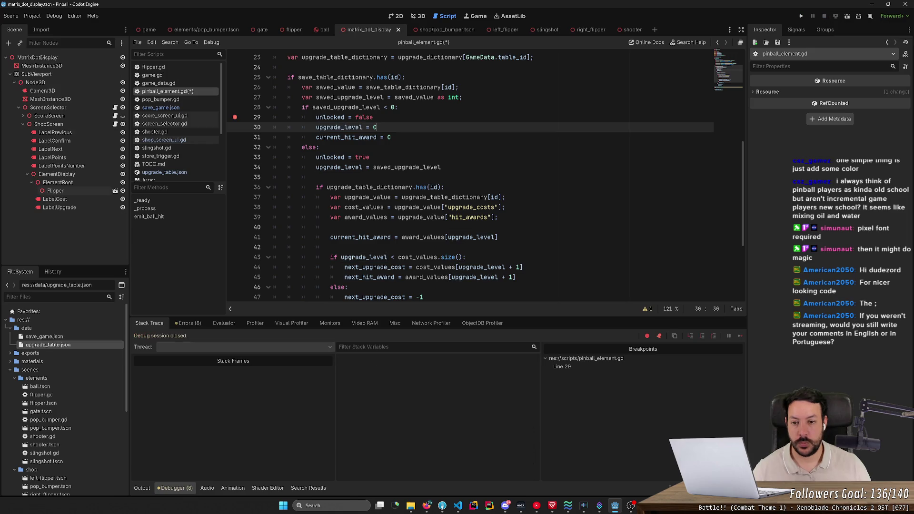
pyautogui.hotkey('shift', 'Up')
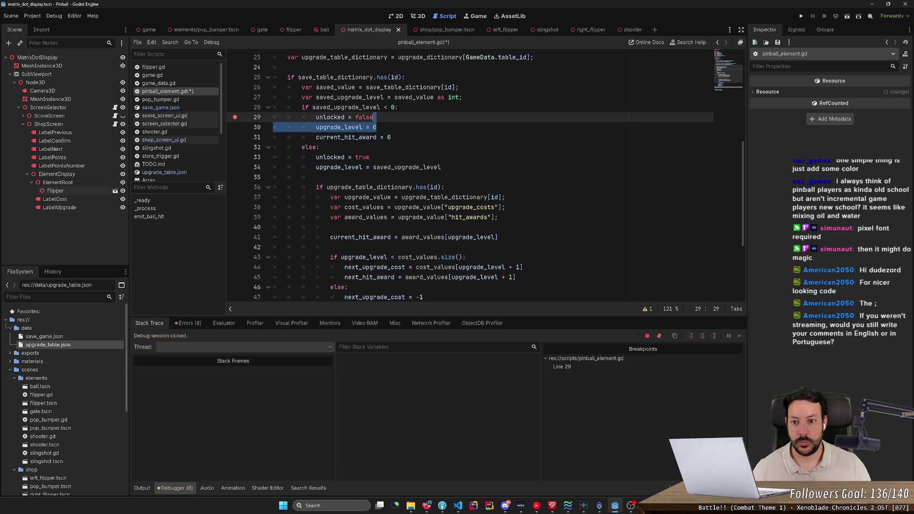
pyautogui.doubleClick(330, 117)
pyautogui.moveTo(301, 127)
pyautogui.mouseDown()
pyautogui.moveTo(375, 127)
pyautogui.moveTo(391, 137)
pyautogui.mouseUp()
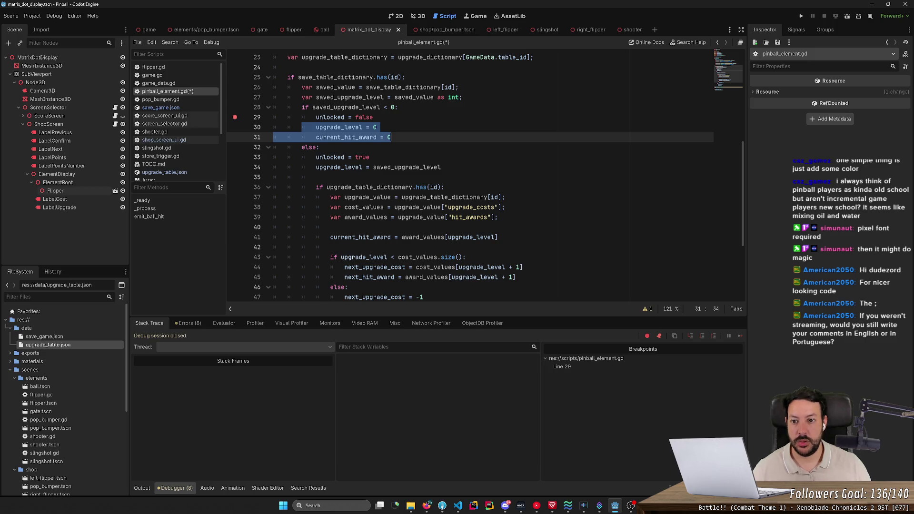
pyautogui.press('BackSpace')
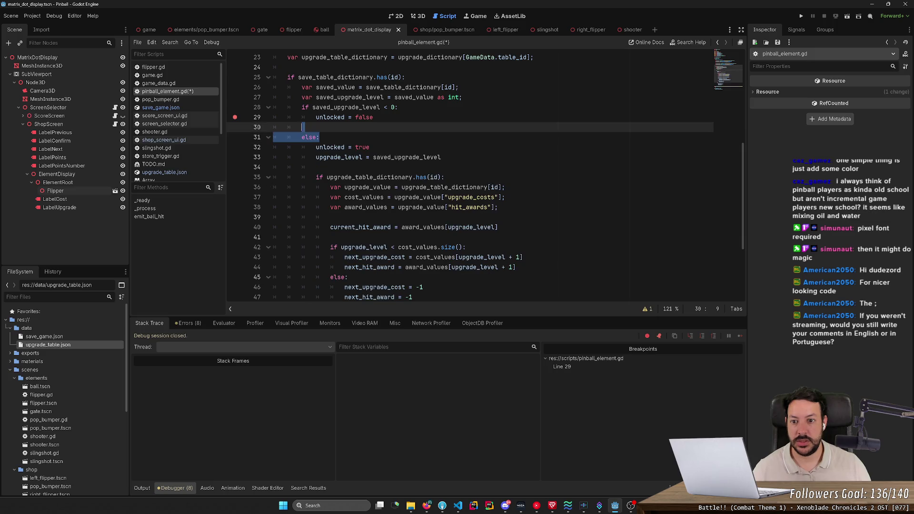
pyautogui.press('Delete')
pyautogui.press('Down')
pyautogui.press('End')
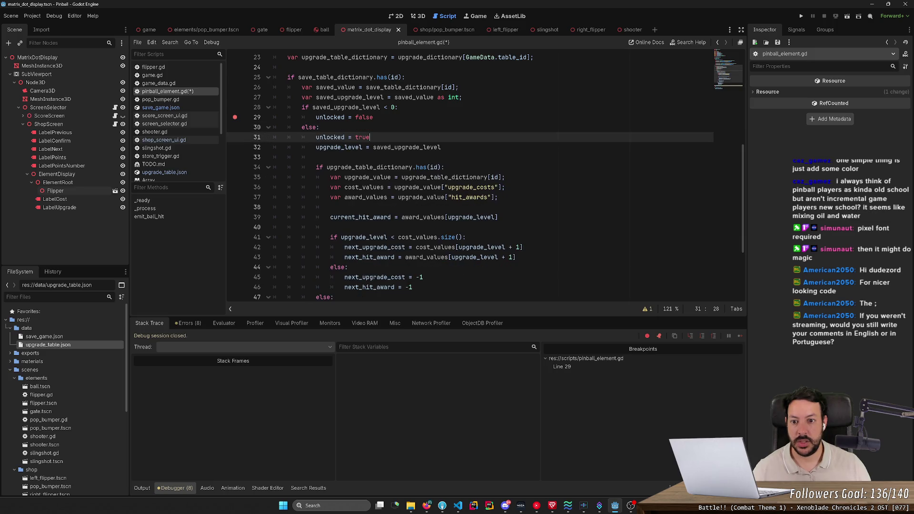
pyautogui.press('Return')
# Step: Dedent the upgrade setup through line 51 out of the else branch
pyautogui.moveTo(273, 157)
pyautogui.mouseDown()
pyautogui.moveTo(347, 203)
pyautogui.moveTo(385, 197)
pyautogui.mouseUp()
pyautogui.scroll(-2, 362, 200)
pyautogui.hotkey('shift', 'Down')
pyautogui.hotkey('shift', 'Tab')
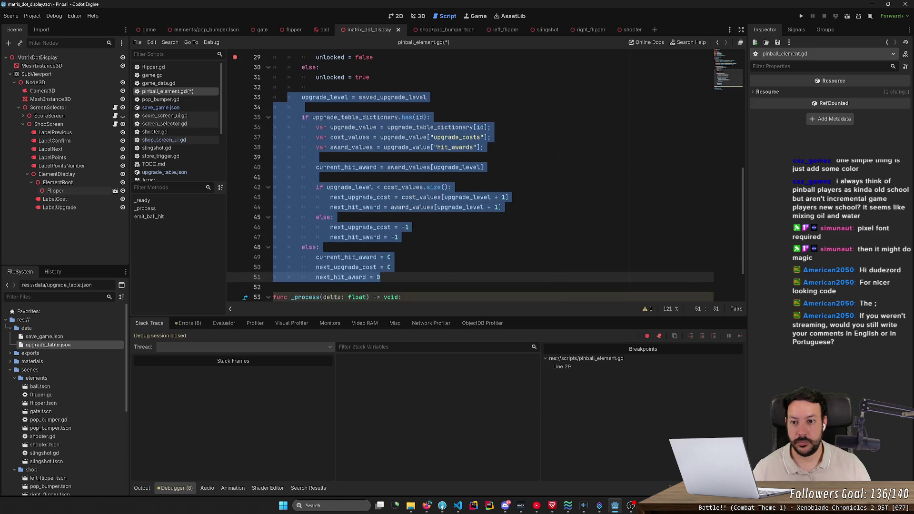
pyautogui.scroll(3, 475, 176)
# Step: Compare uses of upgrade_level and saved_upgrade_level on lines 33 and 40
pyautogui.doubleClick(325, 187)
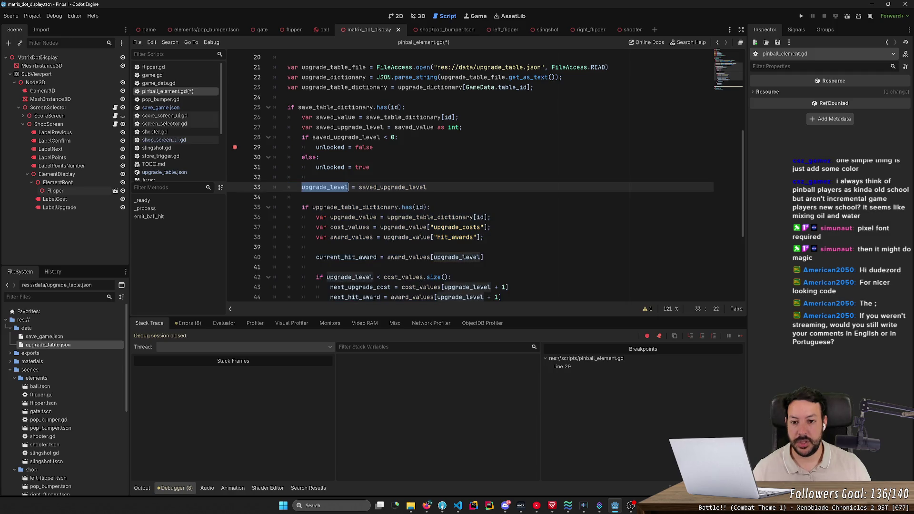
pyautogui.doubleClick(392, 187)
pyautogui.doubleClick(324, 187)
pyautogui.doubleClick(392, 187)
pyautogui.doubleClick(324, 187)
pyautogui.scroll(-1, 475, 190)
pyautogui.click(471, 227)
pyautogui.doubleClick(471, 227)
pyautogui.scroll(-2, 471, 227)
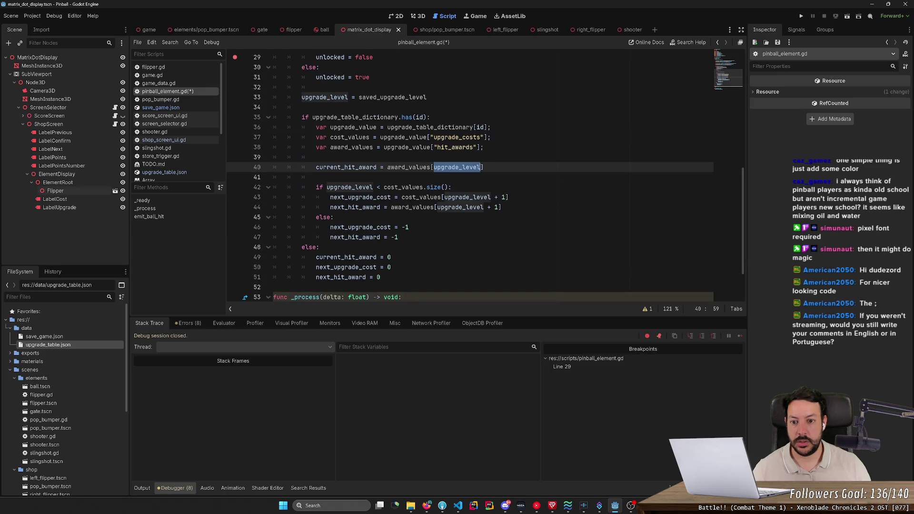
pyautogui.click(547, 226)
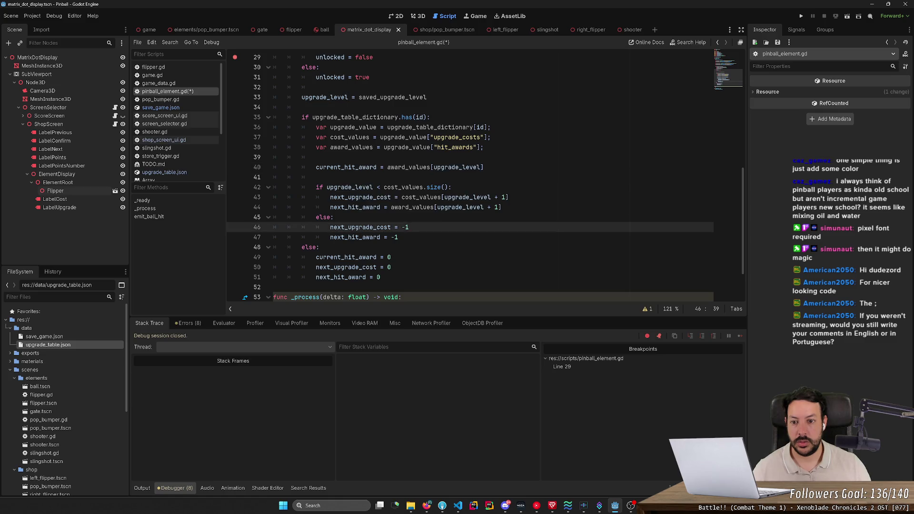
# Step: Nest current_hit_award under 'if upgrade_level >= 0:', remove the line 29 breakpoint, and save
pyautogui.click(316, 157)
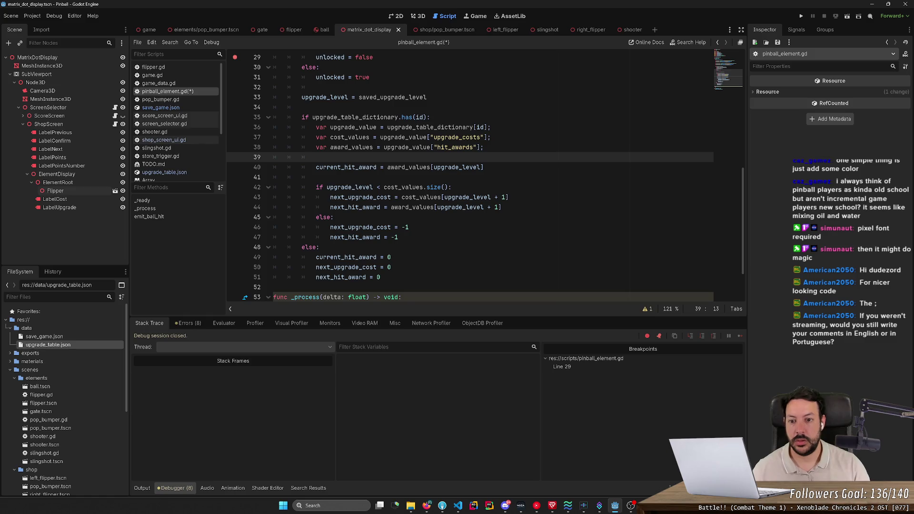
pyautogui.press('Return')
pyautogui.write('if upgrade')
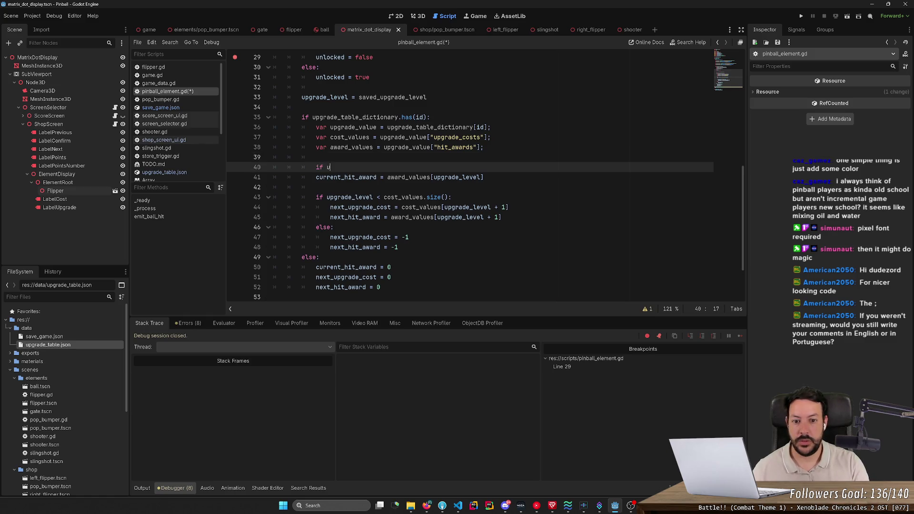
pyautogui.write('_level >= ')
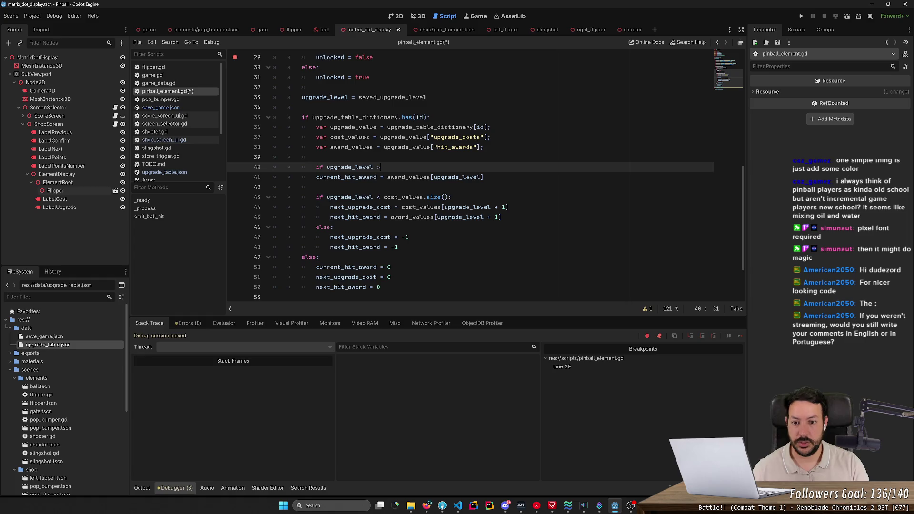
pyautogui.write('0:')
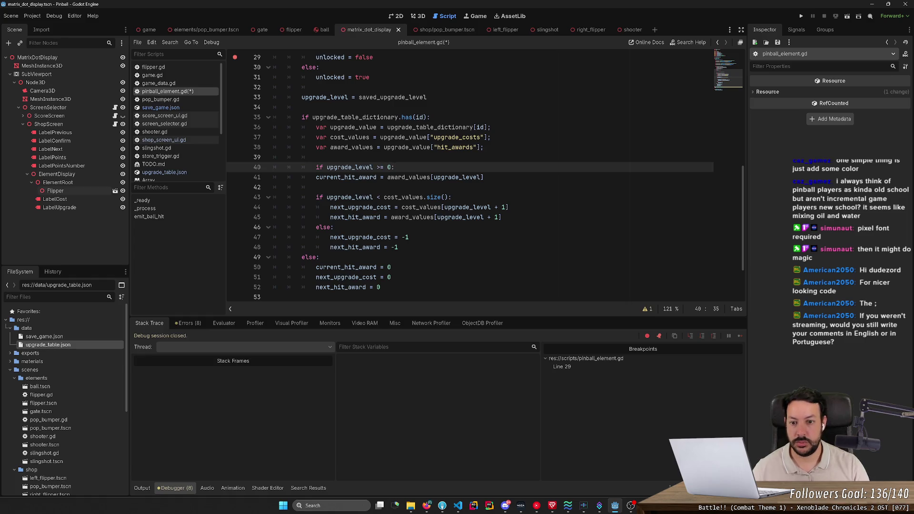
pyautogui.click(274, 177)
pyautogui.press('Tab')
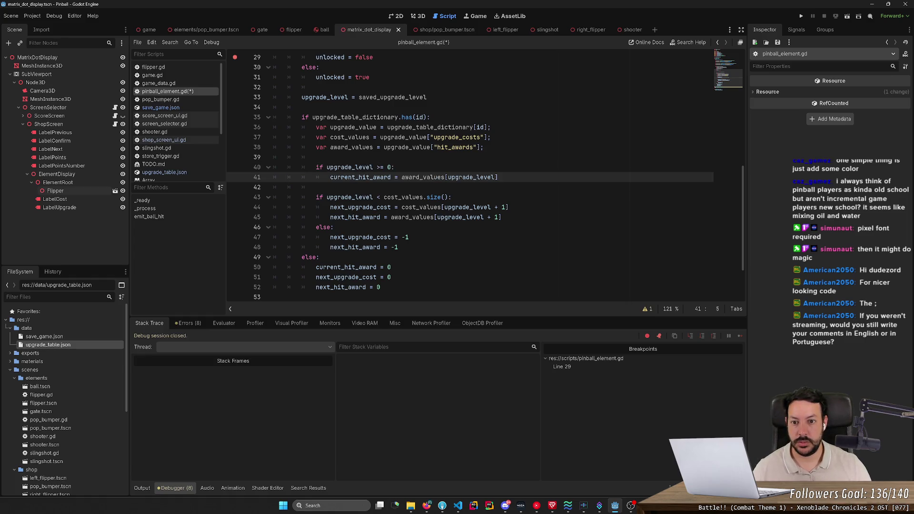
pyautogui.scroll(1, 288, 207)
pyautogui.click(235, 87)
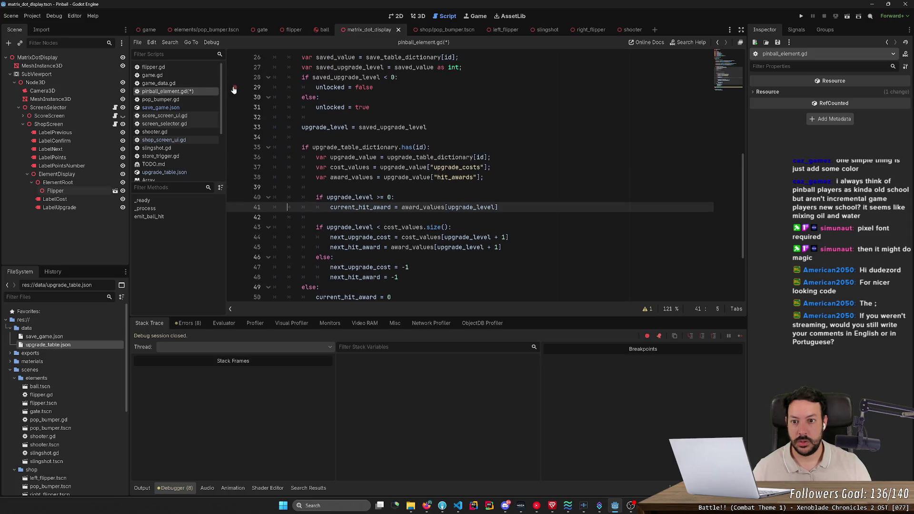
pyautogui.scroll(2, 234, 87)
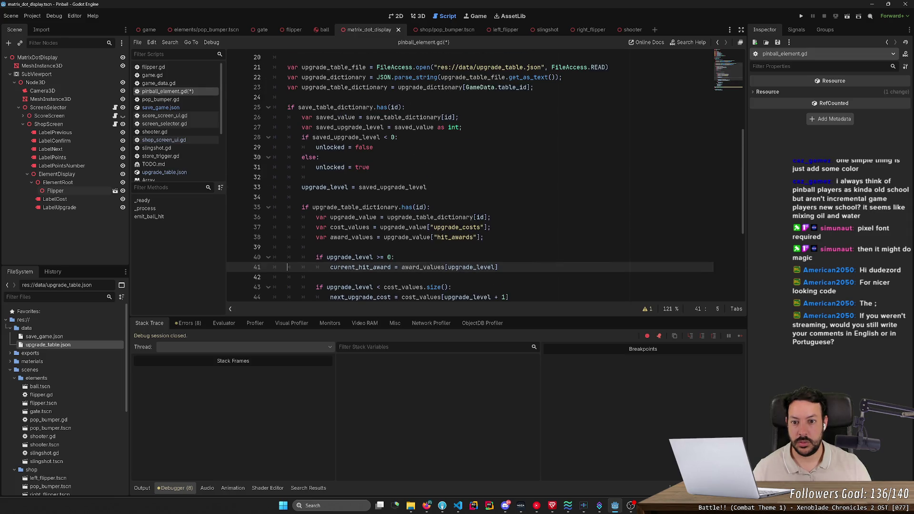
pyautogui.hotkey('ctrl', 's')
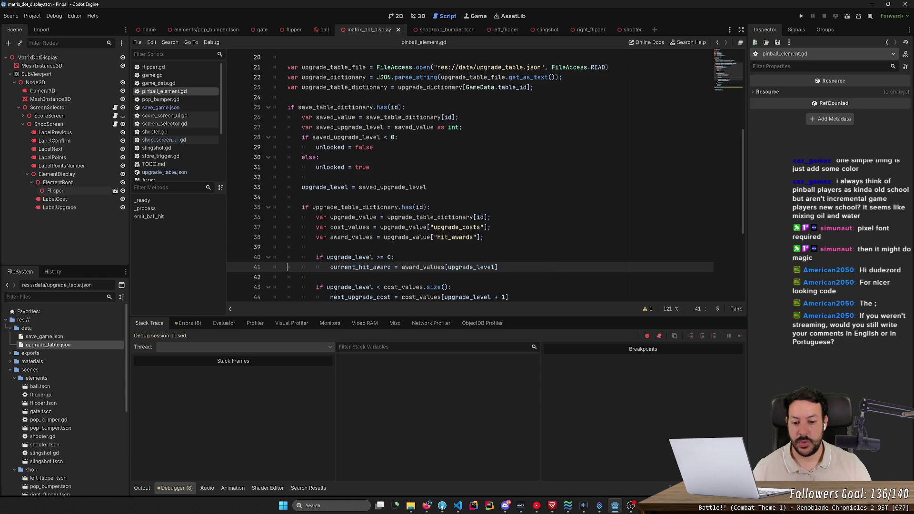
# Step: Replace false on line 29 with the condition saved_upgrade_level >= 0
pyautogui.moveTo(313, 137); pyautogui.dragTo(394, 137)
pyautogui.hotkey('ctrl', 'c')
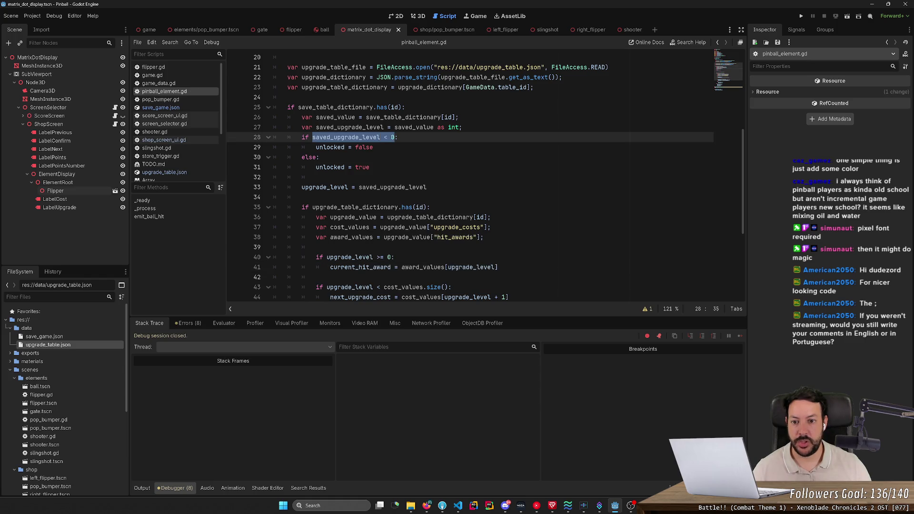
pyautogui.click(355, 147)
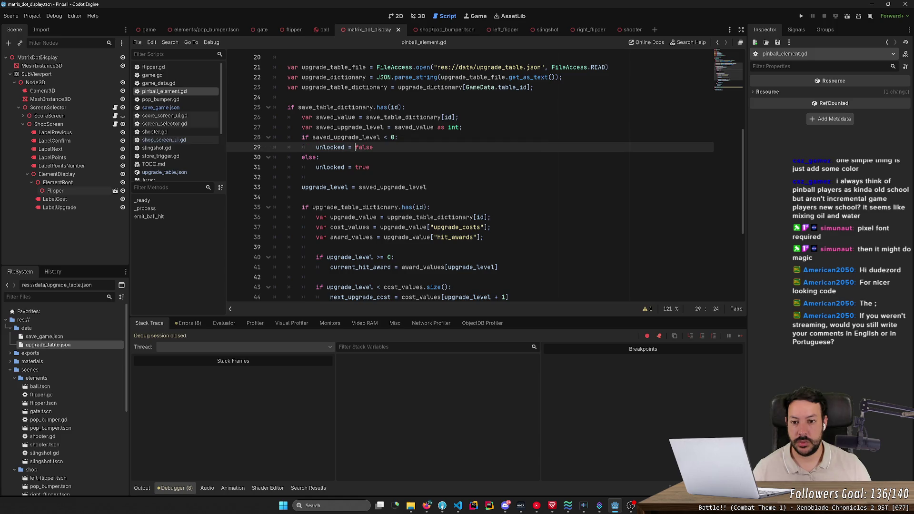
pyautogui.hotkey('ctrl', 'v')
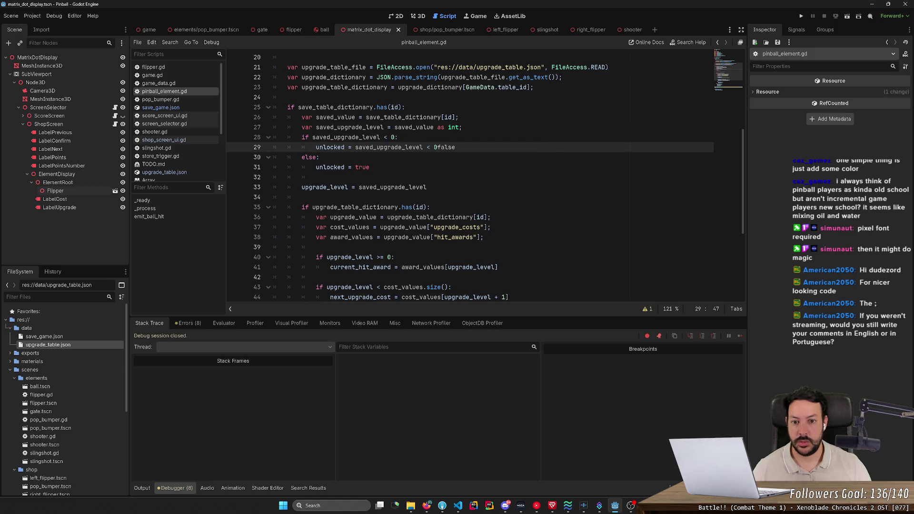
pyautogui.press('BackSpace')
pyautogui.write('>=')
pyautogui.press('Right')
pyautogui.press('Right')
# Step: Delete the old if/else lines, leaving unindented 'unlocked = saved_upgrade_level >= 0', and save
pyautogui.hotkey('shift', 'End')
pyautogui.press('BackSpace')
pyautogui.press('Up')
pyautogui.hotkey('ctrl', 'shift', 'k')
pyautogui.press('Down')
pyautogui.hotkey('ctrl', 'shift', 'k')
pyautogui.hotkey('ctrl', 'shift', 'k')
pyautogui.press('Up')
pyautogui.hotkey('shift', 'Tab')
pyautogui.hotkey('alt', 'Down')
pyautogui.press('Down')
pyautogui.press('Home')
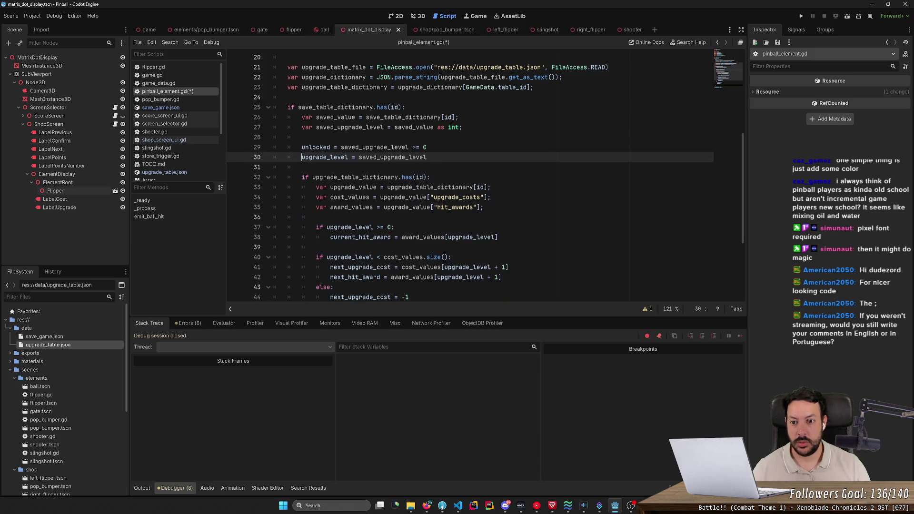
pyautogui.press('Up')
pyautogui.press('Up')
pyautogui.hotkey('ctrl', 's')
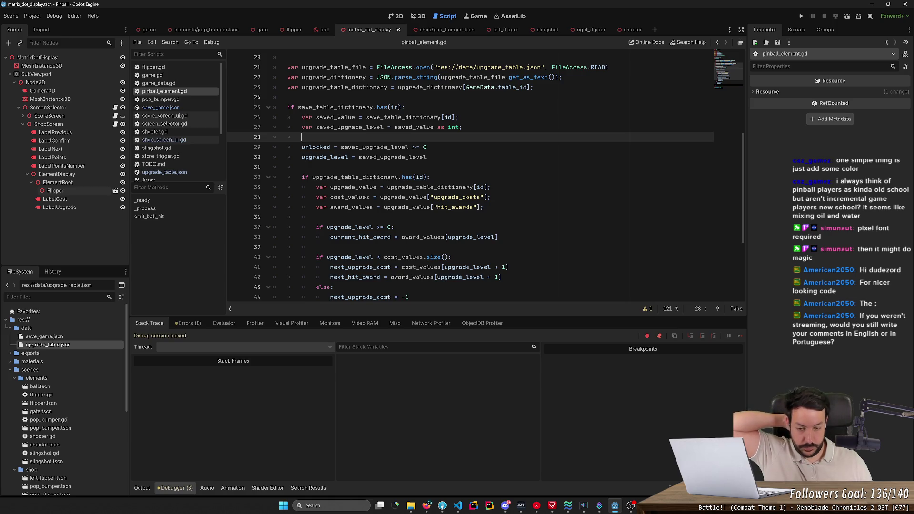
# Step: Review the script and select the 'current_hit_award = 0' line
pyautogui.scroll(-1, 476, 181)
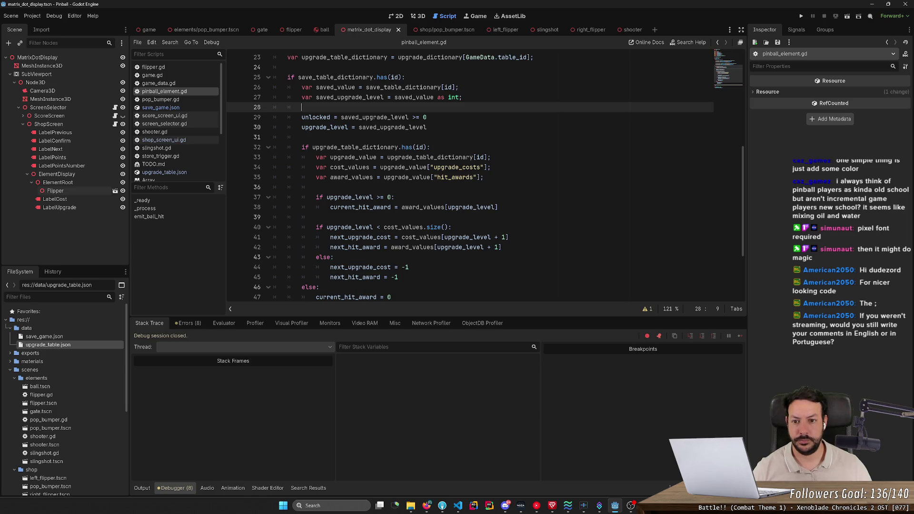
pyautogui.scroll(1, 484, 177)
pyautogui.scroll(-2, 484, 177)
pyautogui.scroll(-1, 485, 177)
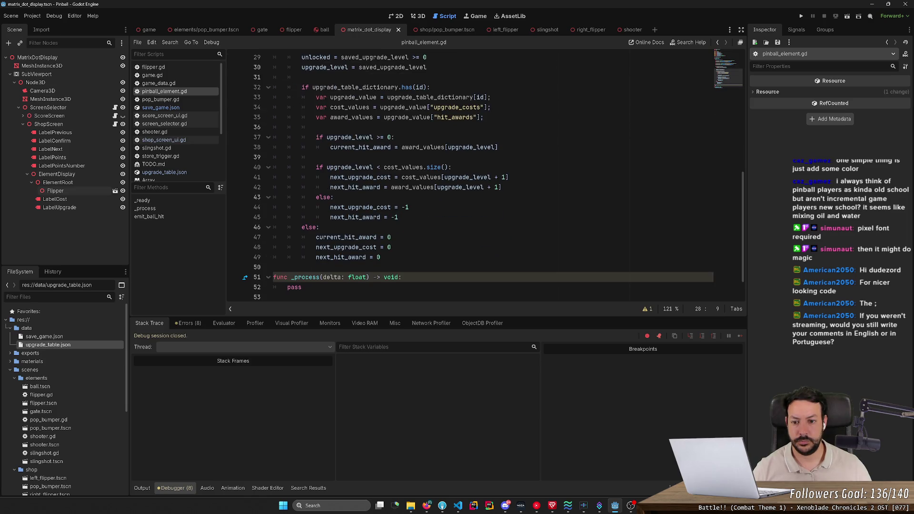
pyautogui.scroll(2, 484, 178)
pyautogui.scroll(-2, 485, 178)
pyautogui.doubleClick(347, 237)
pyautogui.scroll(1, 346, 237)
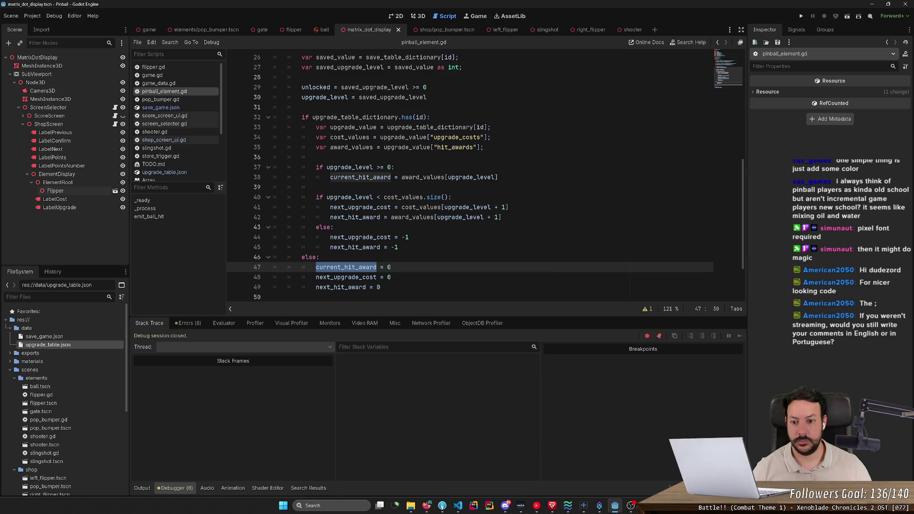
pyautogui.moveTo(319, 257); pyautogui.dragTo(390, 267)
# Step: Place the three zero resets (current_hit_award, next_upgrade_cost, next_hit_award) after upgrade_level, dedented
pyautogui.hotkey('ctrl', 'c')
pyautogui.click(427, 97)
pyautogui.hotkey('ctrl', 'v')
pyautogui.click(333, 107)
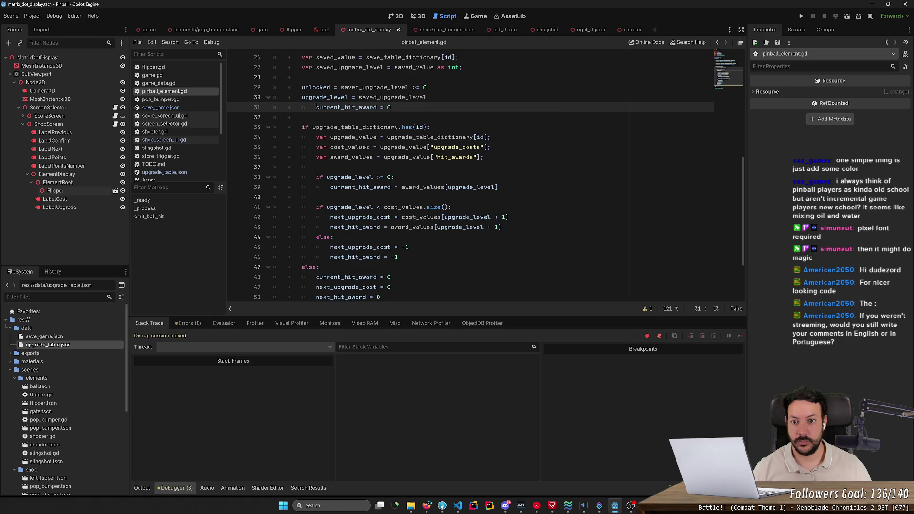
pyautogui.scroll(-2, 484, 177)
pyautogui.moveTo(390, 237)
pyautogui.mouseDown()
pyautogui.moveTo(305, 237)
pyautogui.moveTo(273, 217)
pyautogui.mouseUp()
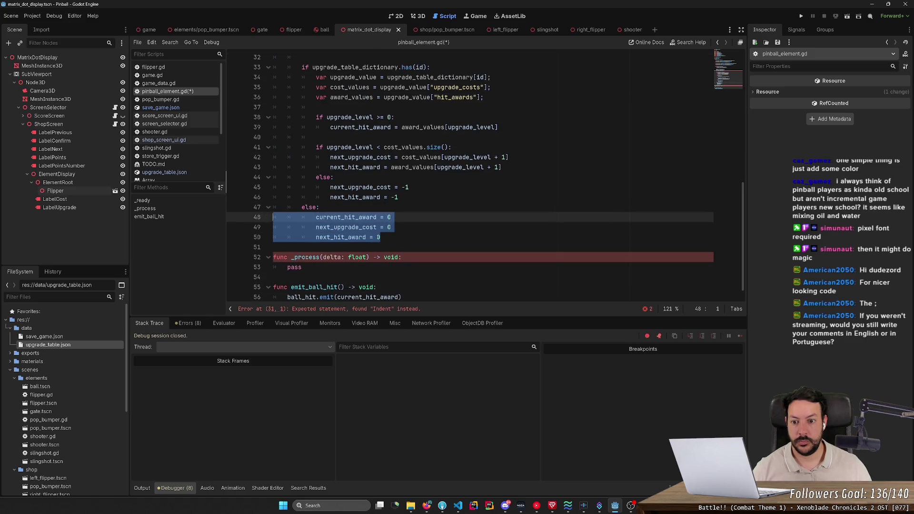
pyautogui.scroll(2, 274, 217)
pyautogui.hotkey('ctrl', 'c')
pyautogui.moveTo(405, 107)
pyautogui.mouseDown()
pyautogui.moveTo(274, 108)
pyautogui.moveTo(381, 127)
pyautogui.mouseUp()
pyautogui.hotkey('ctrl', 'v')
pyautogui.hotkey('shift', 'Tab')
# Step: Delete the old else block and save the script
pyautogui.scroll(-1, 380, 127)
pyautogui.moveTo(302, 257)
pyautogui.mouseDown()
pyautogui.moveTo(366, 267)
pyautogui.moveTo(380, 287)
pyautogui.mouseUp()
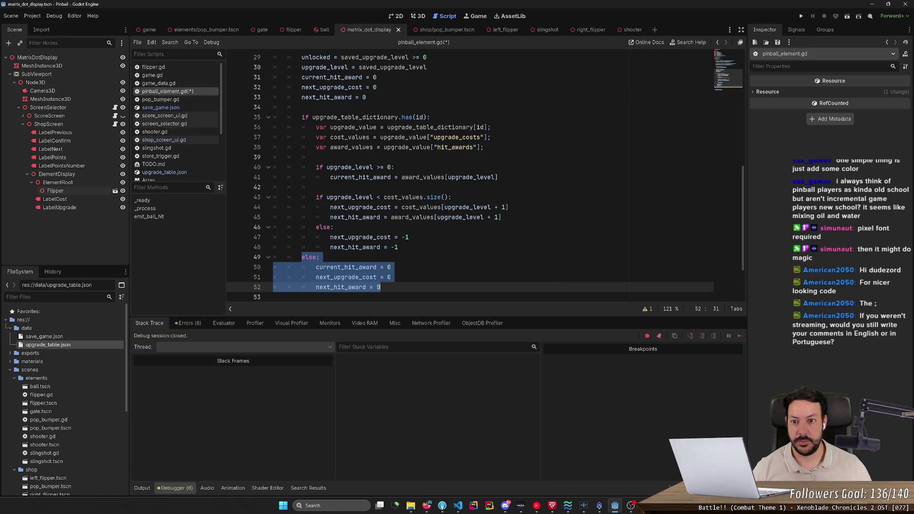
pyautogui.press('BackSpace')
pyautogui.hotkey('ctrl', 's')
pyautogui.scroll(2, 476, 181)
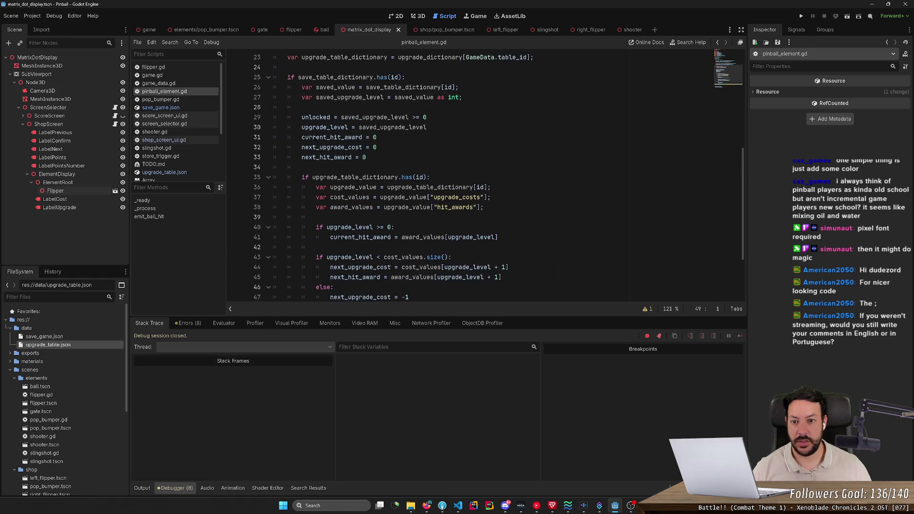
pyautogui.scroll(-1, 476, 181)
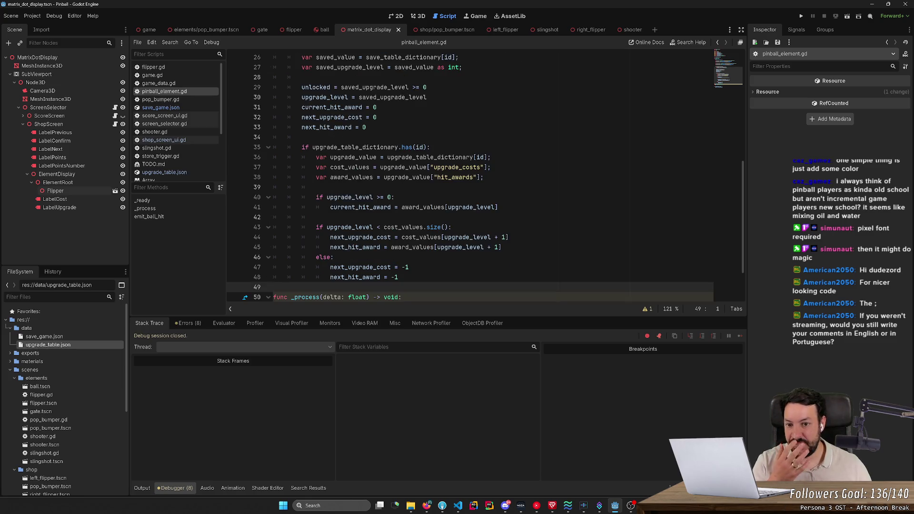
pyautogui.scroll(-1, 476, 180)
pyautogui.scroll(1, 475, 181)
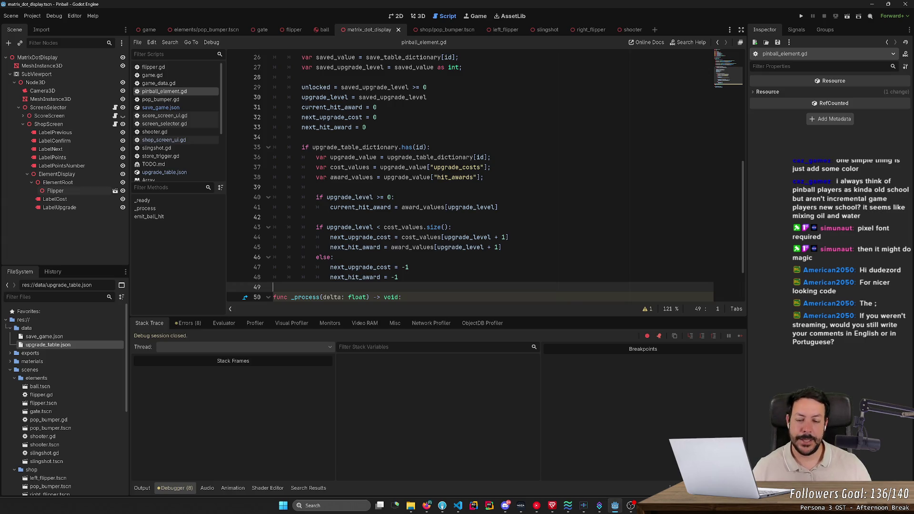
# Step: Run the game and cycle through the shop items with the Left/Right flipper keys
pyautogui.click(801, 17)
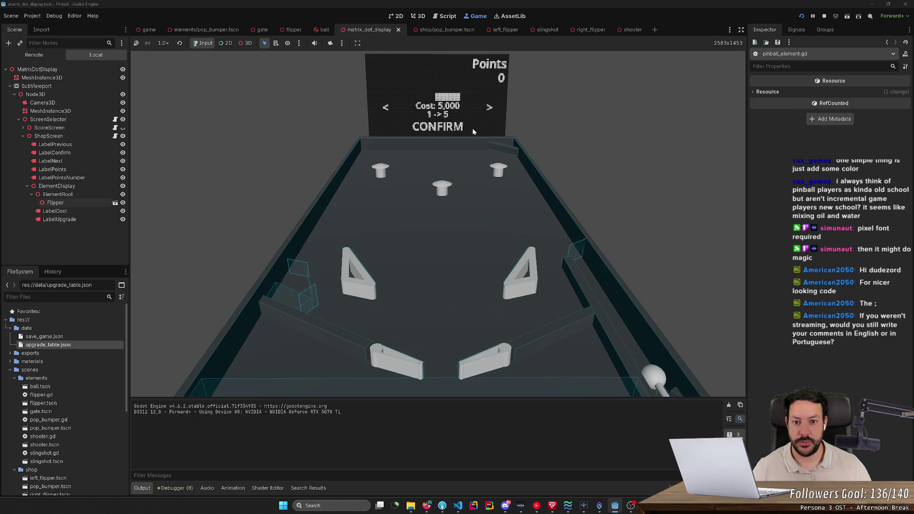
pyautogui.press('Right')
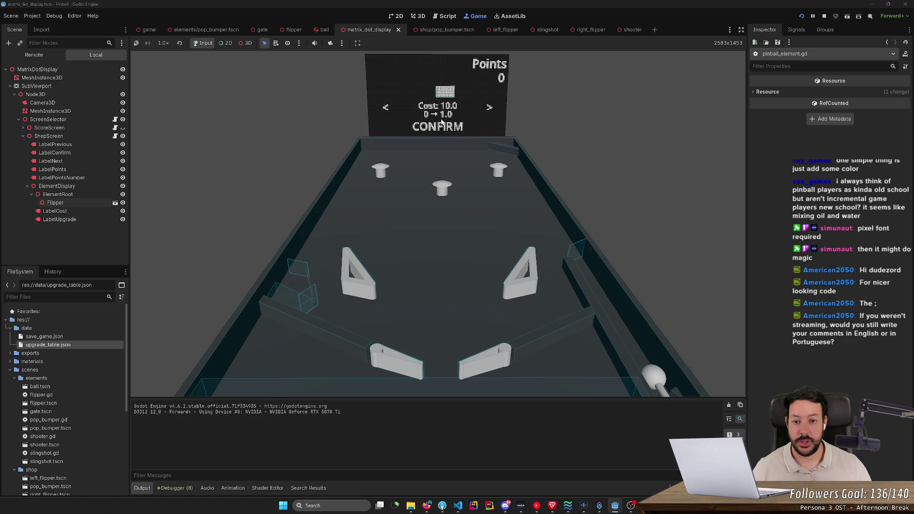
pyautogui.press('Right')
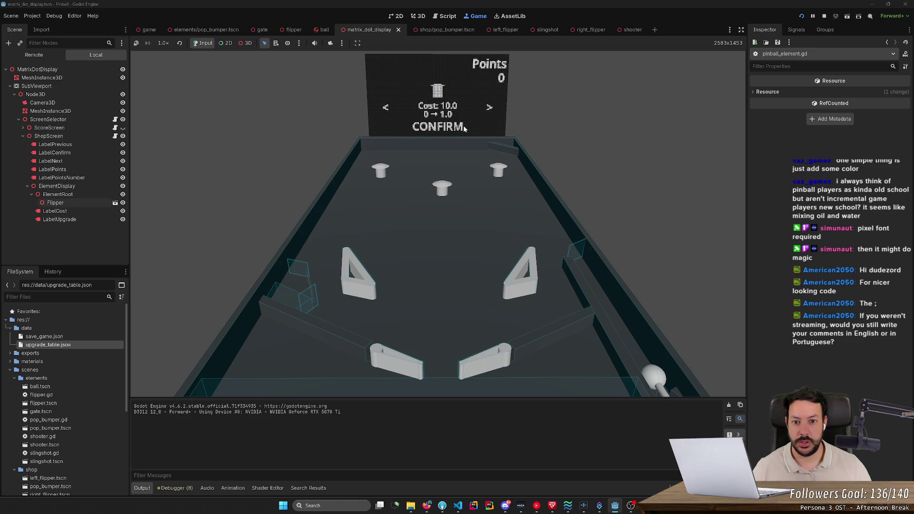
pyautogui.press('Right')
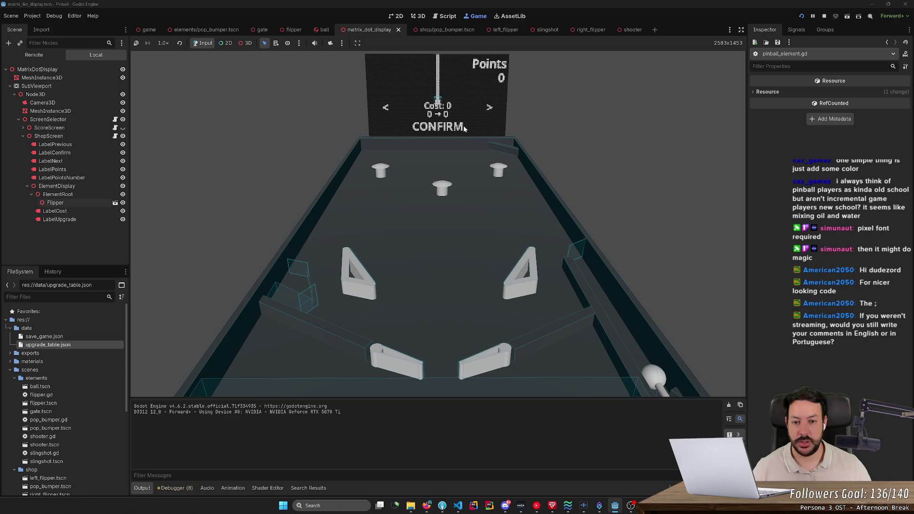
pyautogui.press('Right')
pyautogui.press('Left')
pyautogui.press('Right')
pyautogui.press('Right')
pyautogui.press('Left')
pyautogui.press('Left')
pyautogui.press('Right')
pyautogui.press('Right')
pyautogui.press('Left')
pyautogui.press('Left')
pyautogui.press('Right')
pyautogui.press('Left')
pyautogui.press('Left')
pyautogui.press('Right')
pyautogui.press('Left')
pyautogui.press('Left')
pyautogui.press('Right')
pyautogui.press('Left')
pyautogui.press('Right')
pyautogui.press('Left')
pyautogui.press('Left')
pyautogui.press('Right')
pyautogui.press('Left')
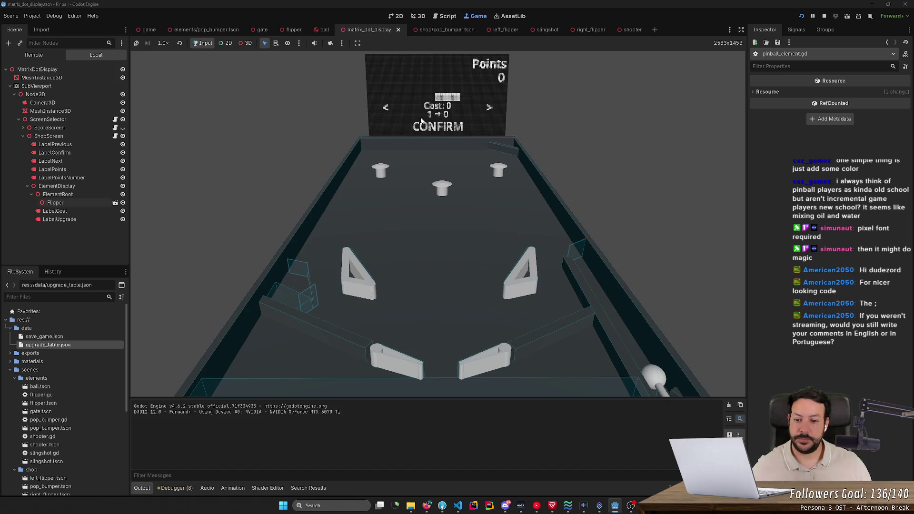
# Step: Flip the flippers a few more times, then open upgrade_table.json
pyautogui.press('Right')
pyautogui.press('Left')
pyautogui.press('Right')
pyautogui.press('Left')
pyautogui.press('Left')
pyautogui.press('Right')
pyautogui.press('Left')
pyautogui.press('Right')
pyautogui.press('Left')
pyautogui.press('Right')
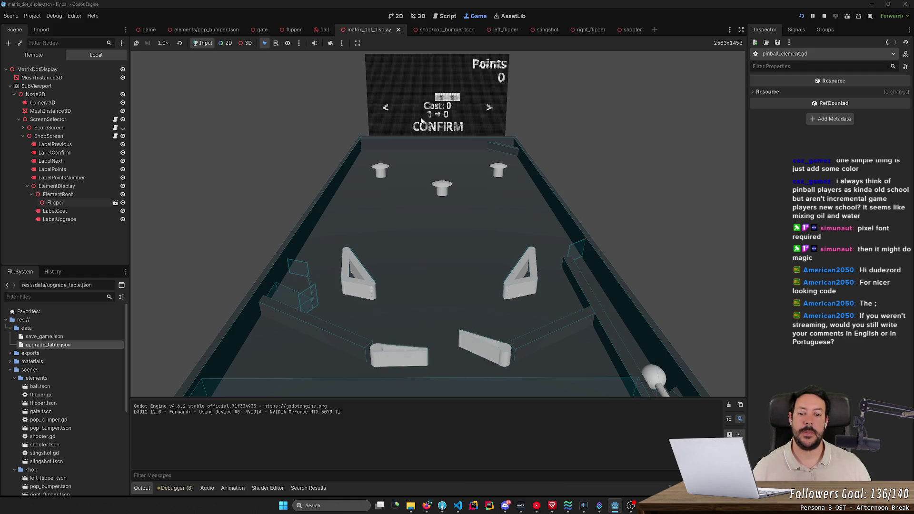
pyautogui.doubleClick(63, 345)
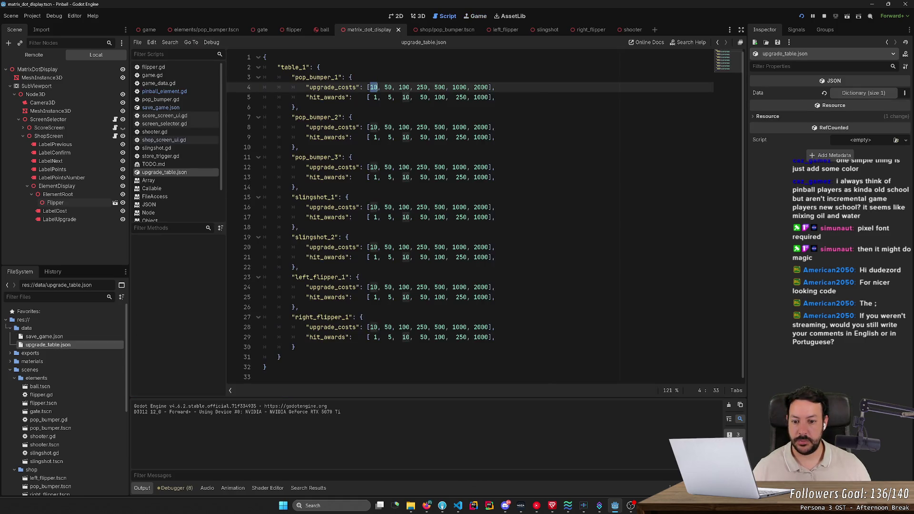
# Step: Review the flipper entries in upgrade_table.json against the else branch in pinball_element.gd
pyautogui.moveTo(300, 267)
pyautogui.mouseDown()
pyautogui.moveTo(495, 338)
pyautogui.moveTo(295, 347)
pyautogui.mouseUp()
pyautogui.click(279, 357)
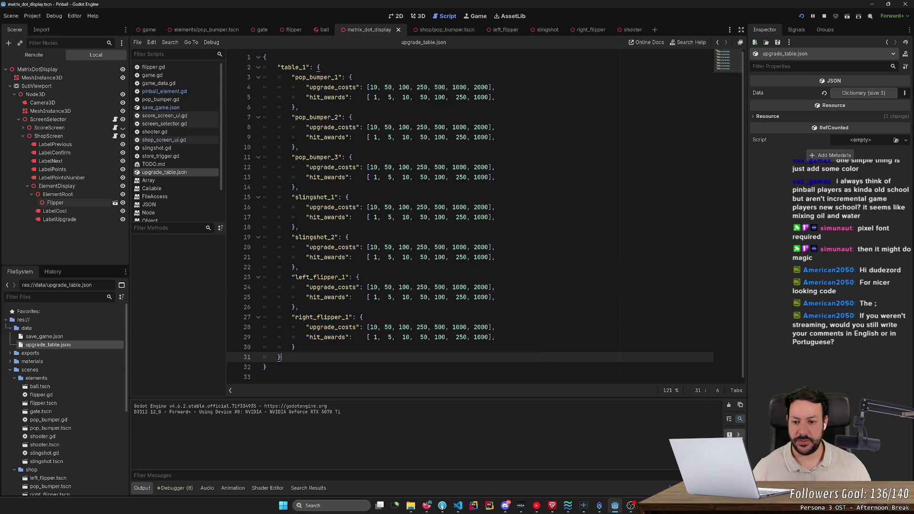
pyautogui.hotkey('alt', 'Left')
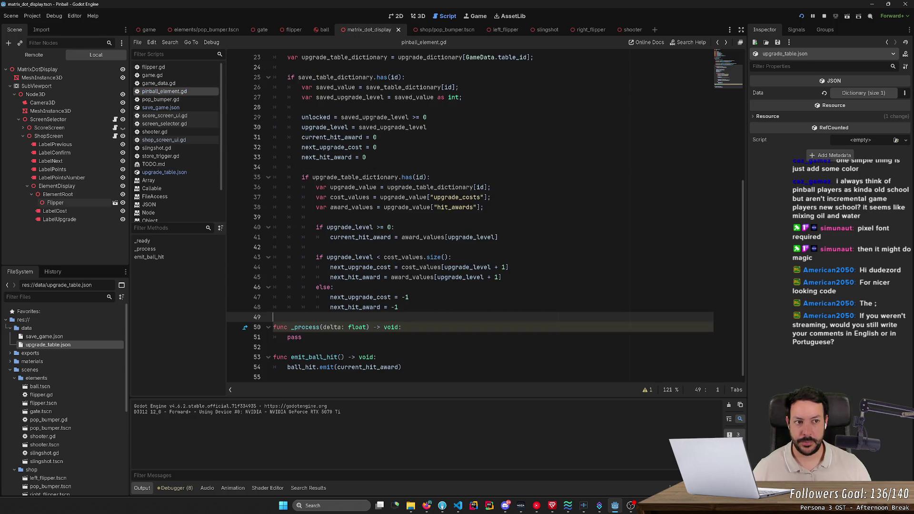
pyautogui.click(400, 305)
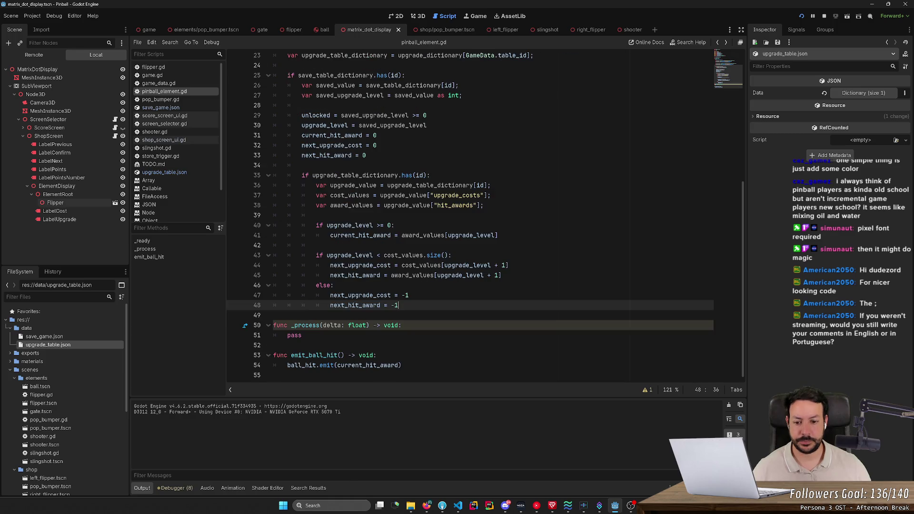
pyautogui.hotkey('alt', 'Right')
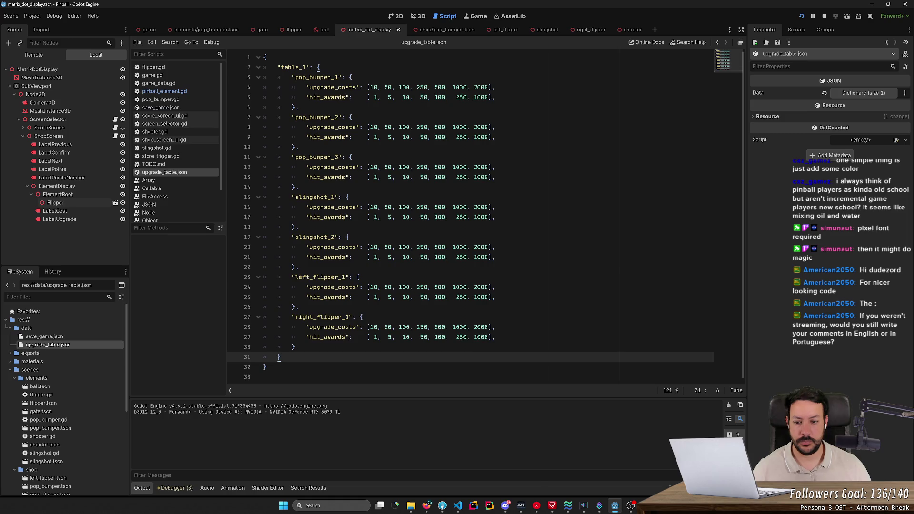
pyautogui.moveTo(291, 277); pyautogui.dragTo(294, 348)
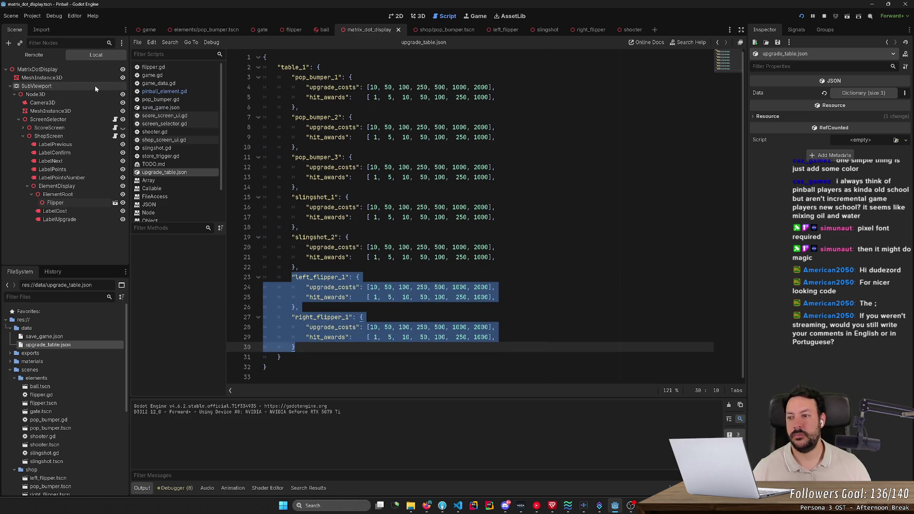
# Step: Stop the running game and show the game scene in the 3D view
pyautogui.click(824, 16)
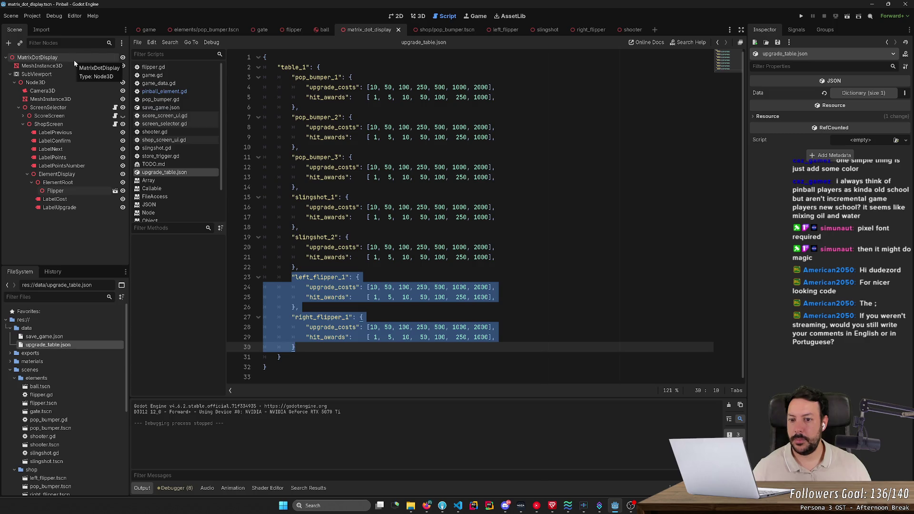
pyautogui.click(149, 30)
pyautogui.click(418, 16)
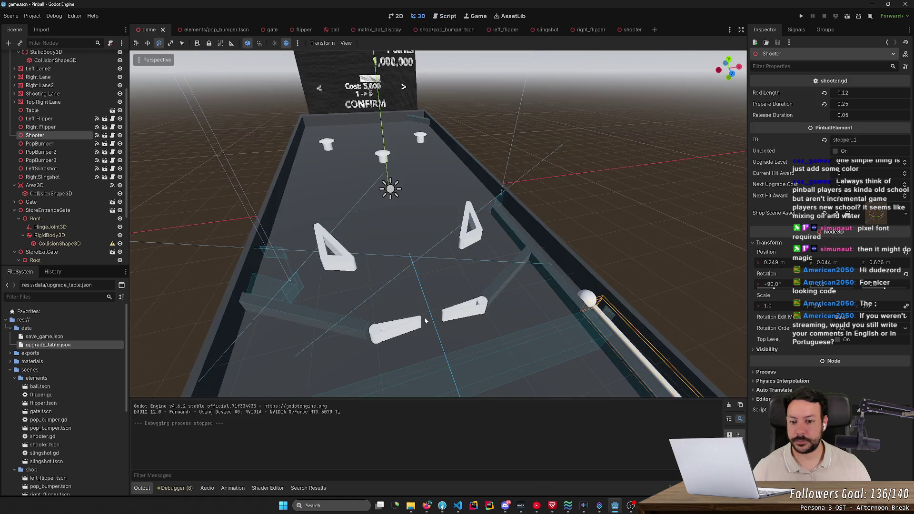
# Step: Compare the Left Flipper and Right Flipper properties, then launch the pinball game again
pyautogui.click(408, 333)
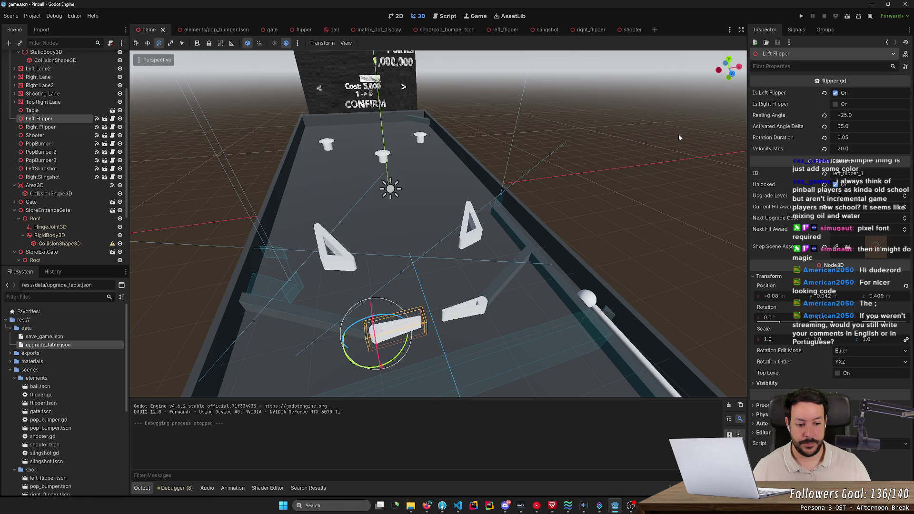
pyautogui.click(466, 308)
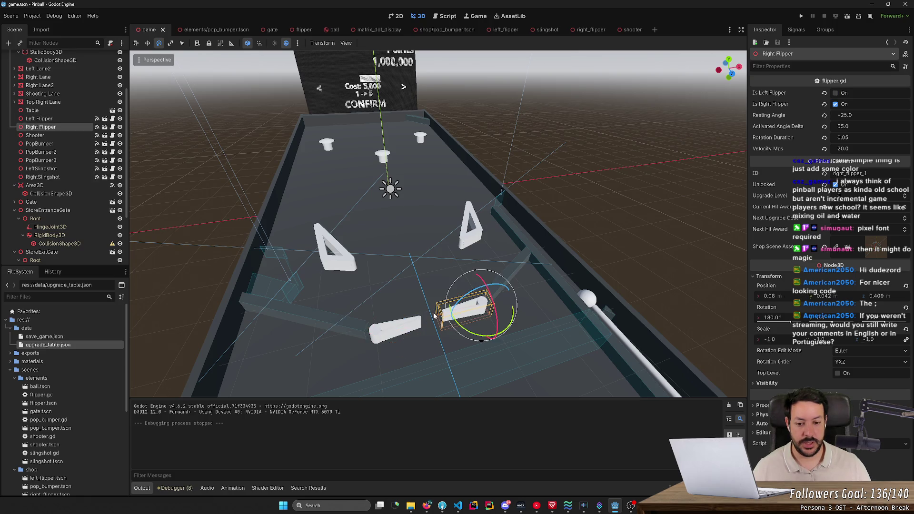
pyautogui.click(401, 323)
pyautogui.click(464, 318)
pyautogui.click(402, 330)
pyautogui.click(468, 317)
pyautogui.click(801, 15)
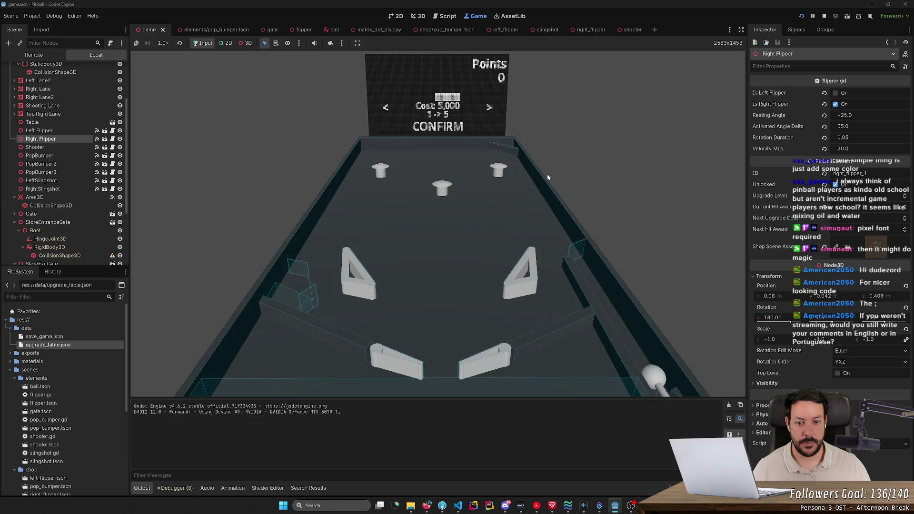
# Step: Cycle the shop to the next element, then reopen upgrade_table.json and select all its entries
pyautogui.press('Right')
pyautogui.press('Right')
pyautogui.press('Right')
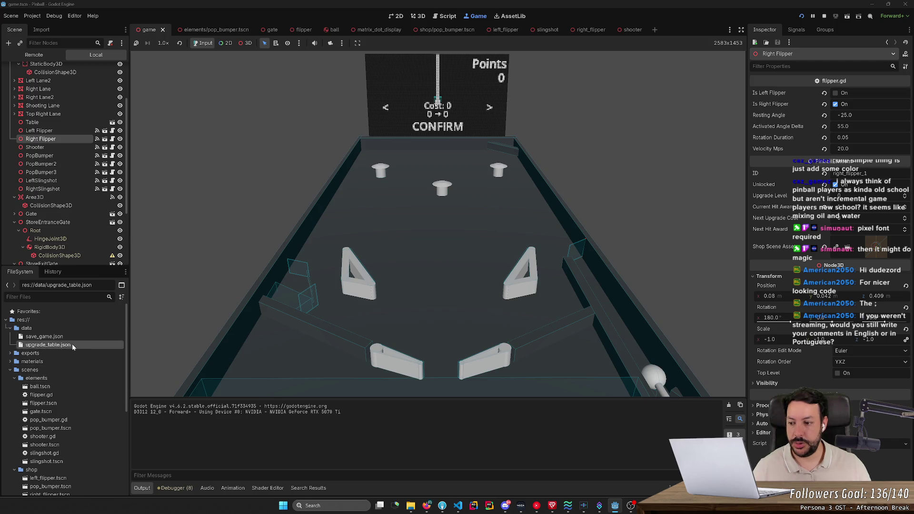
pyautogui.doubleClick(48, 345)
pyautogui.moveTo(295, 347)
pyautogui.mouseDown()
pyautogui.moveTo(295, 83)
pyautogui.moveTo(293, 157)
pyautogui.moveTo(293, 67)
pyautogui.moveTo(263, 67)
pyautogui.mouseUp()
pyautogui.moveTo(295, 347)
pyautogui.mouseDown()
pyautogui.moveTo(293, 77)
pyautogui.moveTo(263, 67)
pyautogui.mouseUp()
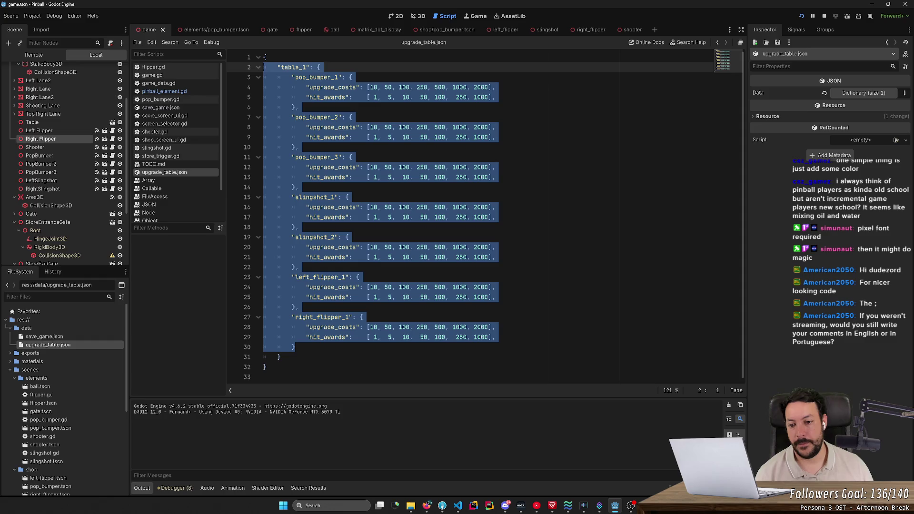
# Step: Stop the running game and return to pinball_element.gd, scrolled to the top
pyautogui.click(165, 91)
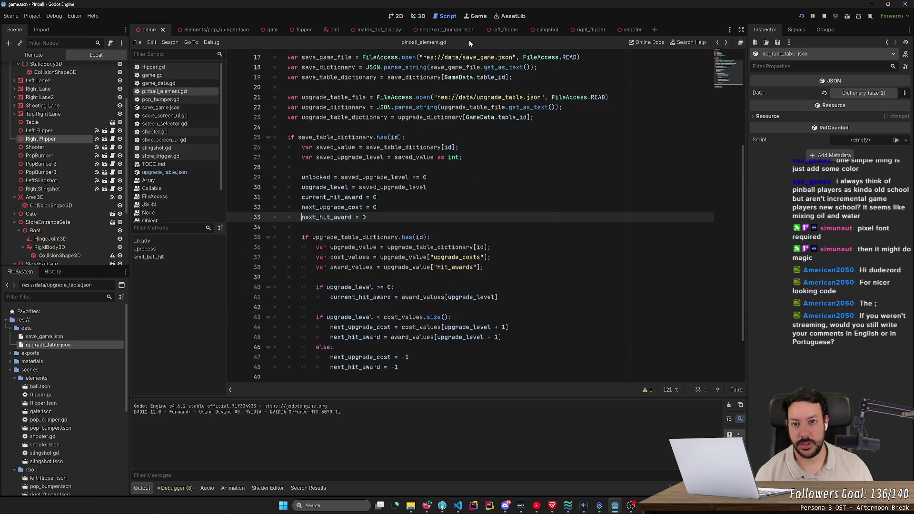
pyautogui.click(418, 17)
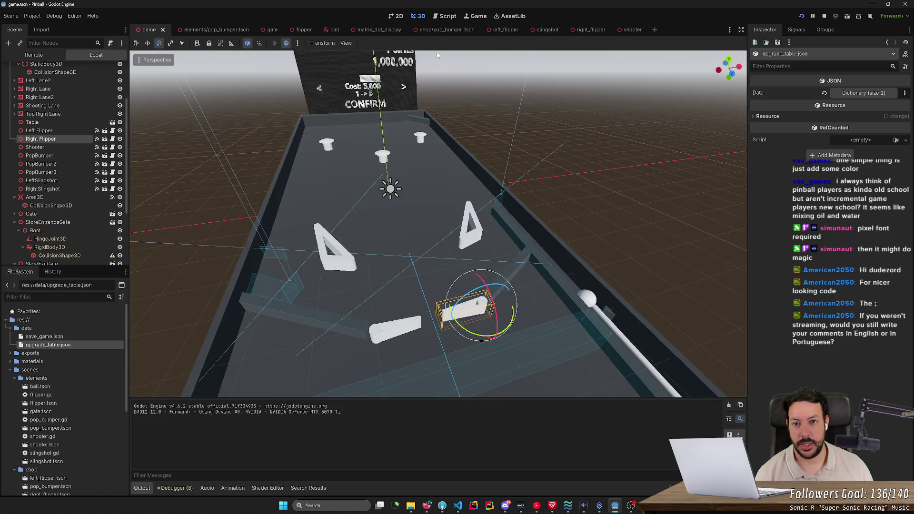
pyautogui.click(478, 17)
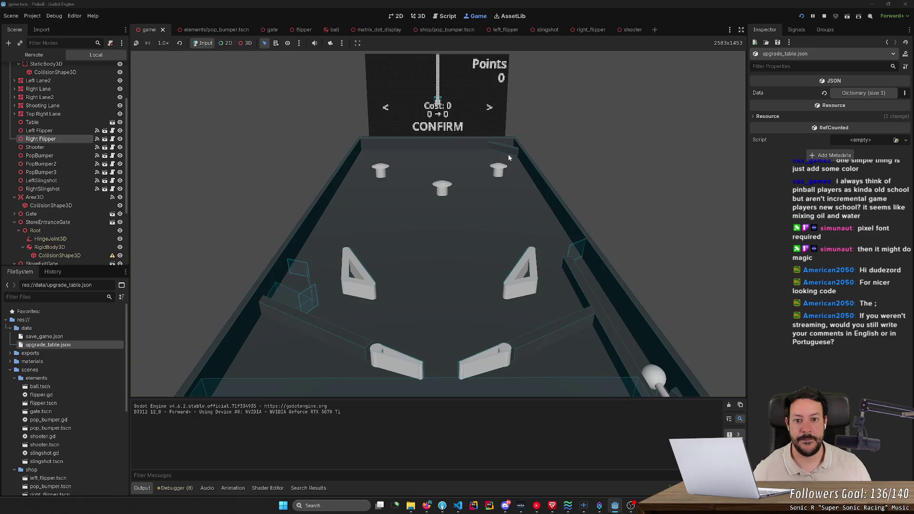
pyautogui.click(823, 17)
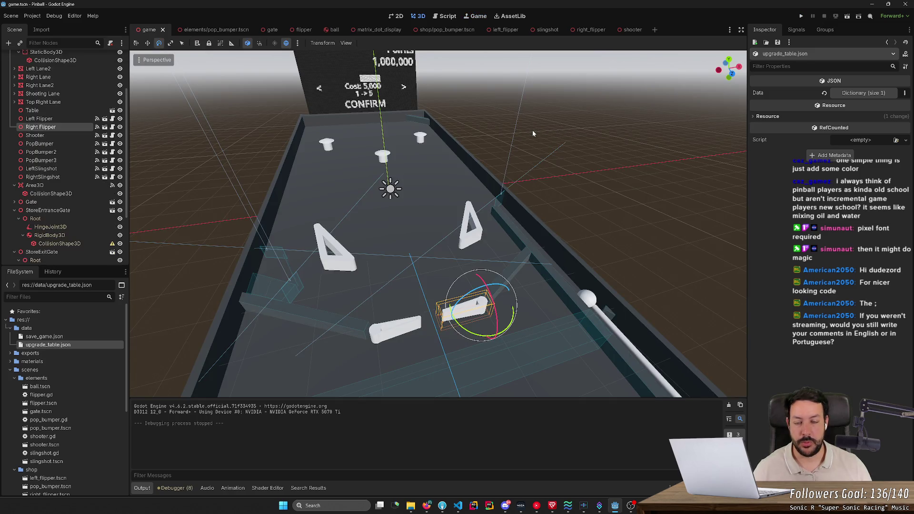
pyautogui.click(445, 16)
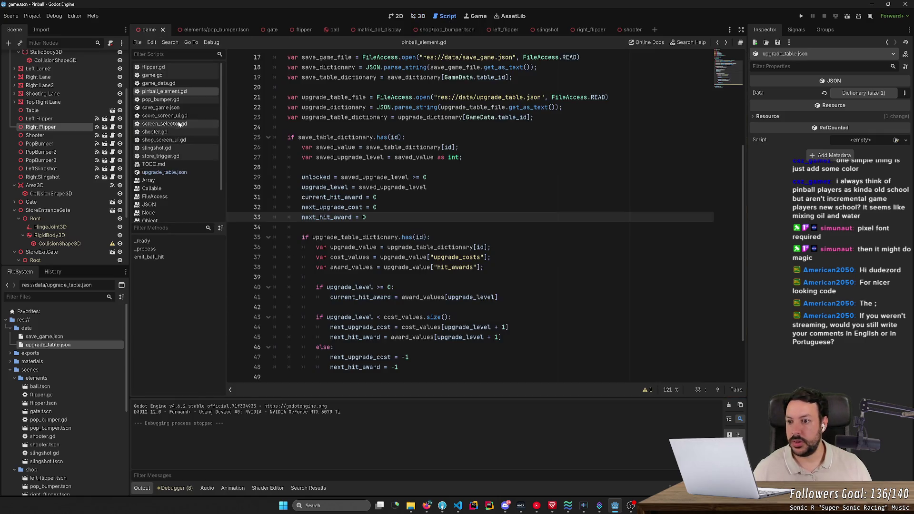
pyautogui.scroll(5, 428, 214)
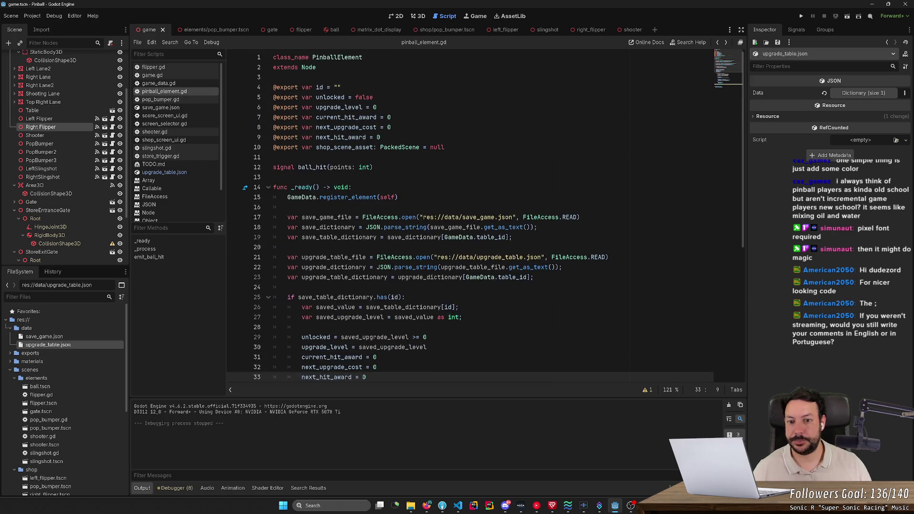
pyautogui.click(445, 147)
pyautogui.press('Up')
pyautogui.press('Up')
pyautogui.press('Up')
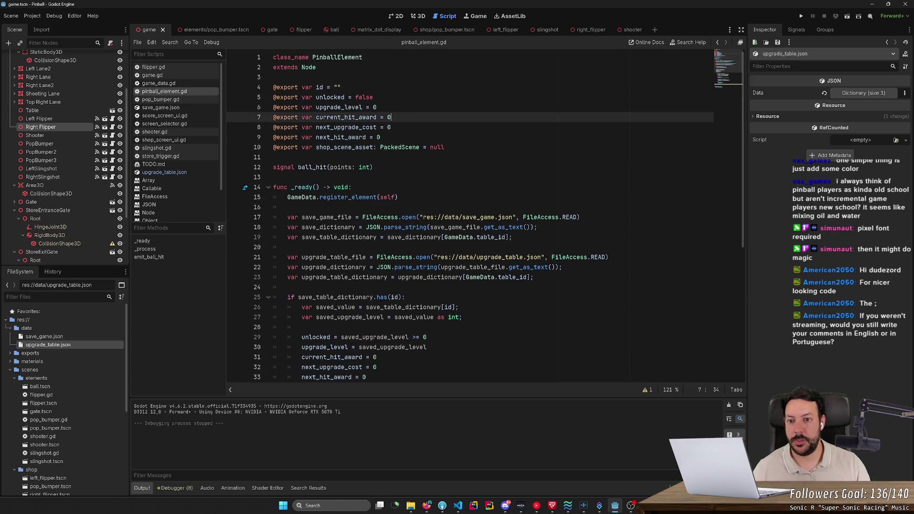
pyautogui.press('Return')
pyautogui.write('@exp')
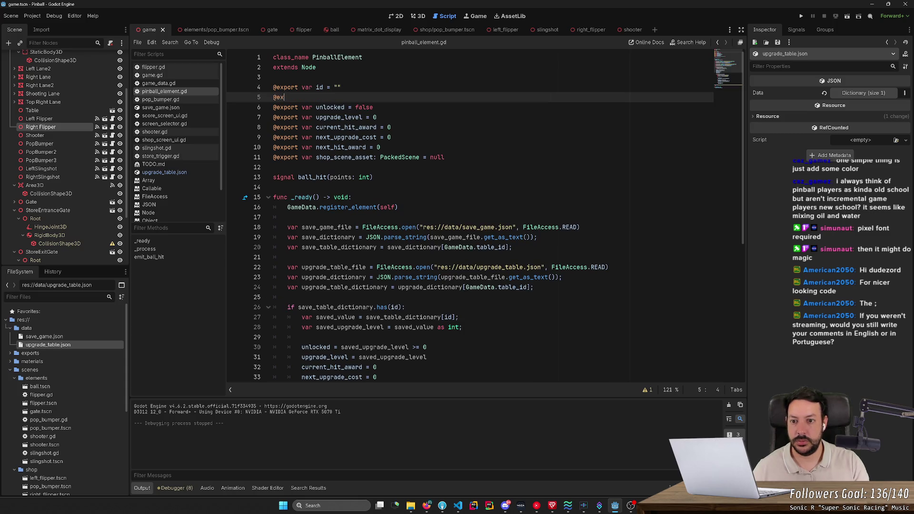
pyautogui.write('ort var ha')
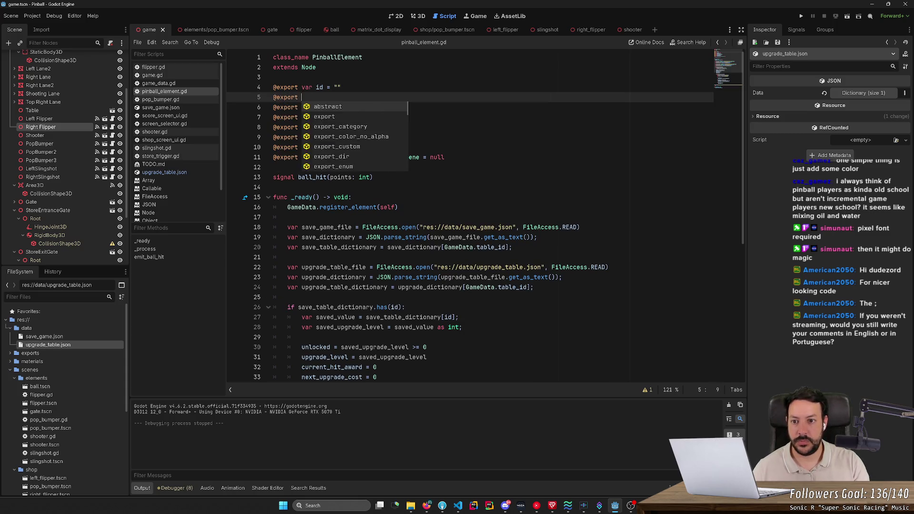
pyautogui.write('s_upgrades = ')
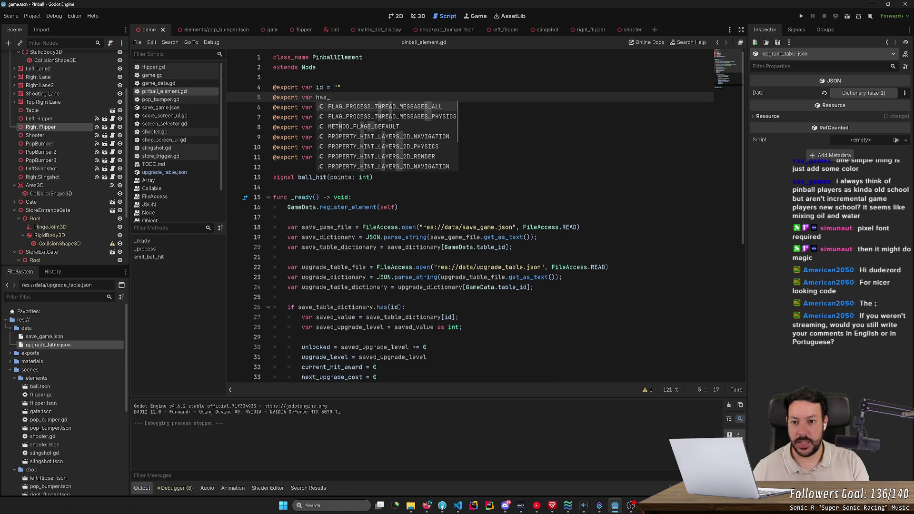
pyautogui.write('false')
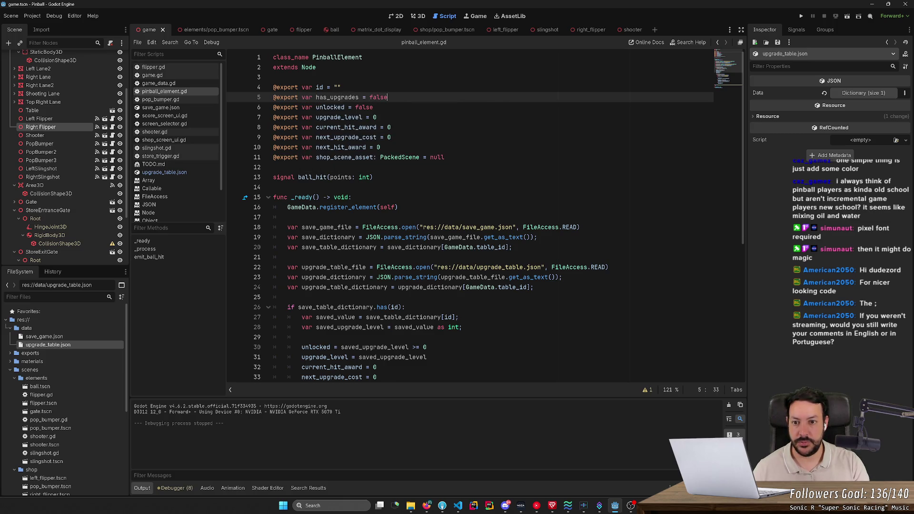
pyautogui.press('Return')
pyautogui.write('@export var')
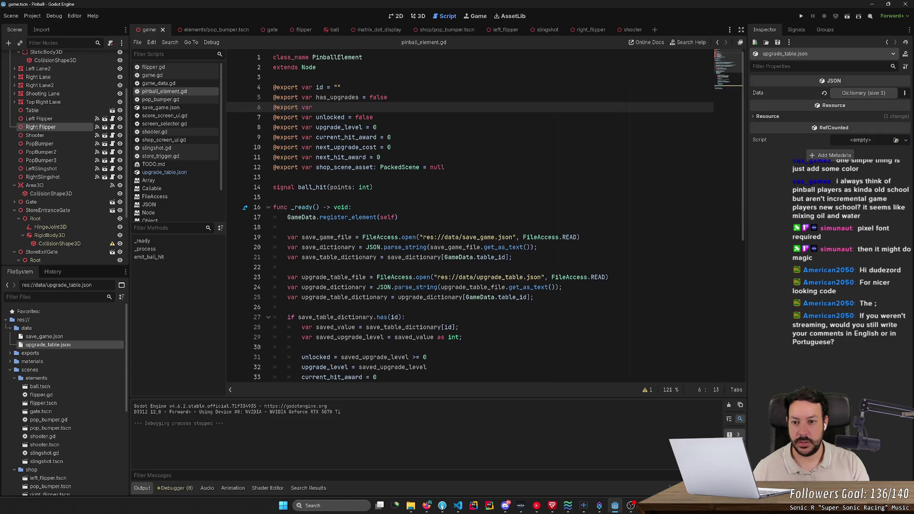
pyautogui.press('Up')
pyautogui.hotkey('ctrl', 'shift', 'Right')
pyautogui.write('is_')
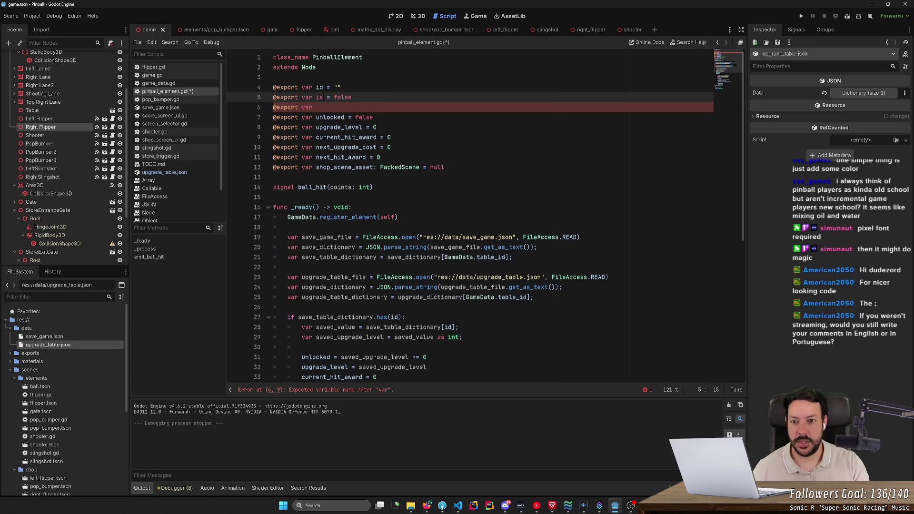
pyautogui.write('upgra')
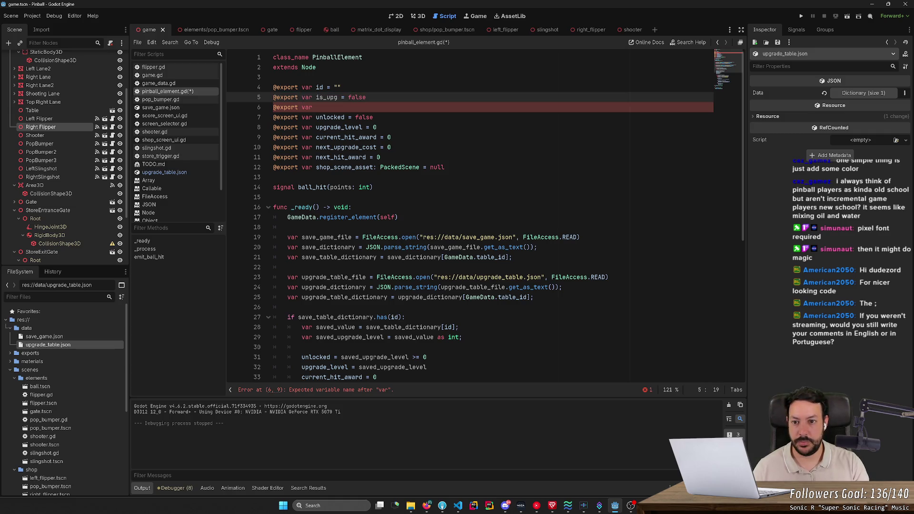
pyautogui.write('deable')
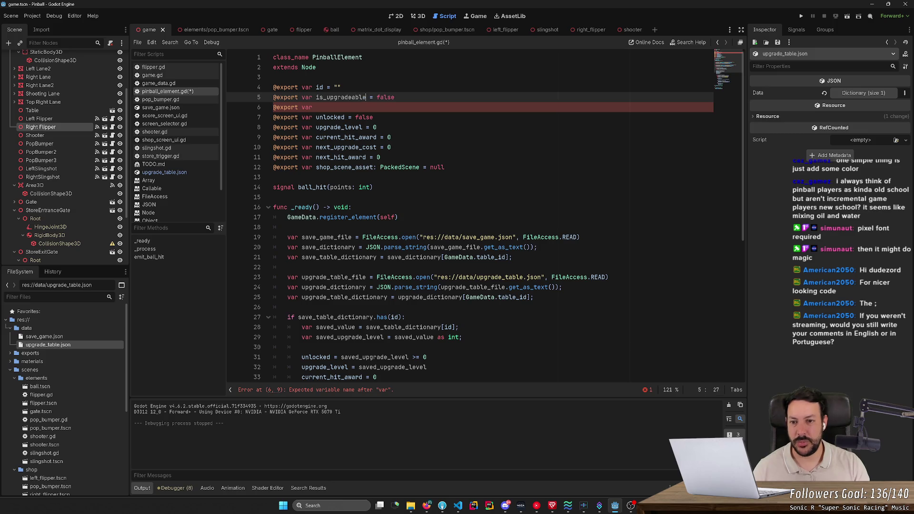
pyautogui.hotkey('ctrl', 'shift', 'Left')
pyautogui.hotkey('ctrl', 'c')
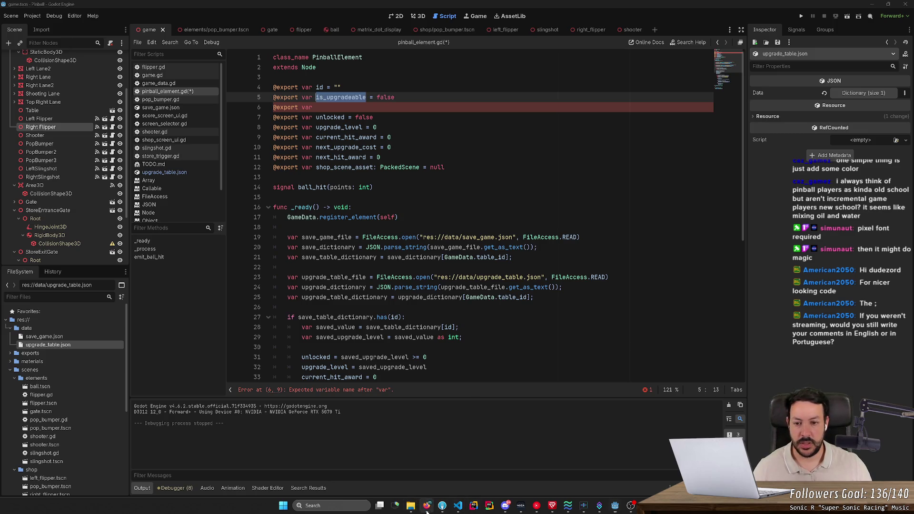
pyautogui.click(426, 505)
pyautogui.click(344, 8)
# Step: Search Google for 'is_upgradeable', then close the results tab and return to Godot
pyautogui.hotkey('ctrl', 'v')
pyautogui.press('Return')
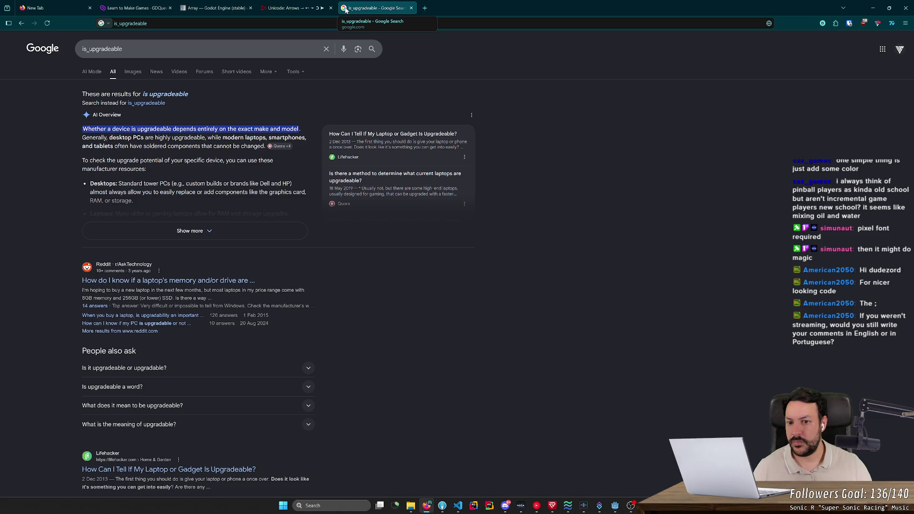
pyautogui.middleClick(345, 11)
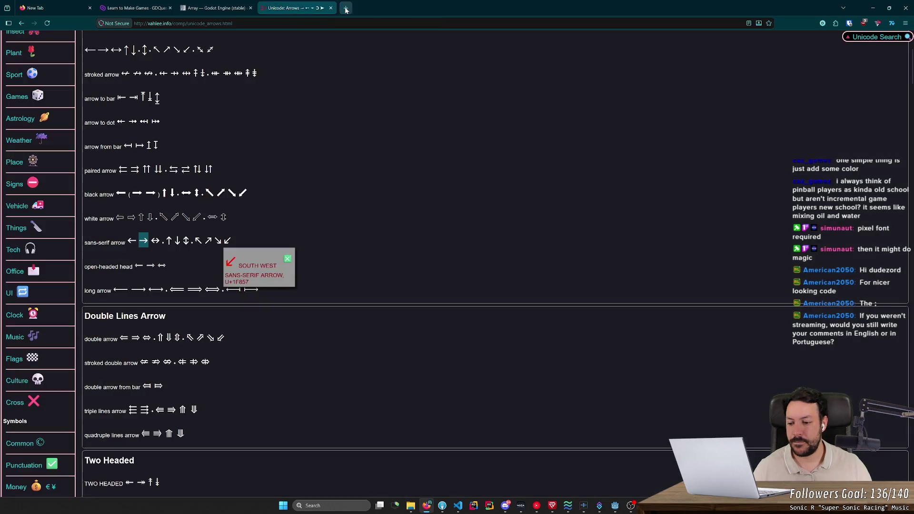
pyautogui.click(872, 8)
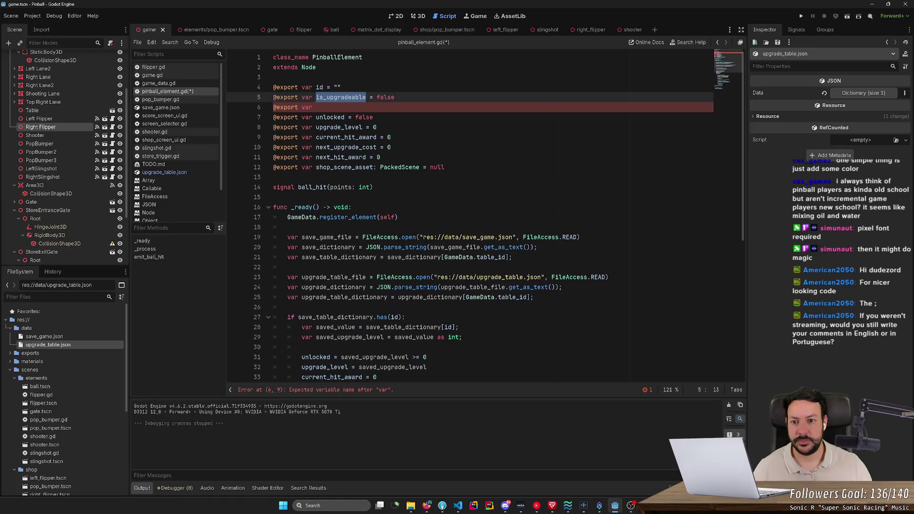
pyautogui.click(326, 97)
pyautogui.click(317, 107)
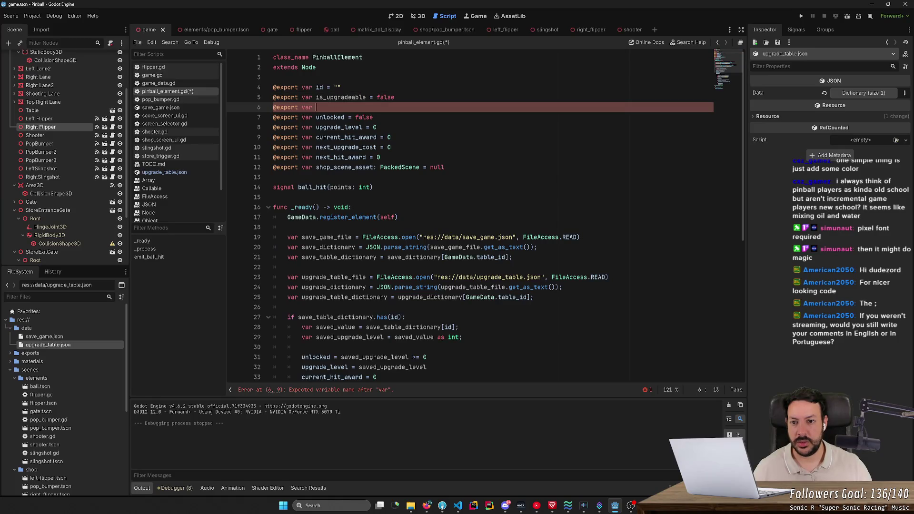
pyautogui.write('fully')
pyautogui.write('_upgraded = fals')
pyautogui.write('e')
pyautogui.hotkey('ctrl', 's')
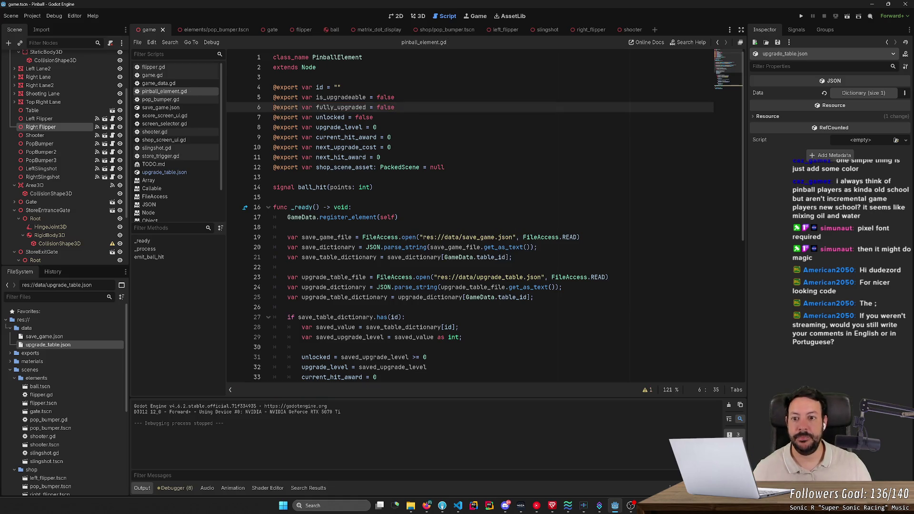
# Step: Add an 'is_upgradeable = false' reset after the next_hit_award = 0 line
pyautogui.scroll(-4, 484, 217)
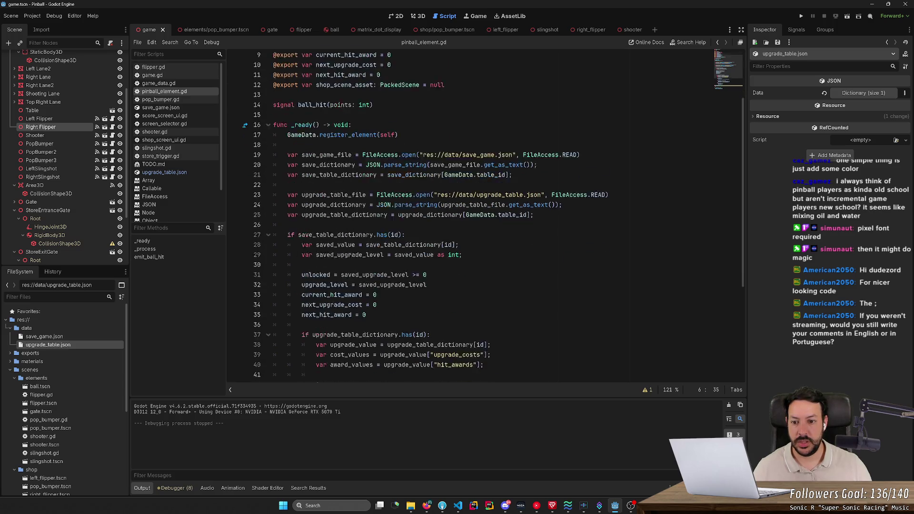
pyautogui.click(366, 277)
pyautogui.scroll(3, 486, 217)
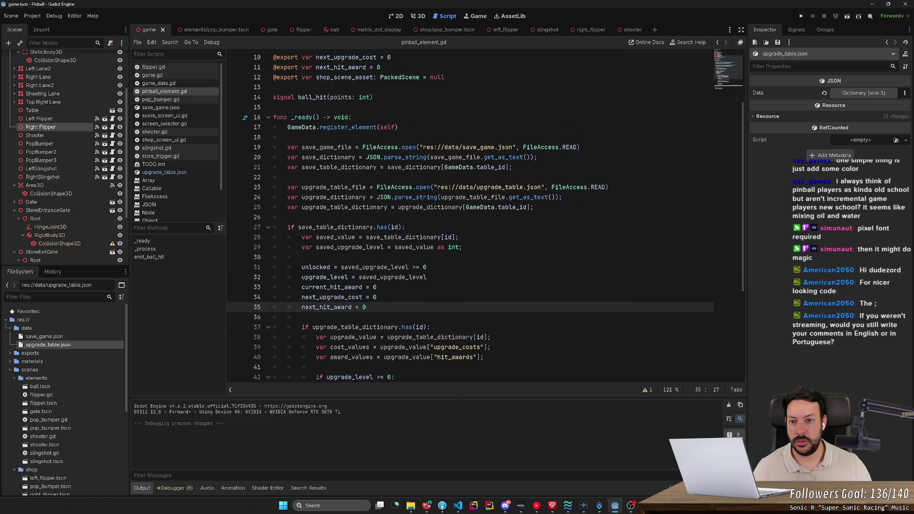
pyautogui.doubleClick(341, 67)
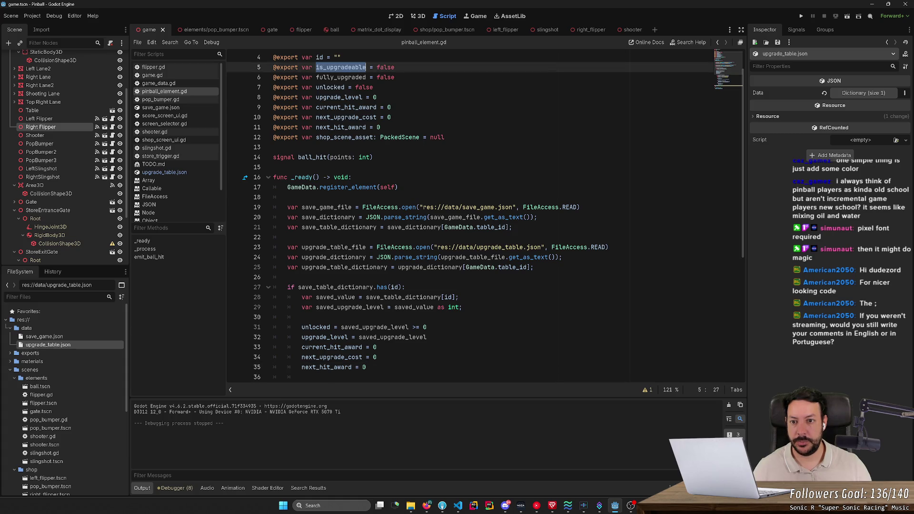
pyautogui.hotkey('ctrl', 'c')
pyautogui.scroll(-3, 484, 217)
pyautogui.click(365, 277)
pyautogui.press('Return')
pyautogui.hotkey('ctrl', 'v')
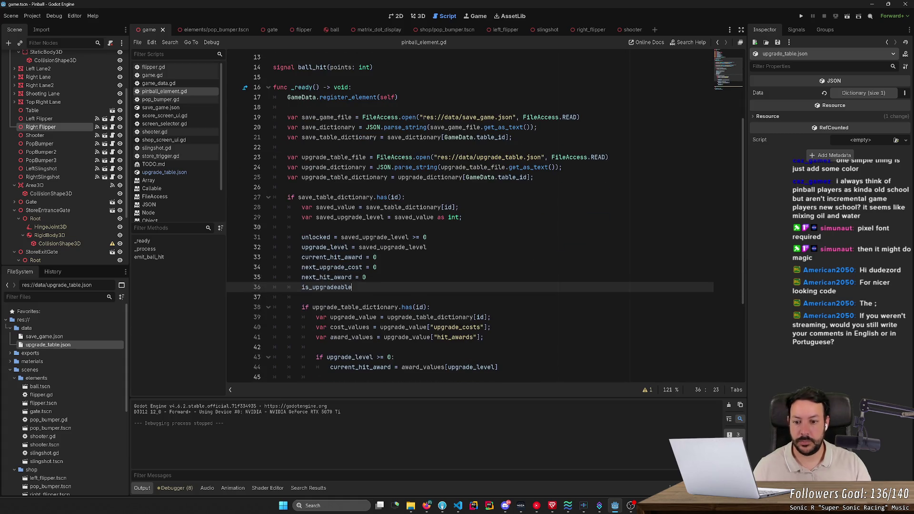
pyautogui.write('false')
pyautogui.press('Return')
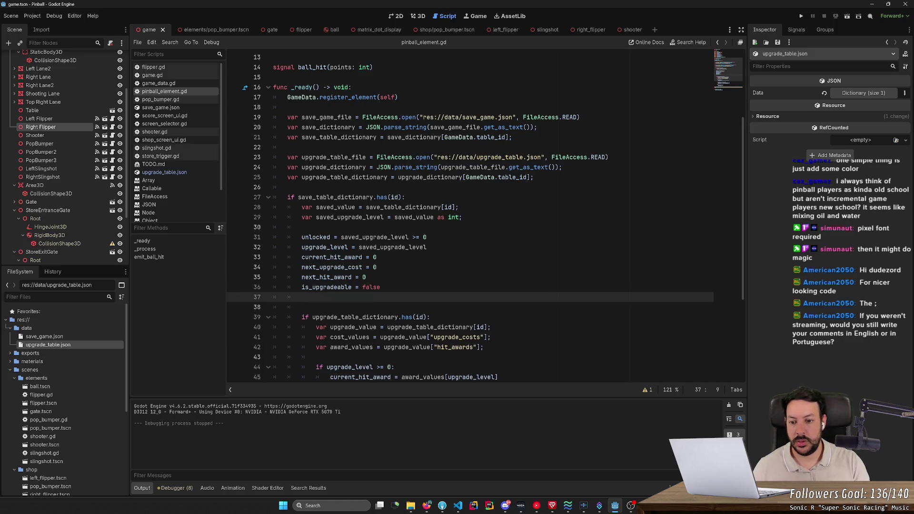
# Step: Add a 'fully_upgraded = false' reset on the next line and save
pyautogui.scroll(10, 484, 217)
pyautogui.doubleClick(341, 107)
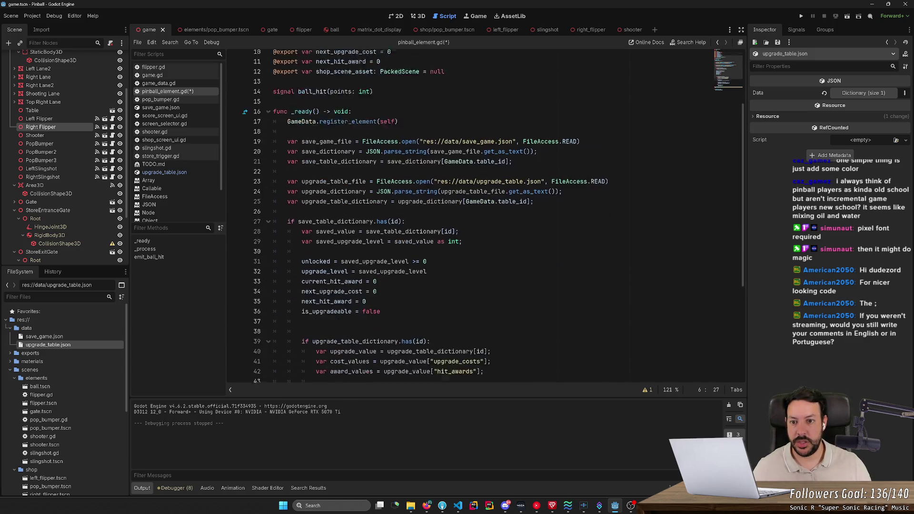
pyautogui.scroll(-10, 484, 217)
pyautogui.click(301, 297)
pyautogui.hotkey('ctrl', 'v')
pyautogui.write('= false')
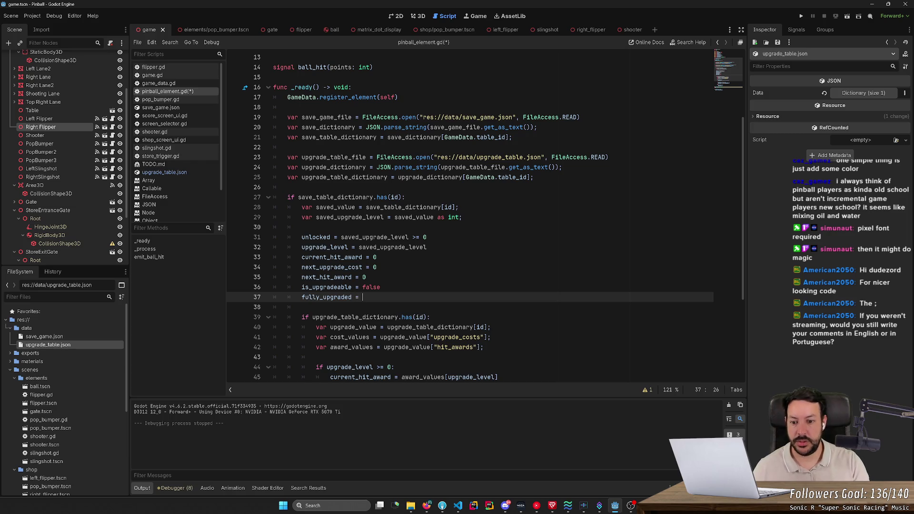
pyautogui.hotkey('ctrl', 's')
pyautogui.scroll(-2, 484, 217)
pyautogui.scroll(-2, 484, 217)
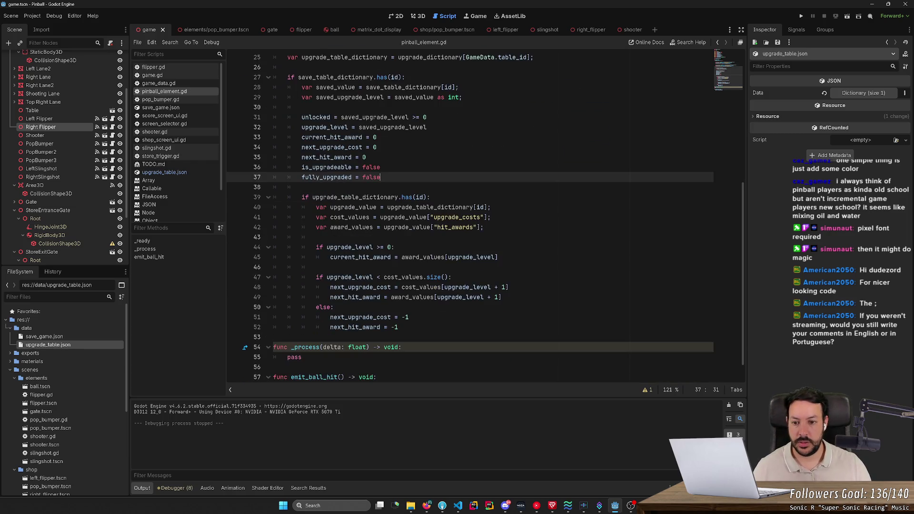
pyautogui.doubleClick(327, 167)
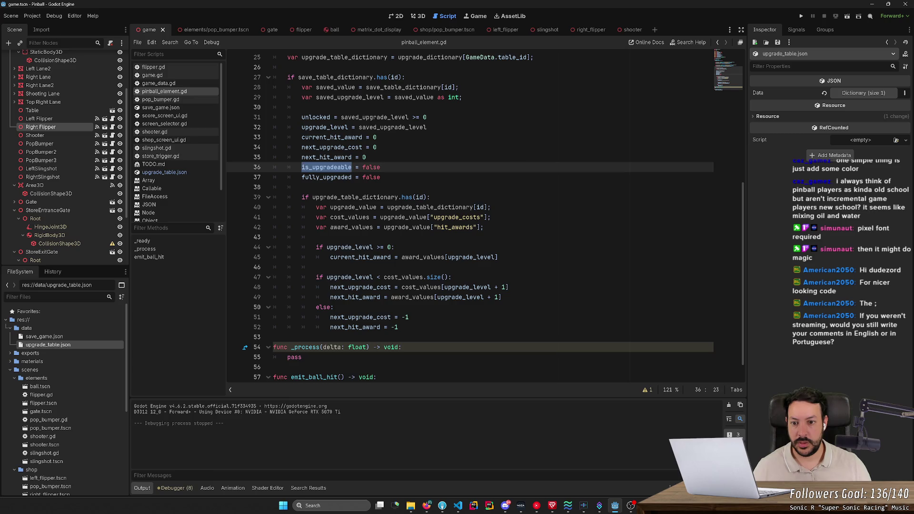
pyautogui.click(398, 327)
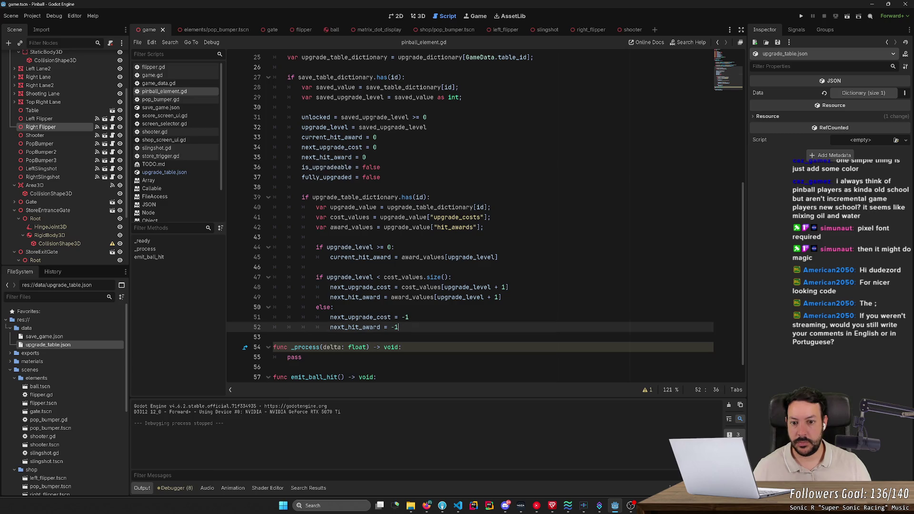
# Step: Add an outer else branch setting is_upgradeable = false
pyautogui.press('Return')
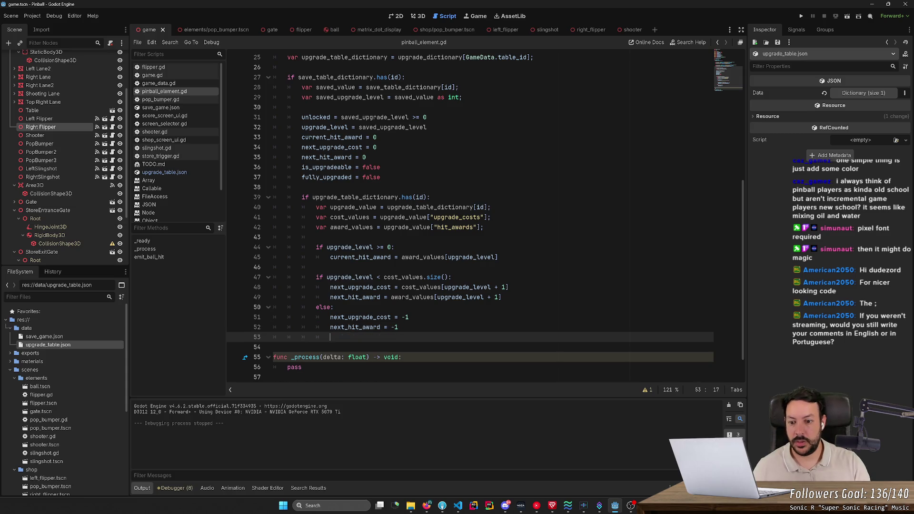
pyautogui.press('BackSpace')
pyautogui.write('else:')
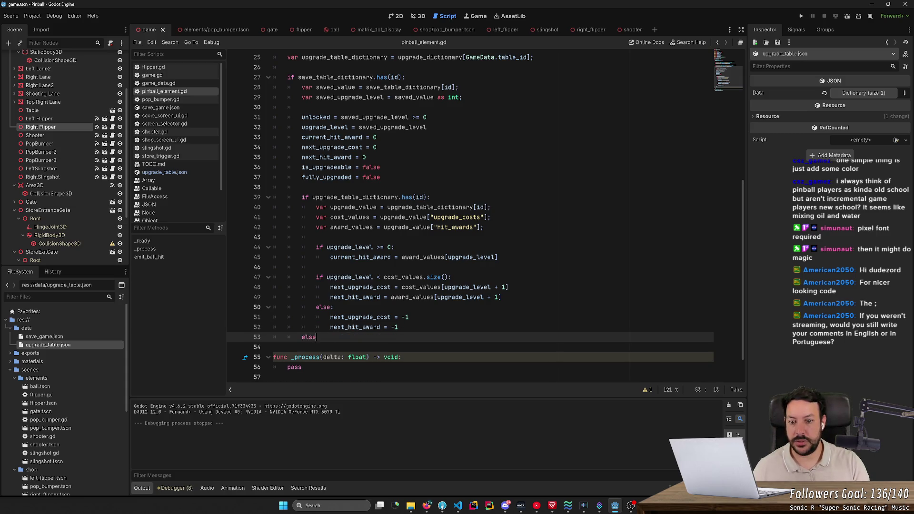
pyautogui.click(274, 346)
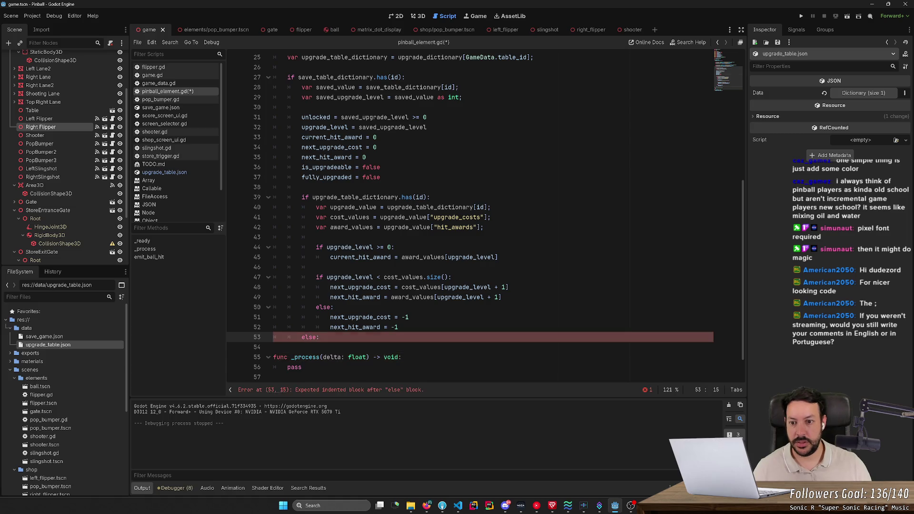
pyautogui.press('Tab')
pyautogui.write('is_upgradeable = false')
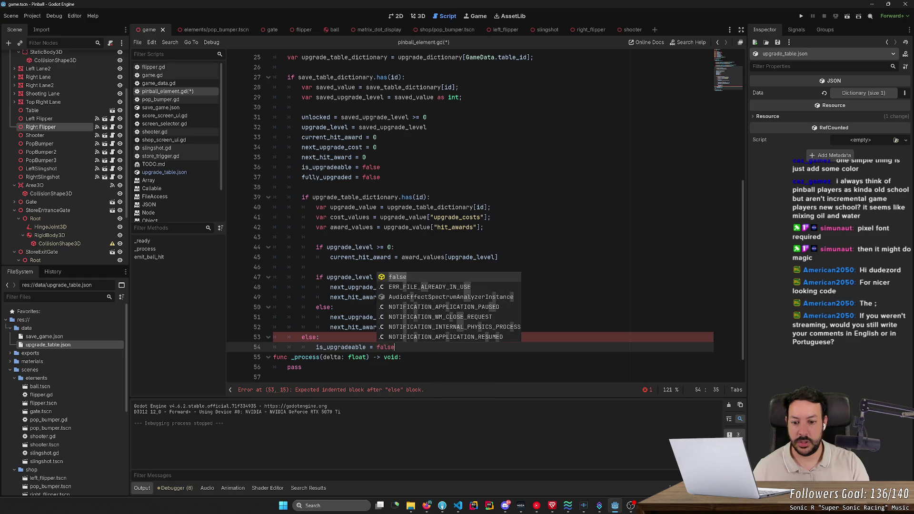
pyautogui.press('Return')
pyautogui.press('Return')
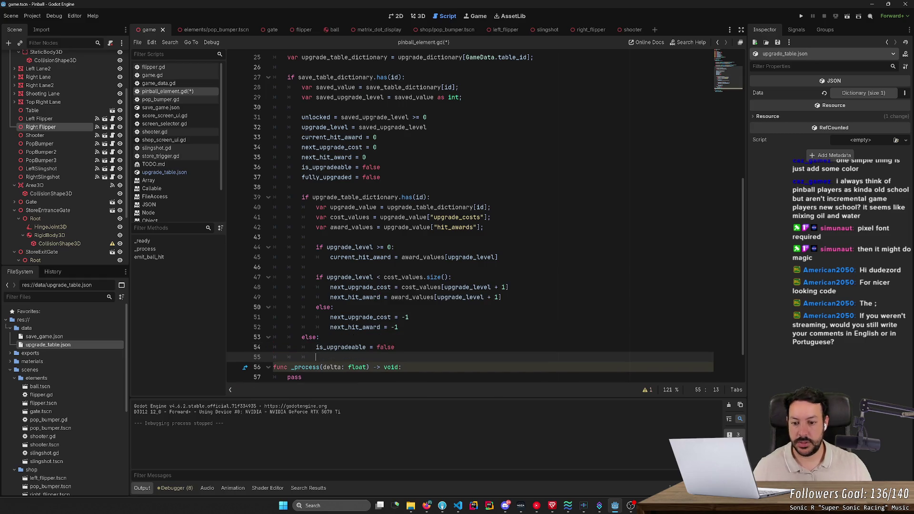
# Step: Set is_upgradeable = true inside the upgrade-table branch
pyautogui.doubleClick(340, 347)
pyautogui.hotkey('ctrl', 'c')
pyautogui.click(431, 197)
pyautogui.press('Return')
pyautogui.hotkey('ctrl', 'v')
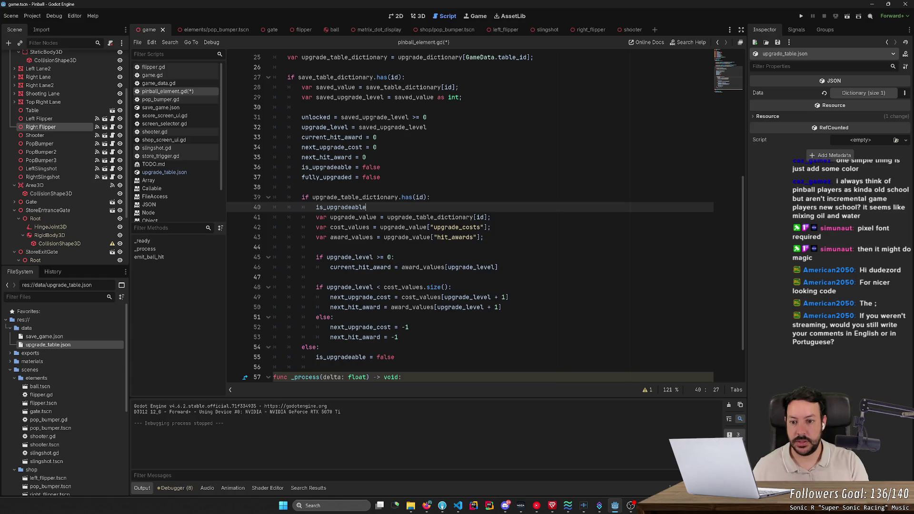
pyautogui.write('true')
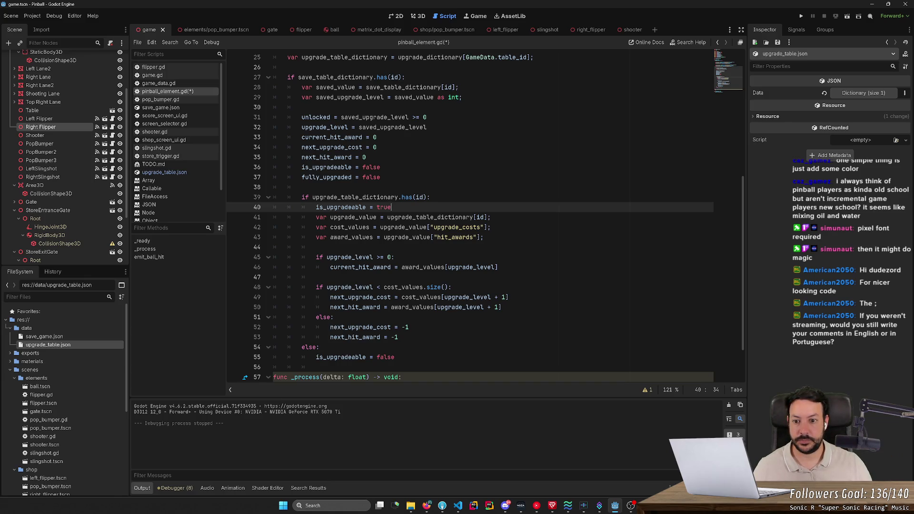
# Step: Replace the -1 cost and award lines with fully_upgraded = true and save
pyautogui.doubleClick(326, 177)
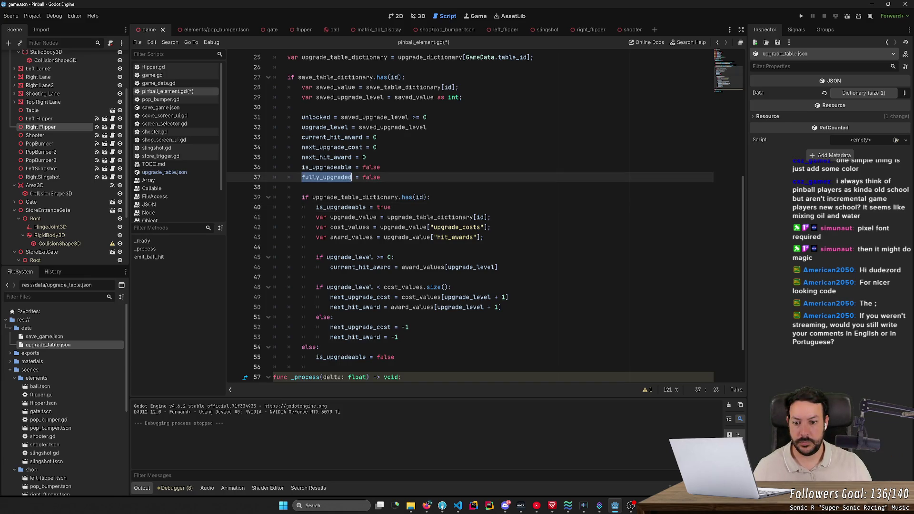
pyautogui.scroll(-1, 486, 217)
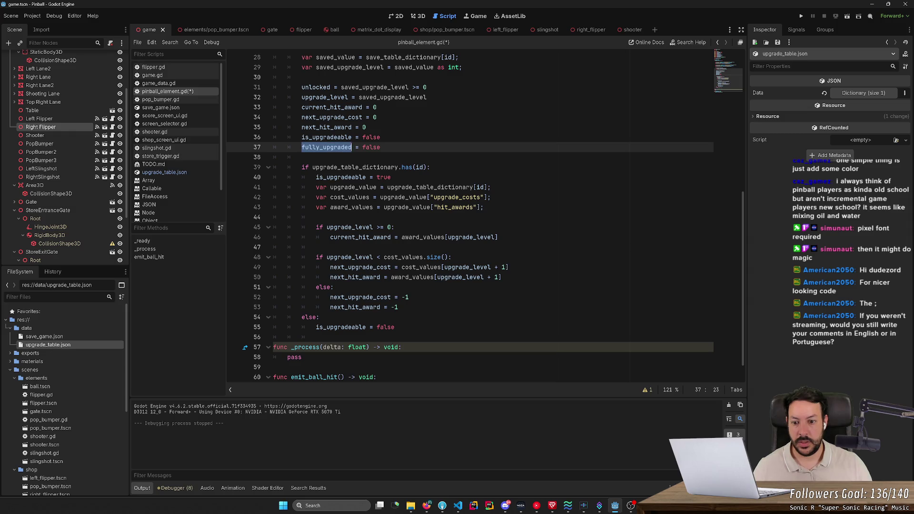
pyautogui.click(333, 287)
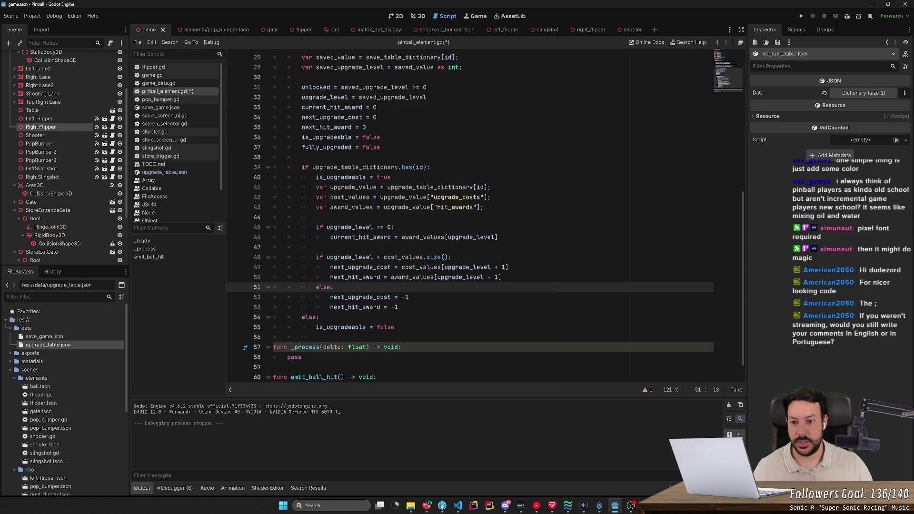
pyautogui.press('Return')
pyautogui.hotkey('ctrl', 'v')
pyautogui.write('= true')
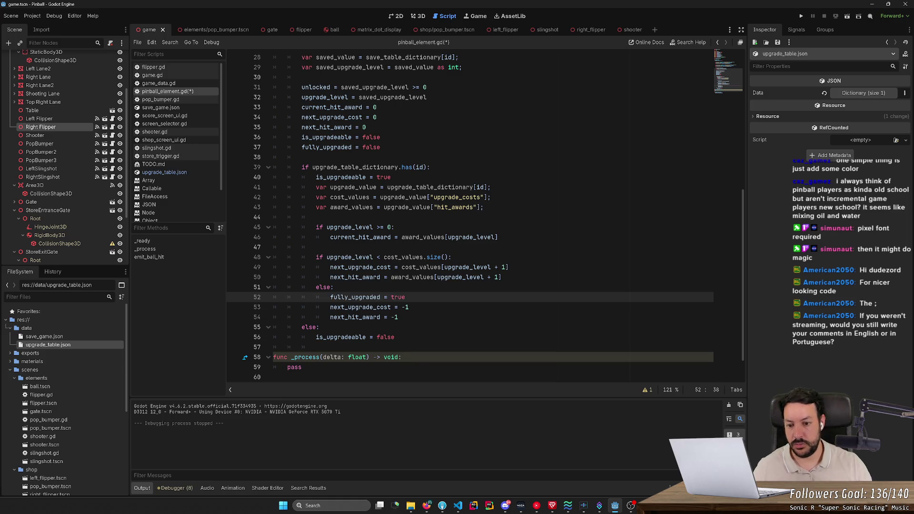
pyautogui.hotkey('shift', 'Down')
pyautogui.hotkey('shift', 'Down')
pyautogui.press('Delete')
pyautogui.hotkey('ctrl', 's')
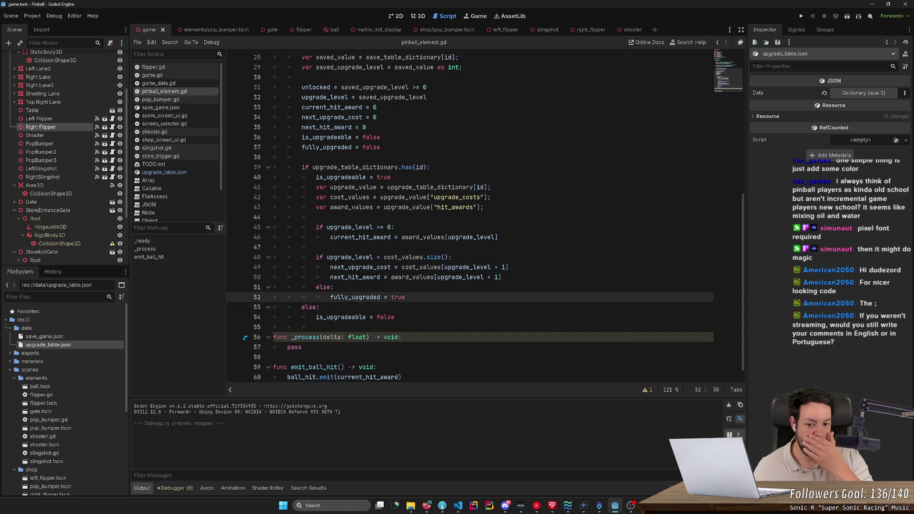
pyautogui.scroll(2, 475, 214)
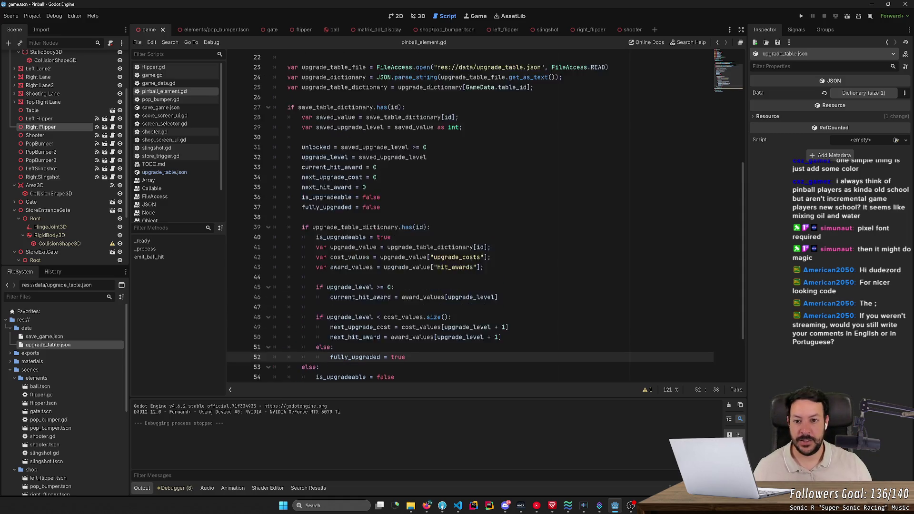
pyautogui.scroll(3, 476, 214)
pyautogui.scroll(-4, 475, 215)
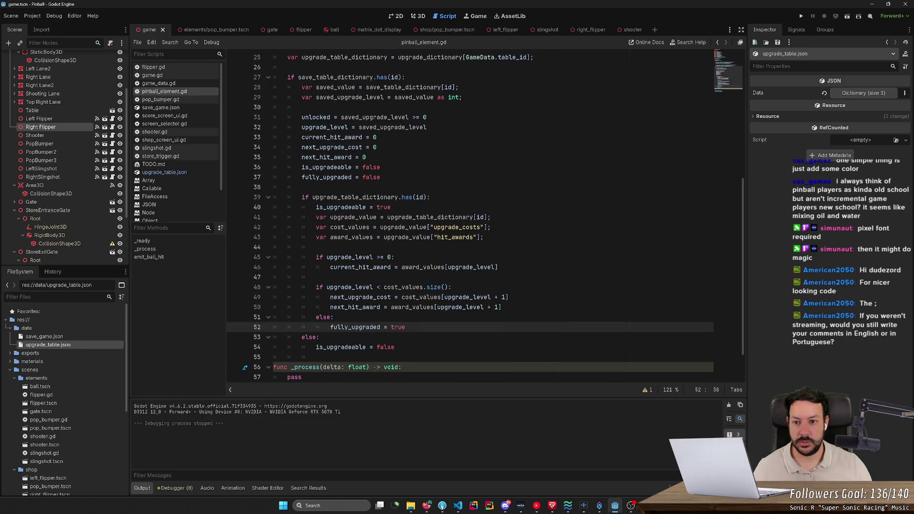
pyautogui.scroll(3, 475, 215)
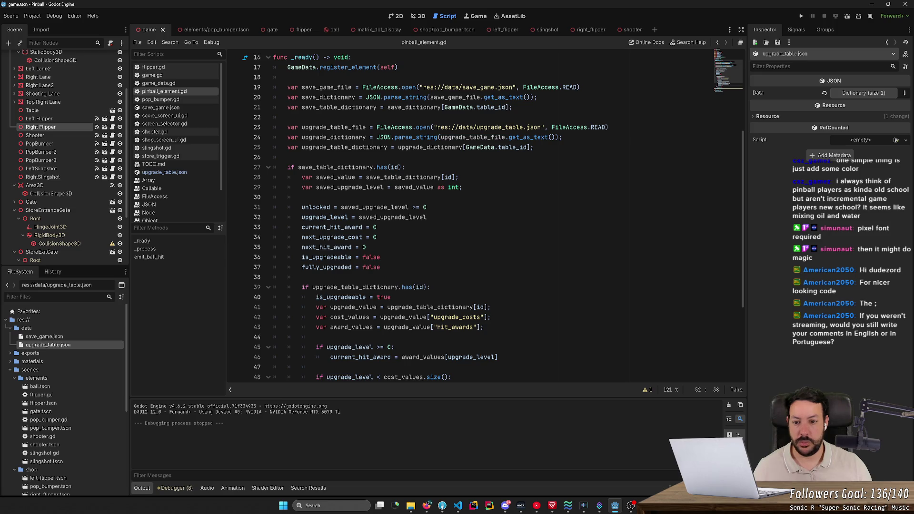
# Step: Cut the save and upgrade loading block out of _ready
pyautogui.moveTo(304, 207)
pyautogui.mouseDown()
pyautogui.moveTo(334, 373)
pyautogui.moveTo(301, 277)
pyautogui.mouseUp()
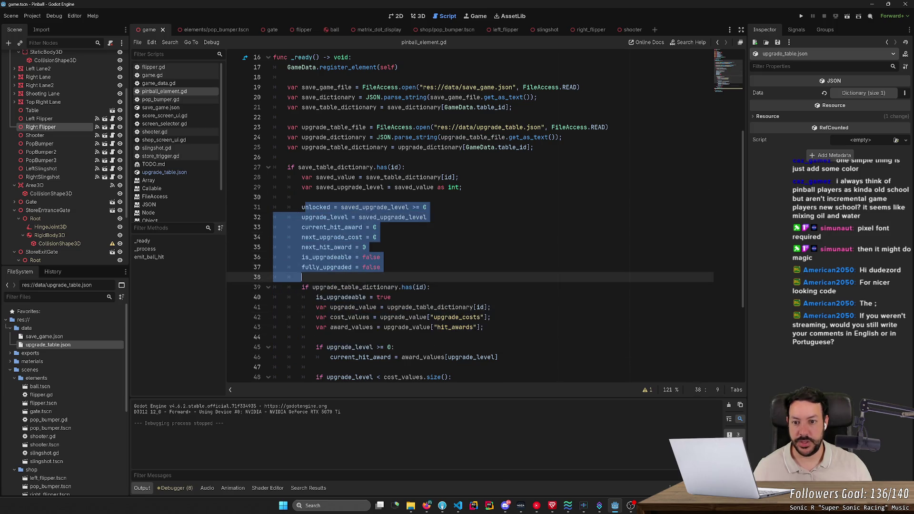
pyautogui.scroll(-4, 476, 214)
pyautogui.scroll(-1, 476, 214)
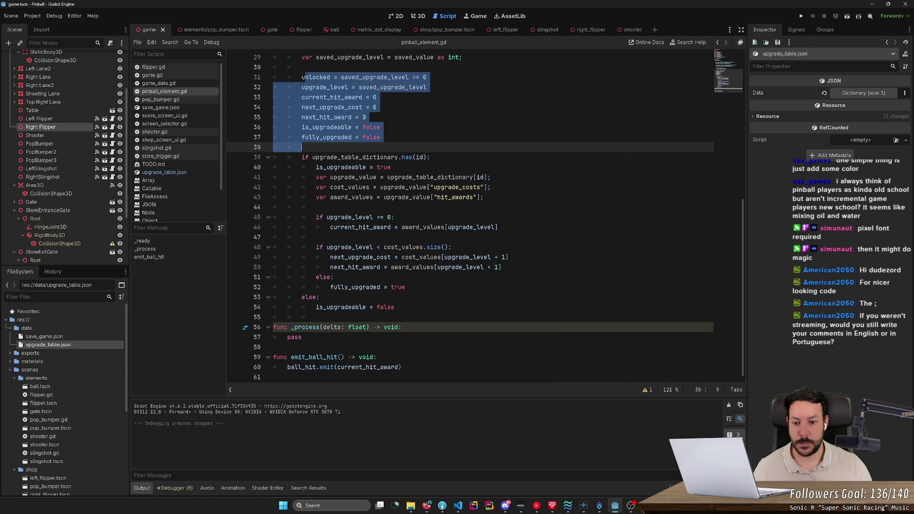
pyautogui.scroll(6, 475, 214)
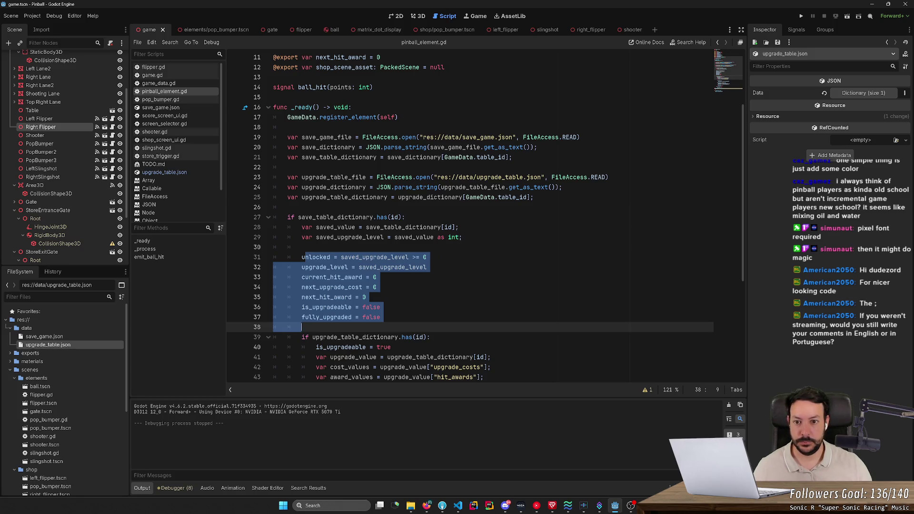
pyautogui.moveTo(288, 137); pyautogui.dragTo(287, 314)
pyautogui.press('BackSpace')
# Step: Call refresh_upgrade_data() from _ready in place of the removed code
pyautogui.click(287, 227)
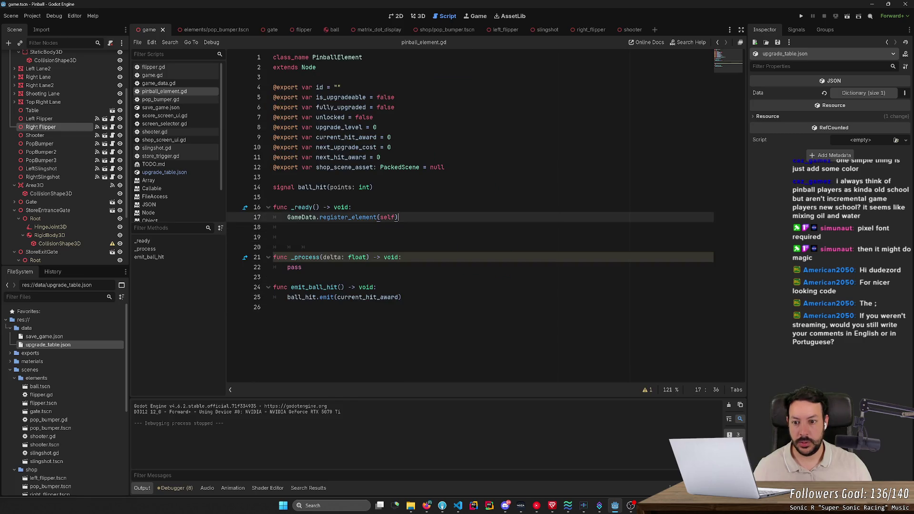
pyautogui.write('refresh_data')
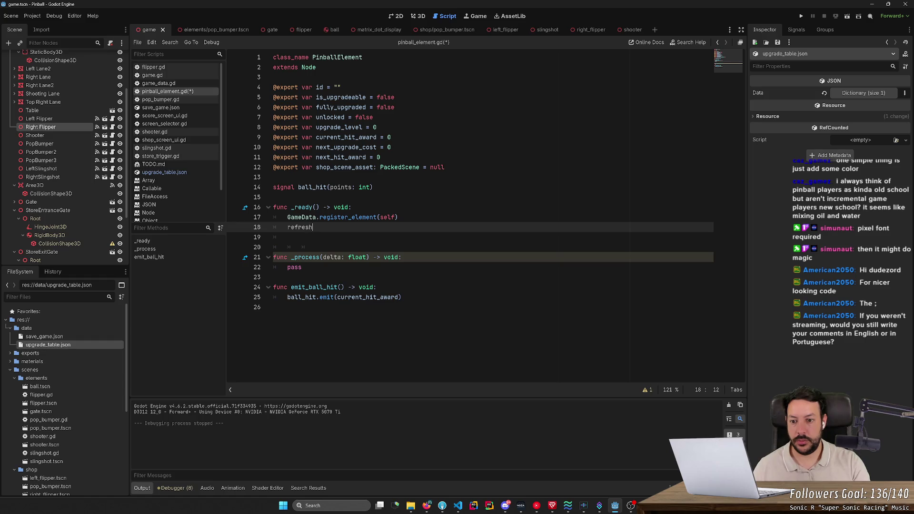
pyautogui.press('BackSpace')
pyautogui.press('BackSpace')
pyautogui.press('BackSpace')
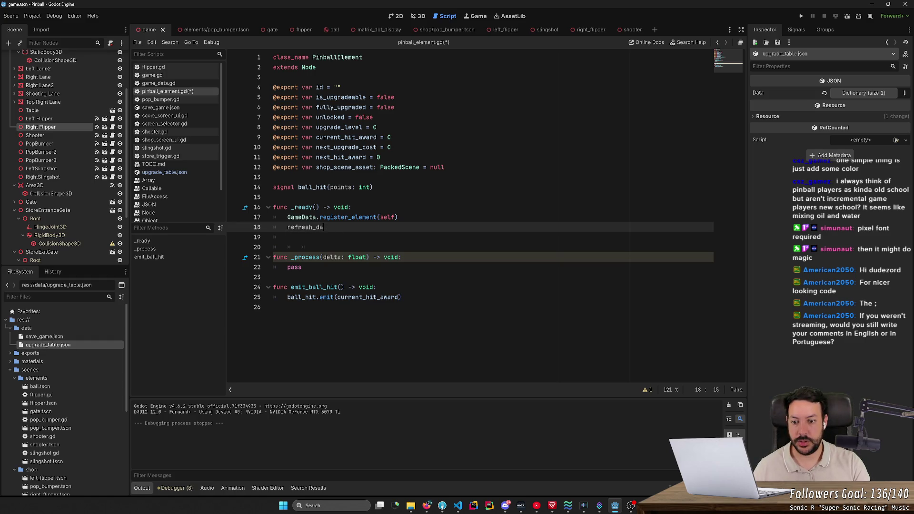
pyautogui.write('upgrade_daa')
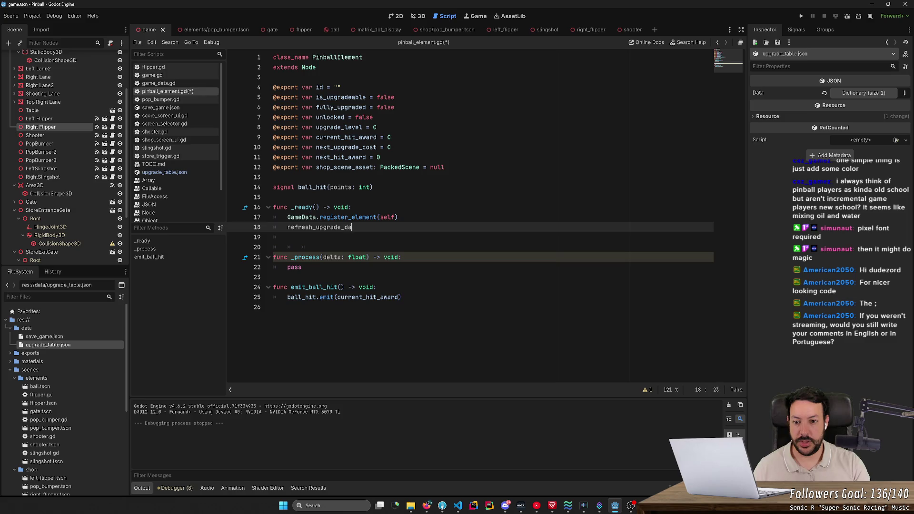
pyautogui.press('BackSpace')
pyautogui.write('ta')
pyautogui.press('Return')
# Step: Define func refresh_upgrade_data(): with the pasted loading code as its body and save
pyautogui.press('Down')
pyautogui.press('Return')
pyautogui.write('unc refresh_upgrade_data():')
pyautogui.hotkey('ctrl', 'v')
pyautogui.scroll(5, 476, 214)
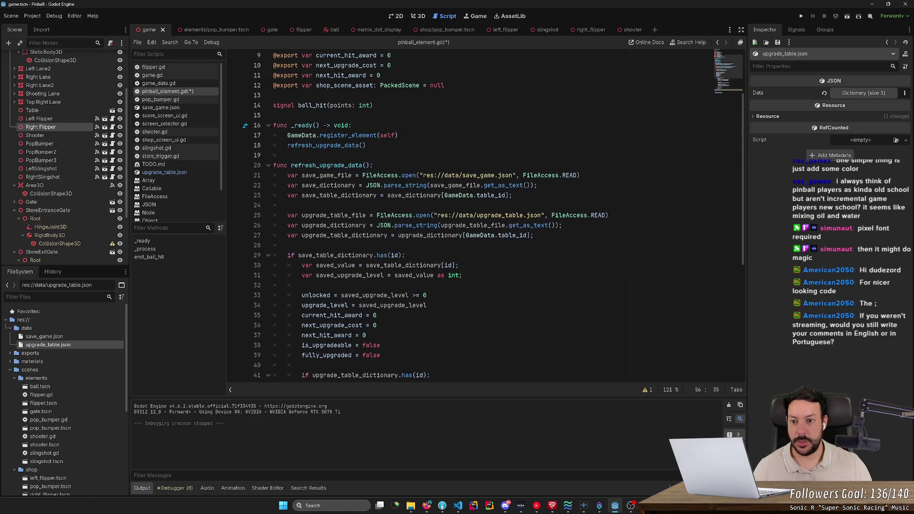
pyautogui.scroll(-7, 476, 214)
pyautogui.hotkey('ctrl', 's')
pyautogui.scroll(5, 476, 214)
pyautogui.doubleClick(326, 105)
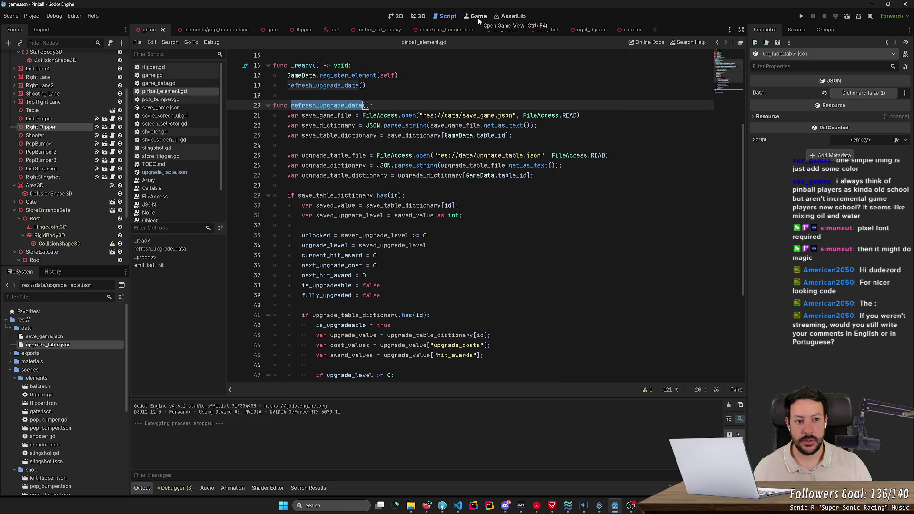
pyautogui.click(800, 16)
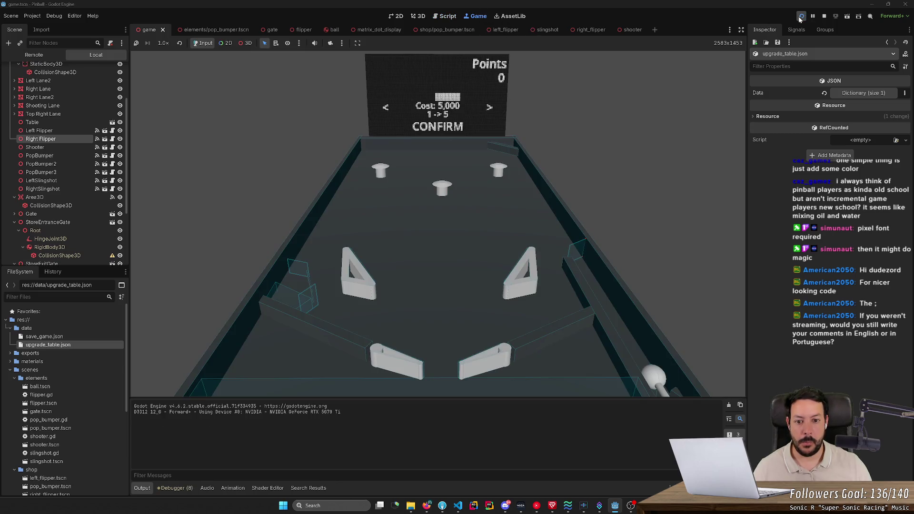
pyautogui.press('Right')
pyautogui.press('Right')
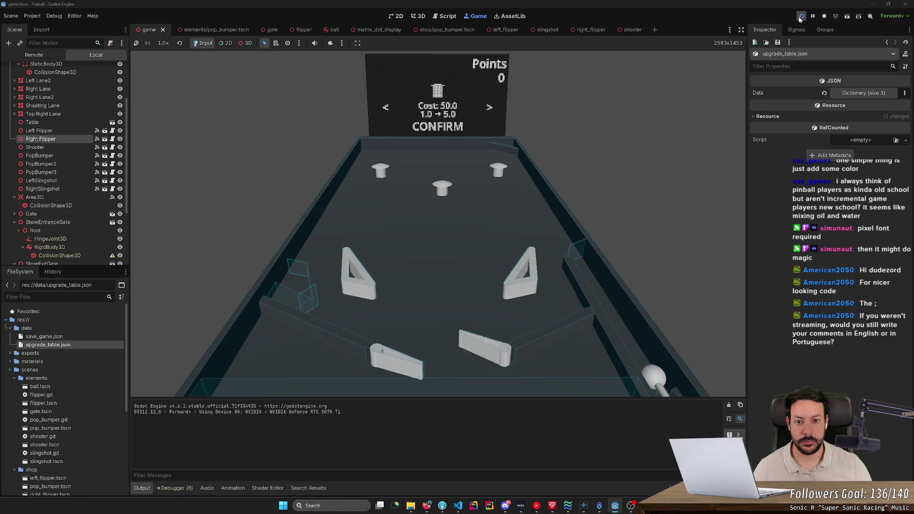
pyautogui.click(823, 16)
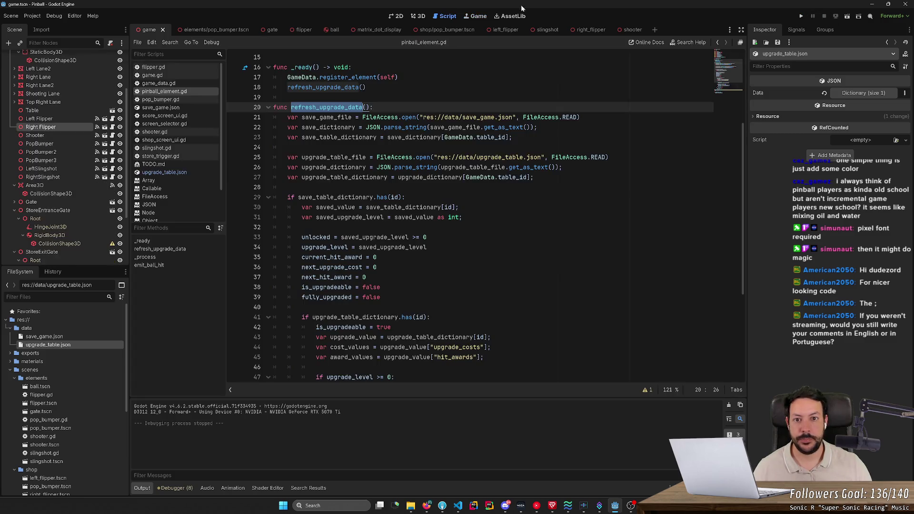
# Step: Keep only shop_screen_ui.gd open via Close Other Tabs, then show the game.tscn table in 3D
pyautogui.click(170, 140)
pyautogui.rightClick(180, 139)
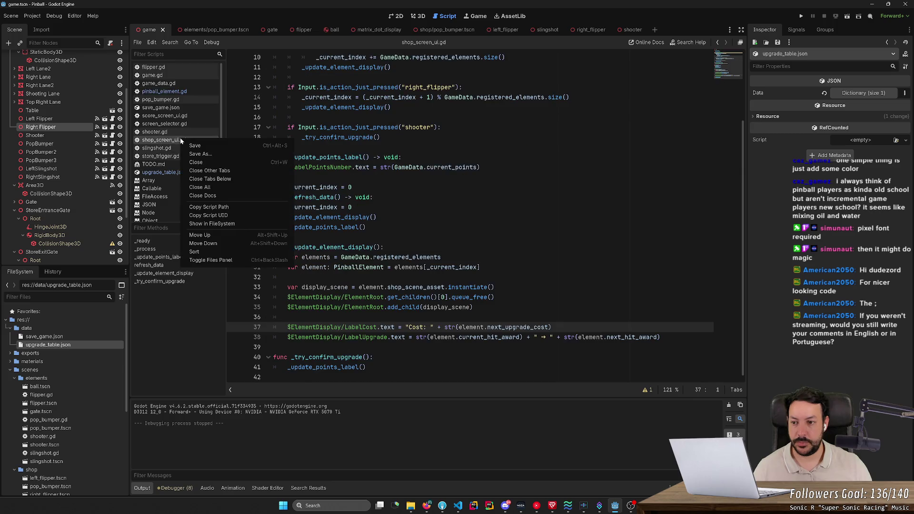
pyautogui.click(217, 170)
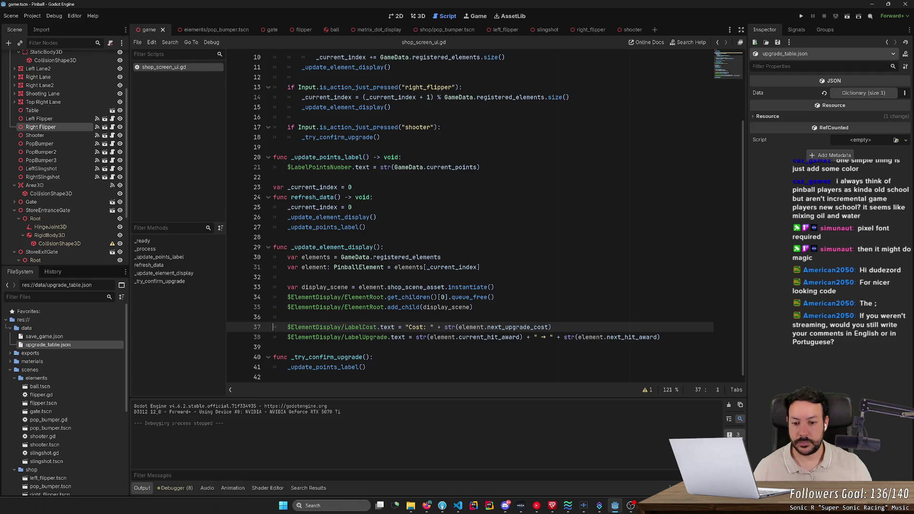
pyautogui.scroll(3, 483, 216)
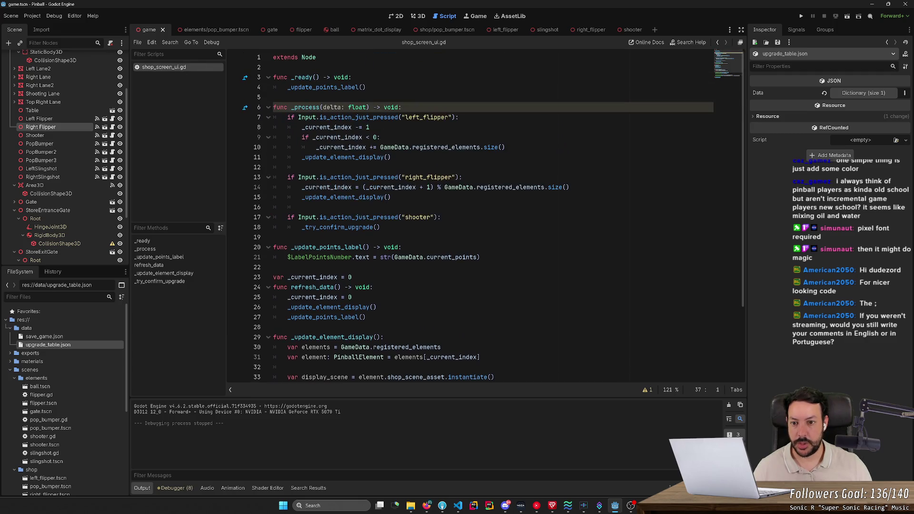
pyautogui.moveTo(358, 157)
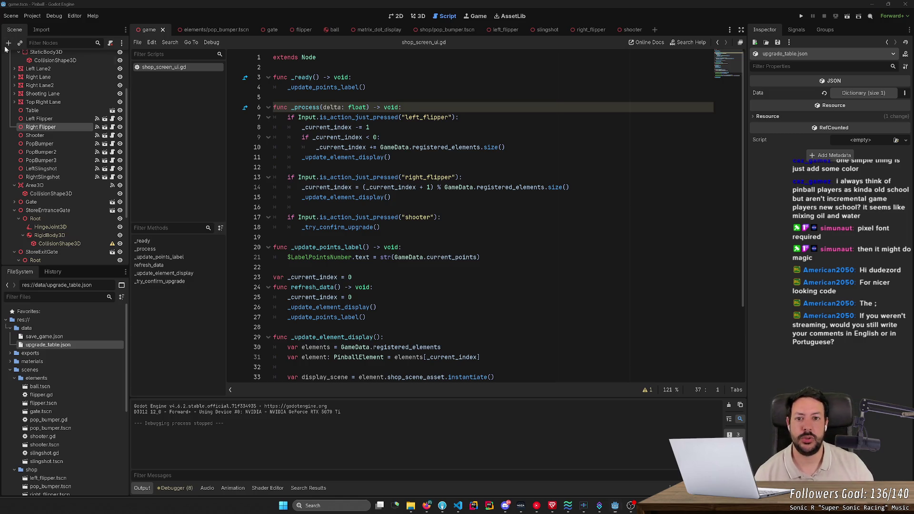
pyautogui.click(419, 16)
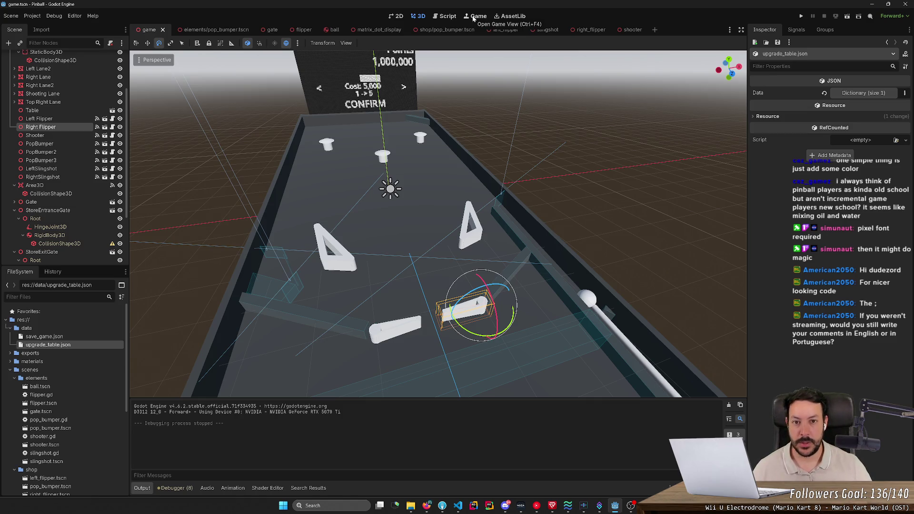
# Step: Return to shop_screen_ui.gd and check the _update_element_display call hint in the left flipper branch
pyautogui.click(475, 17)
pyautogui.click(448, 16)
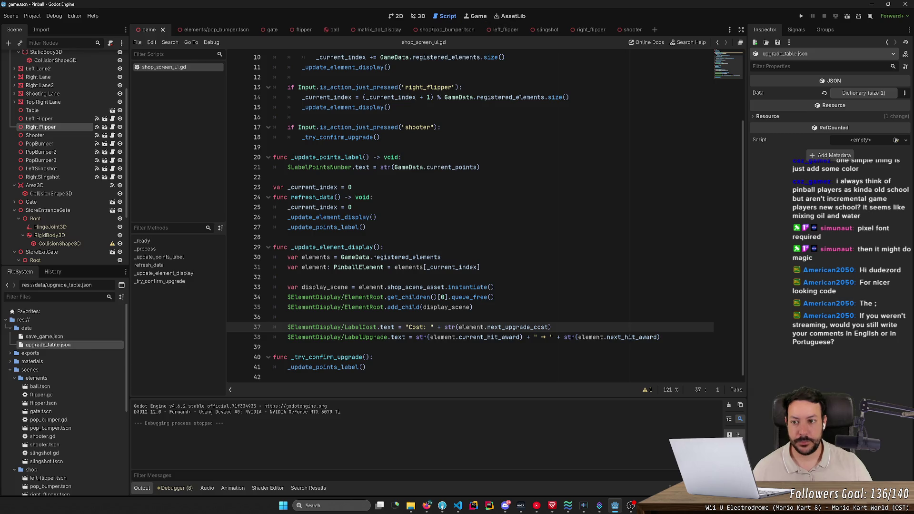
pyautogui.scroll(3, 476, 214)
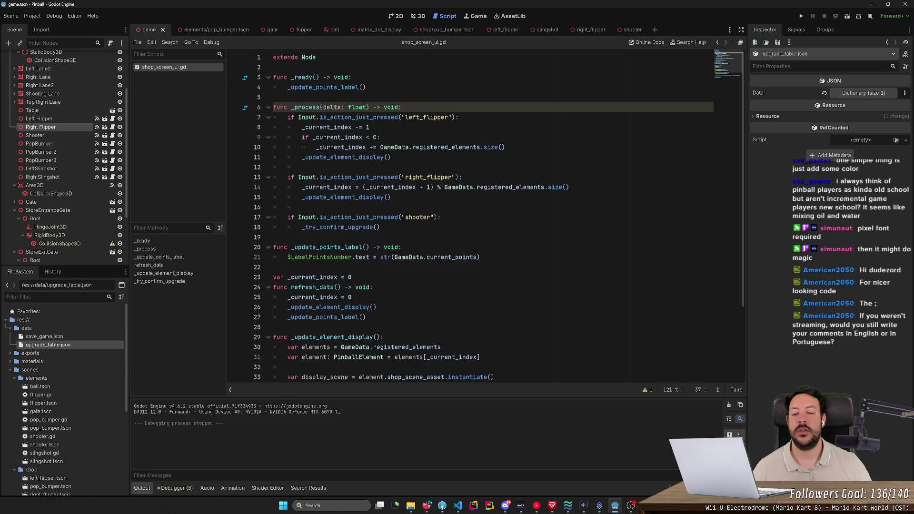
pyautogui.doubleClick(351, 127)
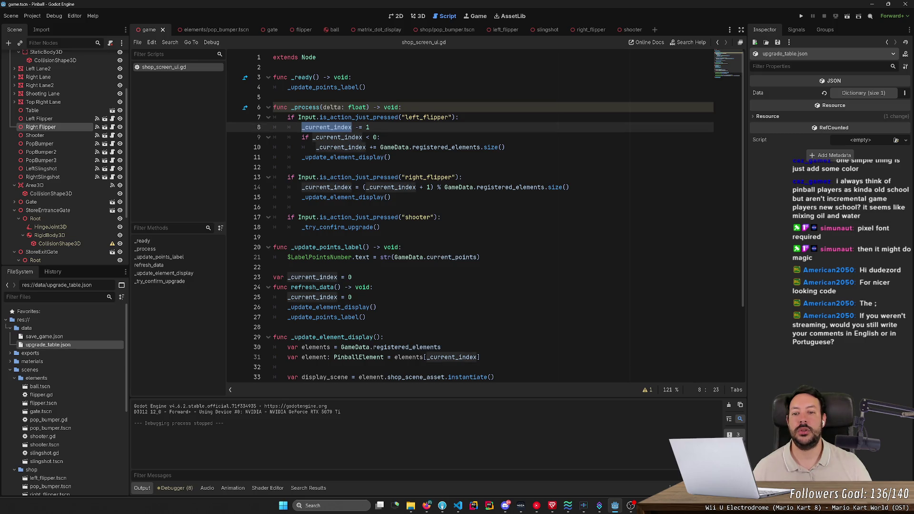
pyautogui.click(388, 157)
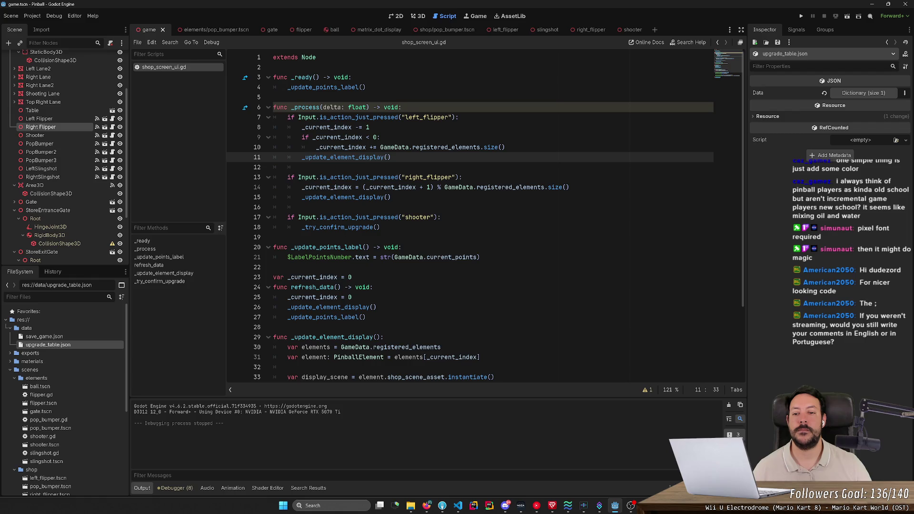
pyautogui.hotkey('ctrl', 'space')
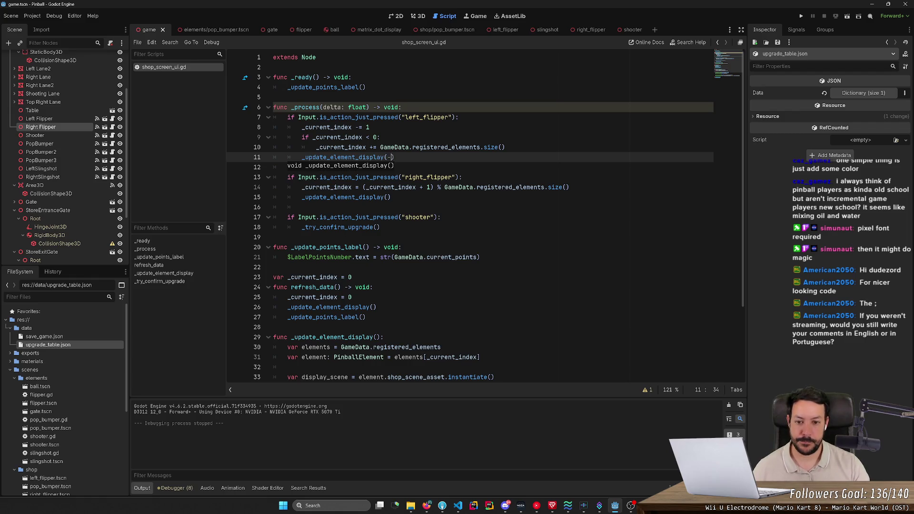
pyautogui.write(')')
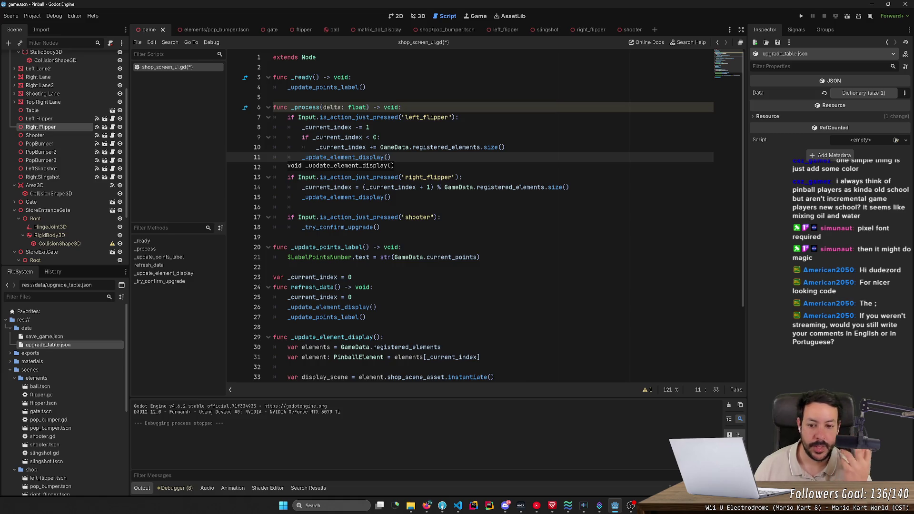
pyautogui.press('Escape')
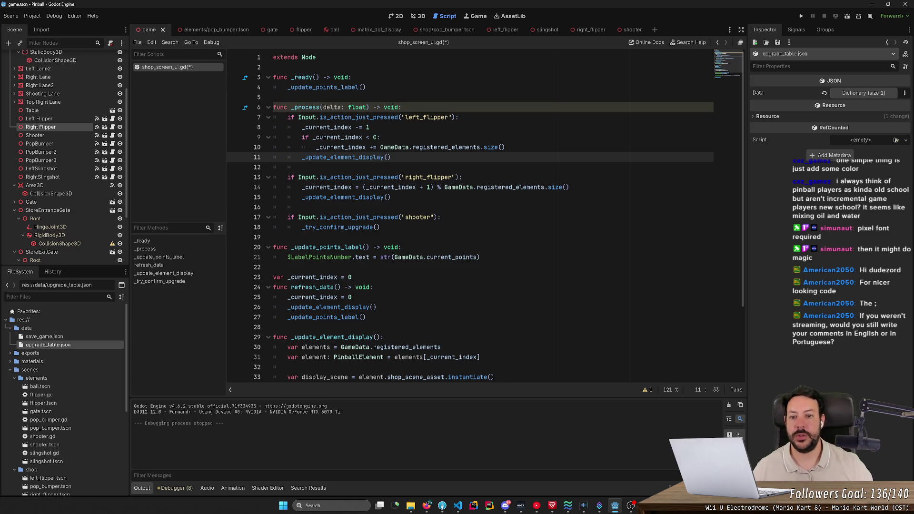
# Step: Delete the left flipper's index adjustment lines and pass -1 to _update_element_display
pyautogui.moveTo(505, 148); pyautogui.dragTo(273, 127)
pyautogui.hotkey('ctrl', 'c')
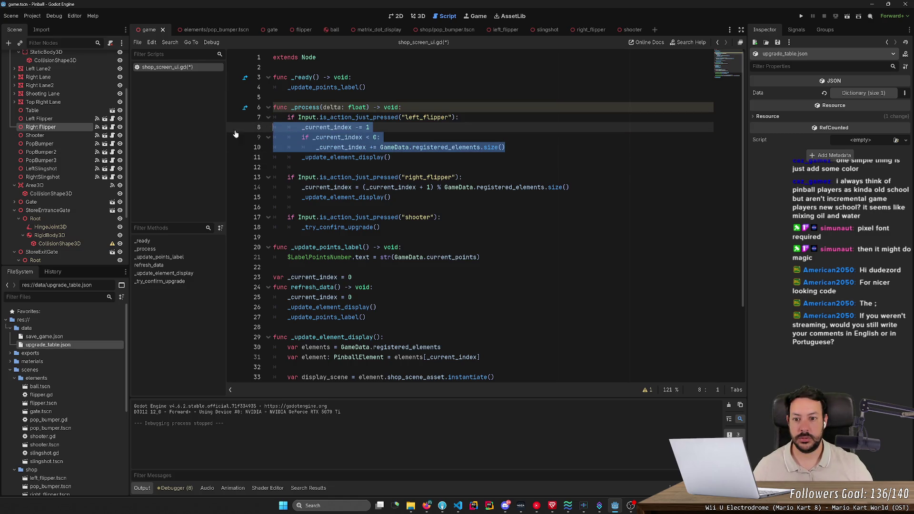
pyautogui.press('Delete')
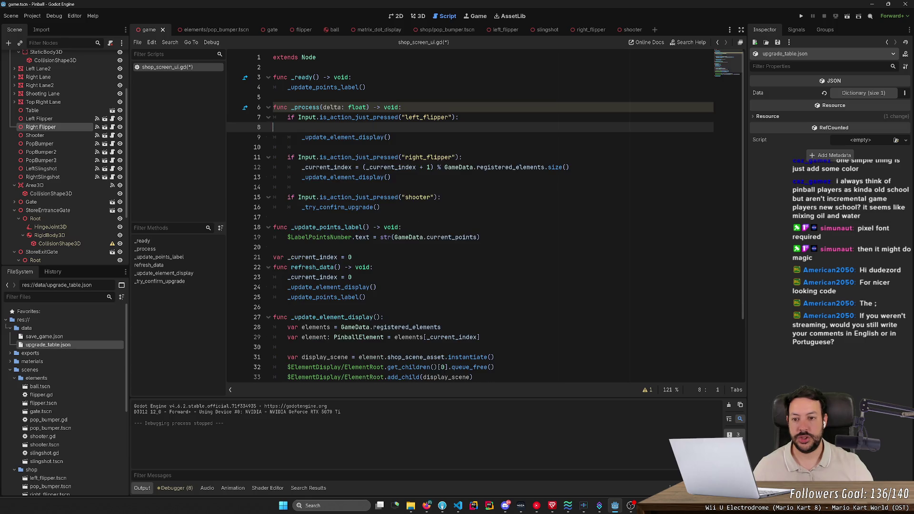
pyautogui.press('Delete')
pyautogui.press('End')
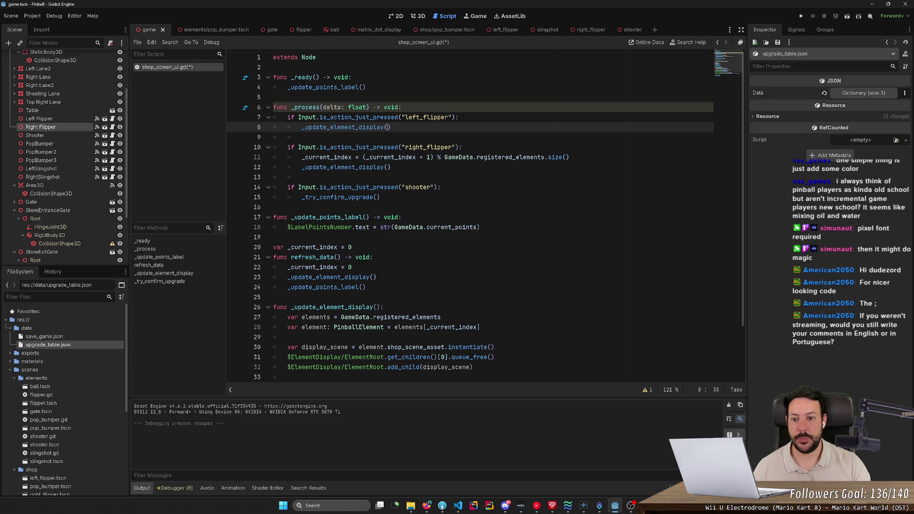
pyautogui.write('-1')
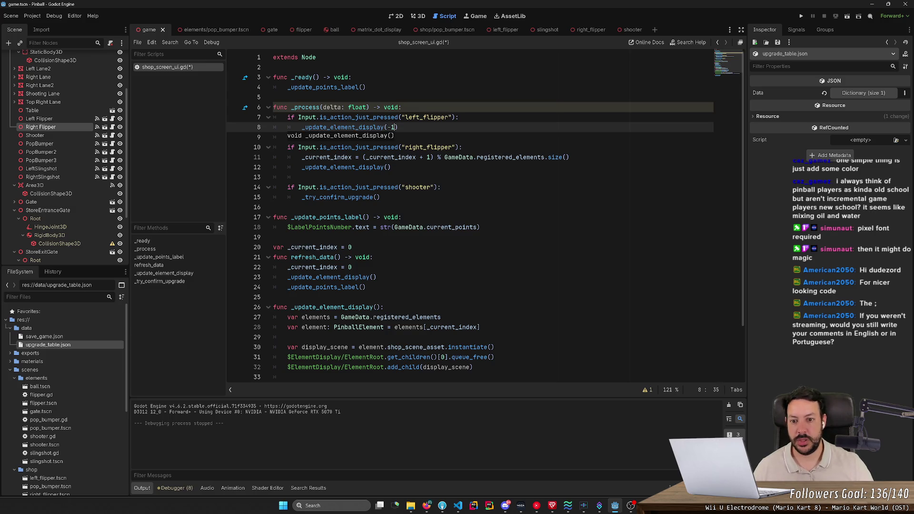
pyautogui.click(387, 167)
# Step: Pass +1 for the right flipper and rename the display function's parameter to direction: int
pyautogui.write('+1')
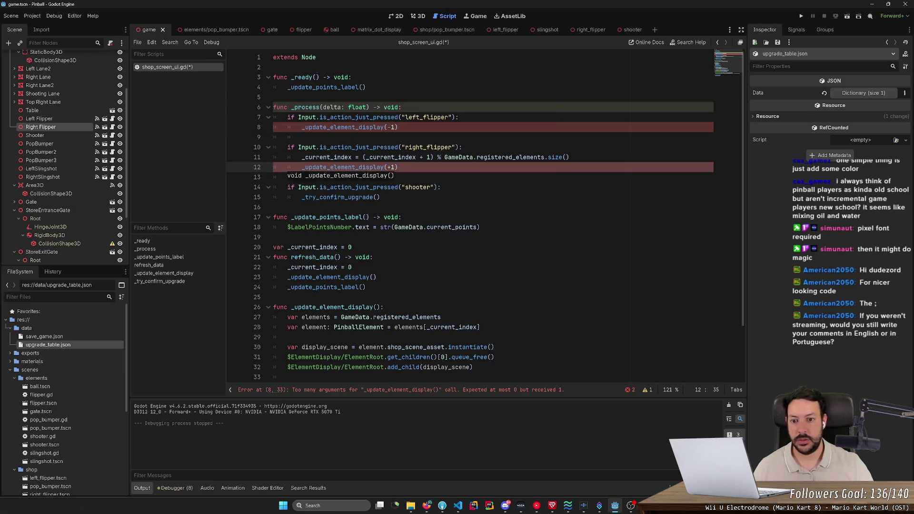
pyautogui.press('Down')
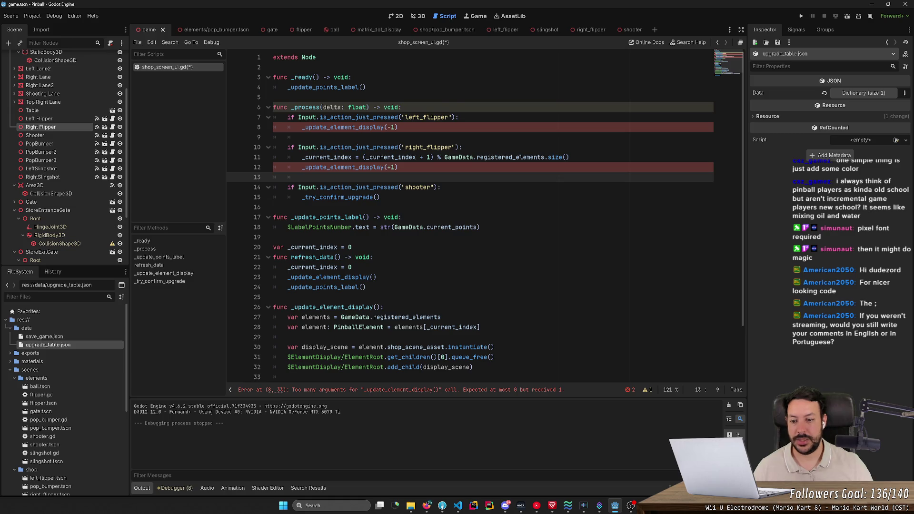
pyautogui.scroll(-2, 485, 214)
pyautogui.click(377, 247)
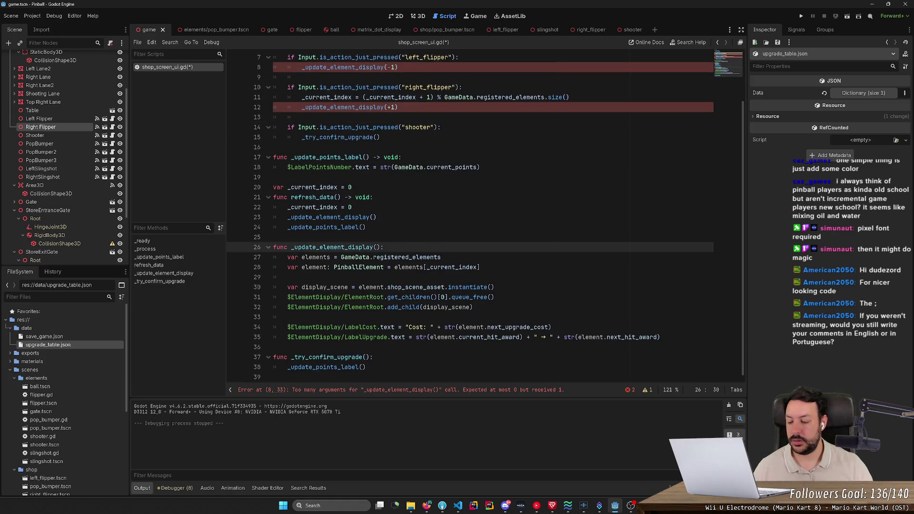
pyautogui.write('delta')
pyautogui.press('BackSpace')
pyautogui.press('BackSpace')
pyautogui.press('BackSpace')
pyautogui.write('irection')
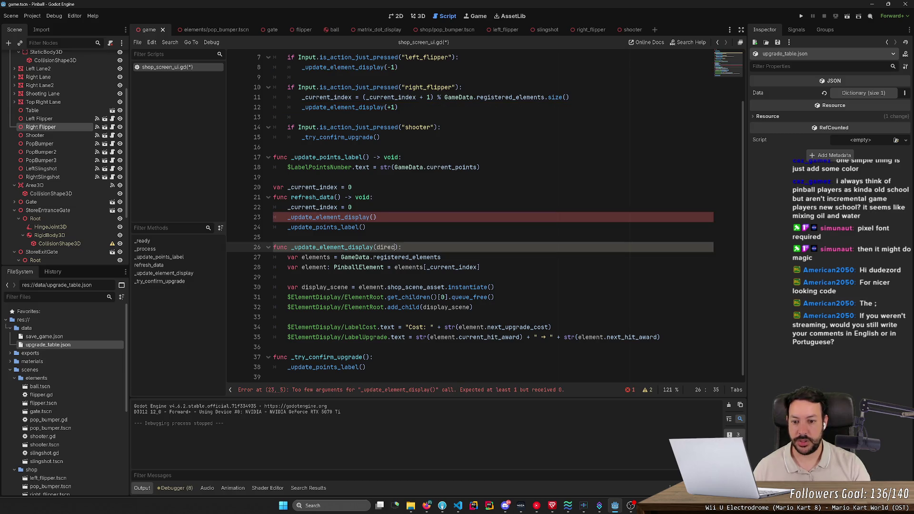
pyautogui.write(':')
pyautogui.press('BackSpace')
pyautogui.press('BackSpace')
pyautogui.write(': int')
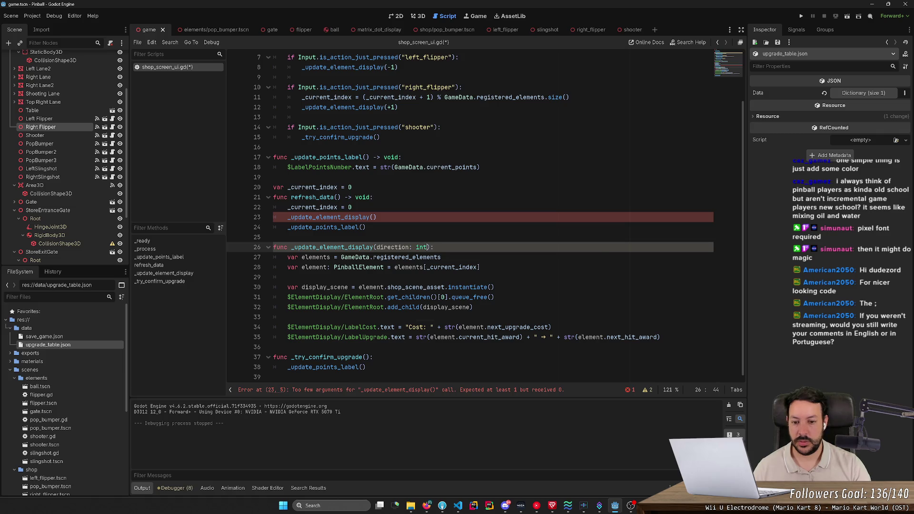
pyautogui.press('Escape')
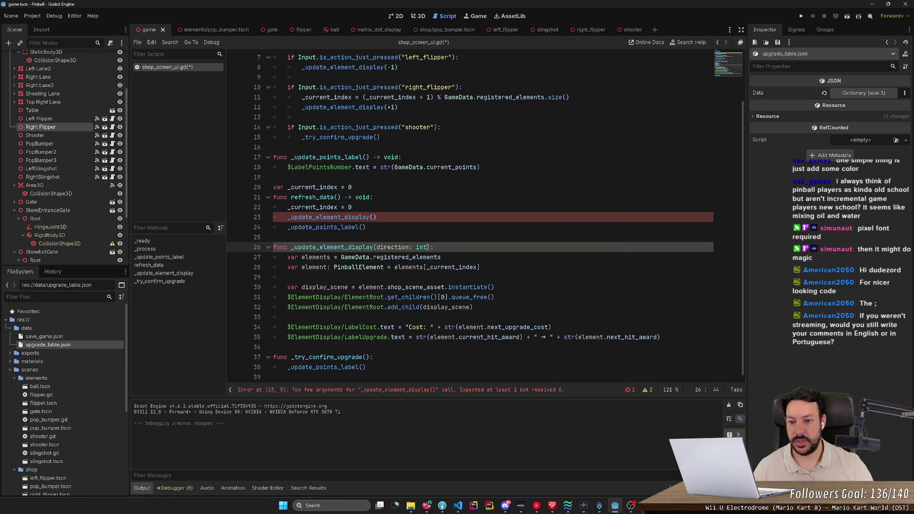
# Step: Change the call in refresh_data to _update_element_display(0)
pyautogui.click(376, 217)
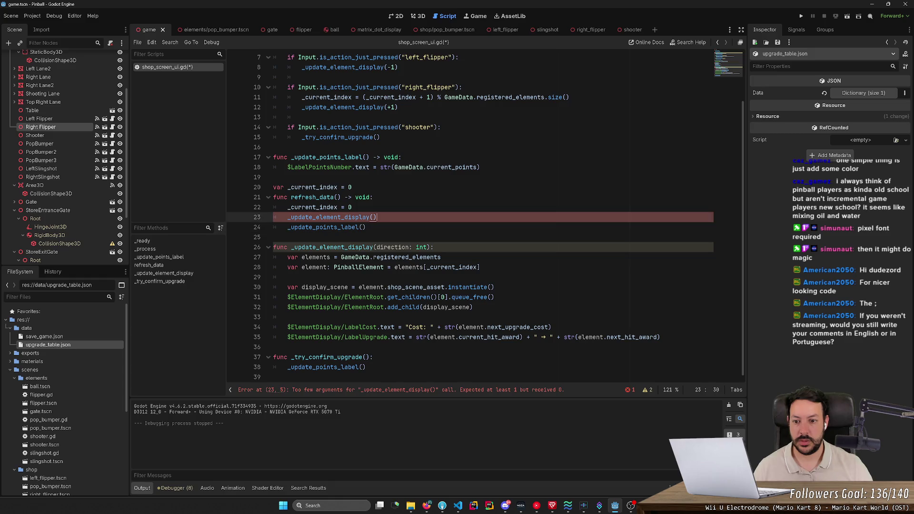
pyautogui.click(373, 217)
pyautogui.write('0')
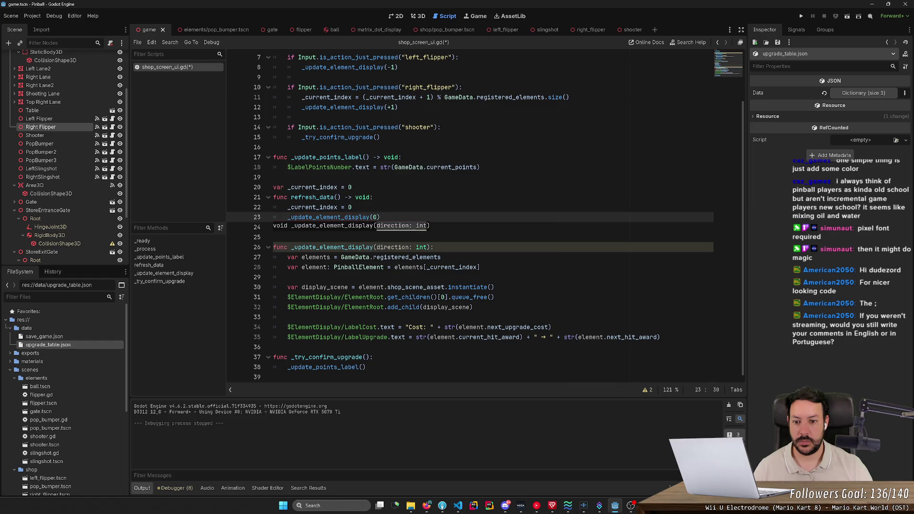
pyautogui.press('Escape')
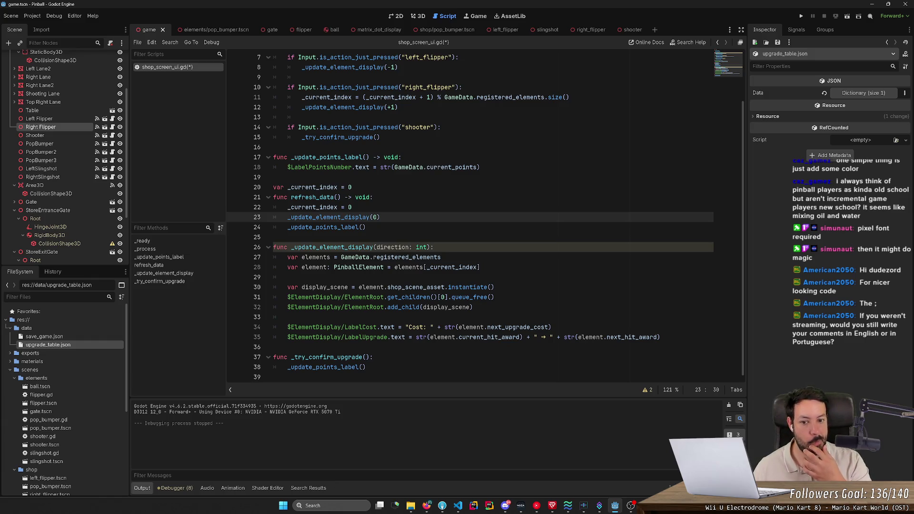
# Step: Paste the index-decrement and wraparound code beneath the _update_element_display header
pyautogui.click(433, 247)
pyautogui.press('Return')
pyautogui.hotkey('ctrl', 'v')
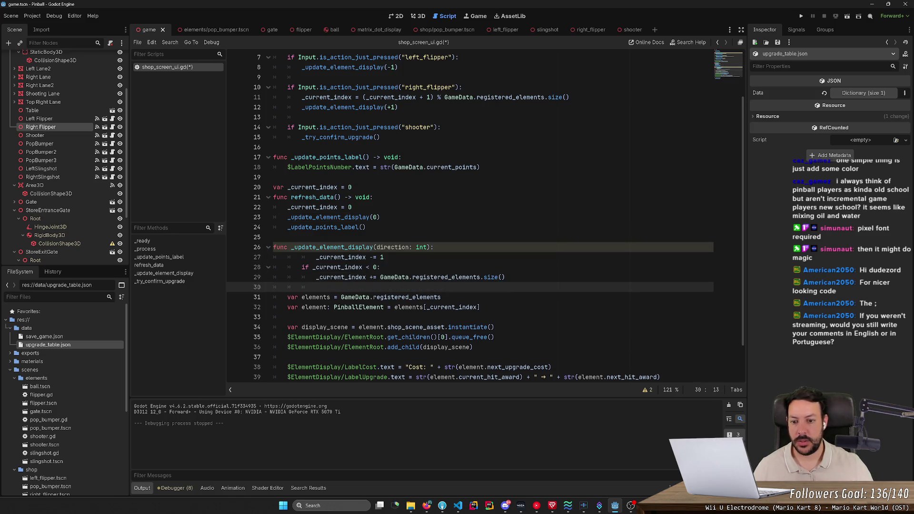
# Step: Fix the pasted block's indentation and make the index step by += direction
pyautogui.click(316, 257)
pyautogui.press('BackSpace')
pyautogui.press('BackSpace')
pyautogui.moveTo(302, 267); pyautogui.dragTo(434, 277)
pyautogui.hotkey('shift', 'Tab')
pyautogui.click(355, 257)
pyautogui.doubleClick(392, 247)
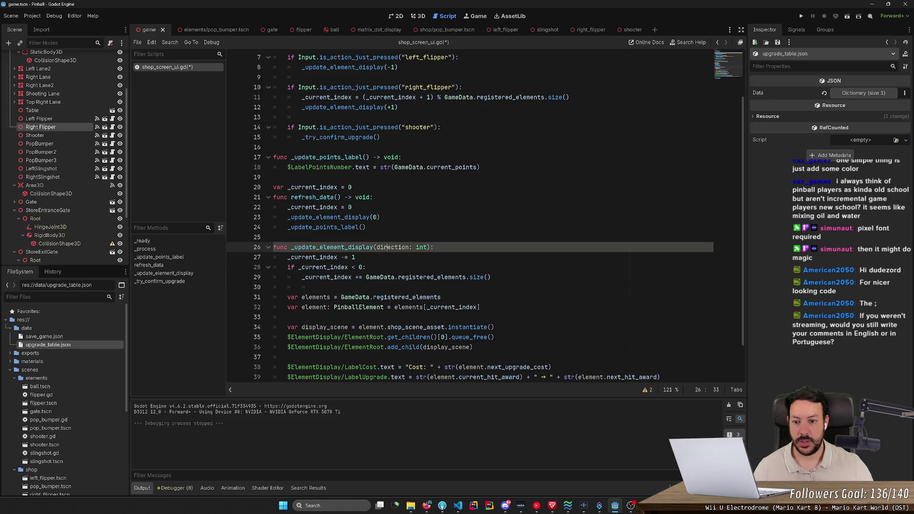
pyautogui.click(341, 257)
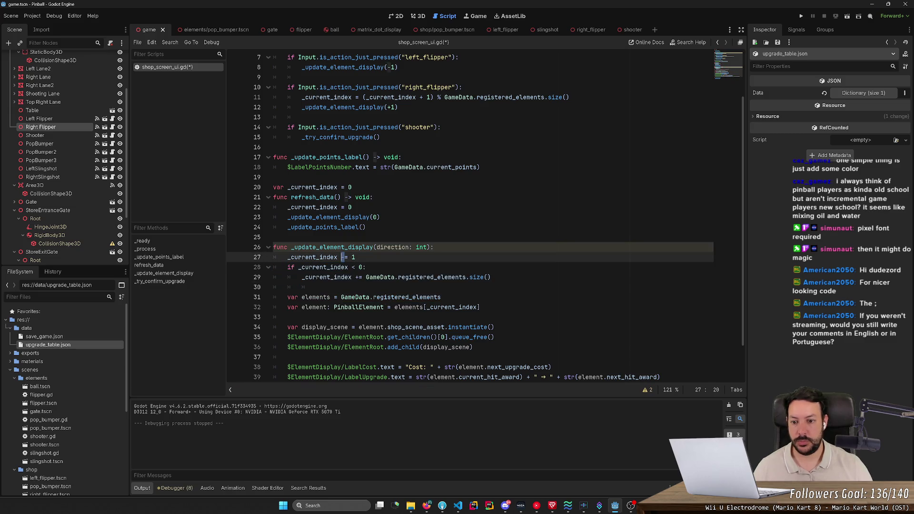
pyautogui.write('+')
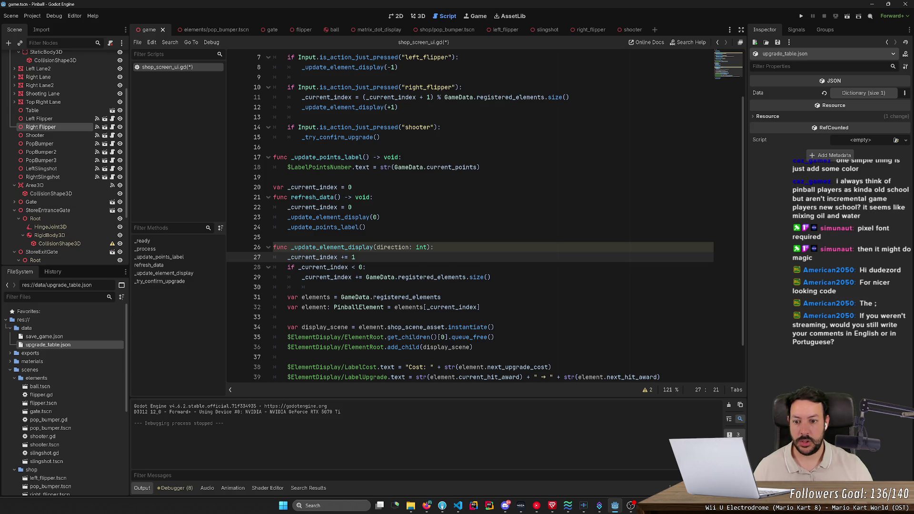
pyautogui.press('Delete')
pyautogui.write('direction')
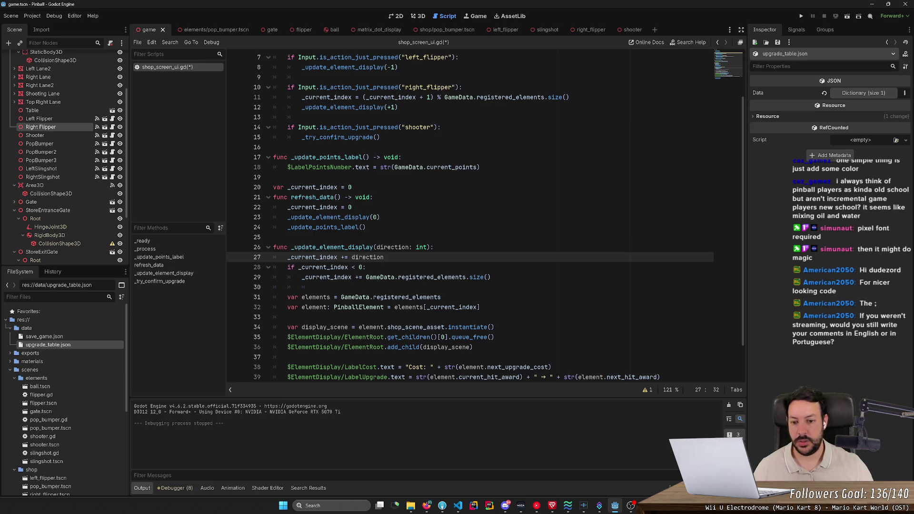
# Step: Add an else branch assigning _current_index = _current_index
pyautogui.press('Down')
pyautogui.press('Down')
pyautogui.press('Return')
pyautogui.write('else:')
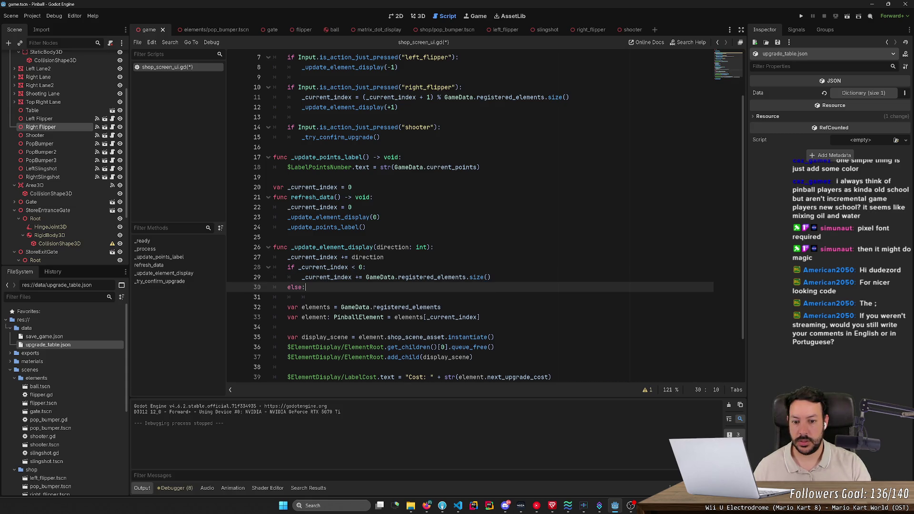
pyautogui.press('Return')
pyautogui.press('BackSpace')
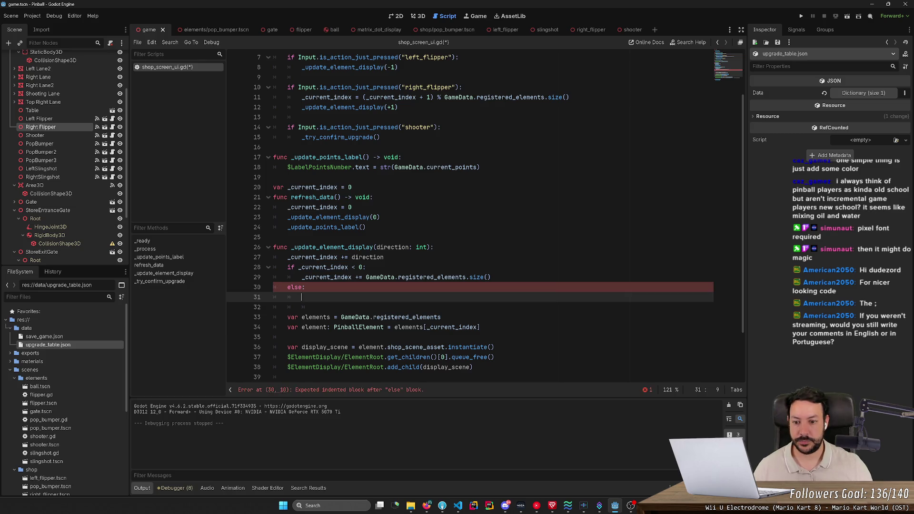
pyautogui.doubleClick(328, 277)
pyautogui.hotkey('ctrl', 'c')
pyautogui.hotkey('ctrl', 'space')
pyautogui.press('Escape')
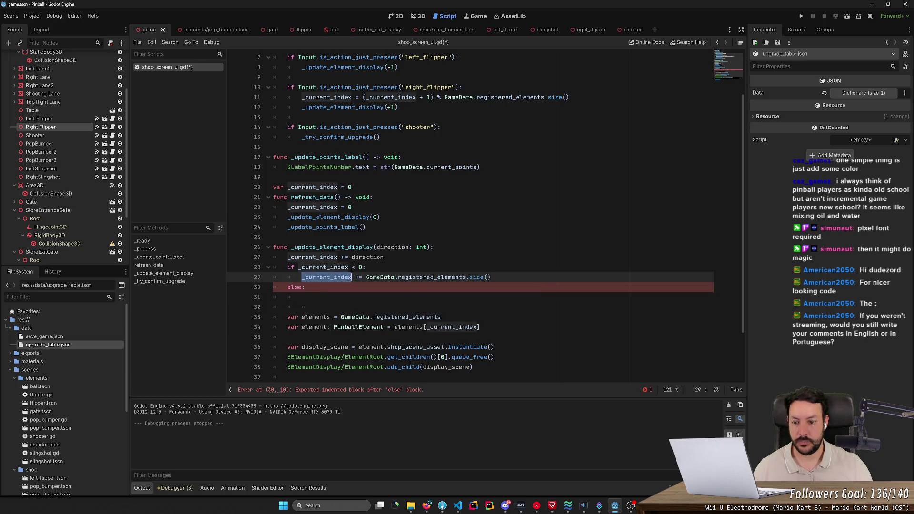
pyautogui.press('Down')
pyautogui.press('Down')
pyautogui.hotkey('ctrl', 'v')
pyautogui.hotkey('ctrl', 'space')
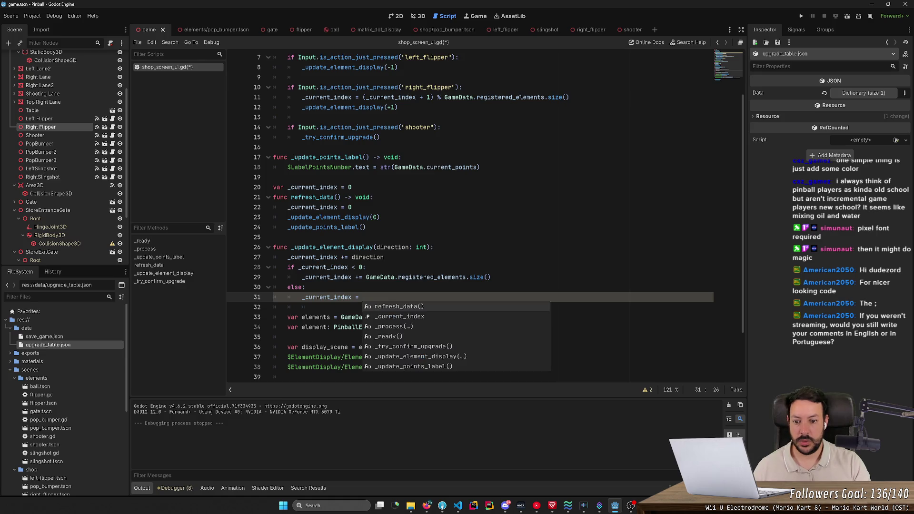
pyautogui.press('Down')
pyautogui.press('Return')
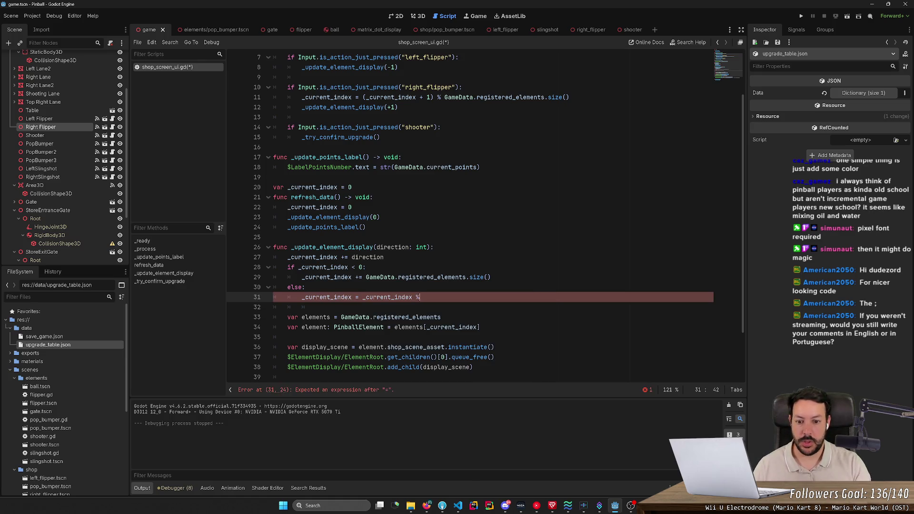
# Step: Complete the else line with % GameData.registered_elements.size() and save the script
pyautogui.press('Up')
pyautogui.press('Up')
pyautogui.hotkey('ctrl', 'Left')
pyautogui.hotkey('ctrl', 'Left')
pyautogui.hotkey('shift', 'End')
pyautogui.hotkey('ctrl', 'c')
pyautogui.press('Down')
pyautogui.press('Down')
pyautogui.press('End')
pyautogui.hotkey('ctrl', 'v')
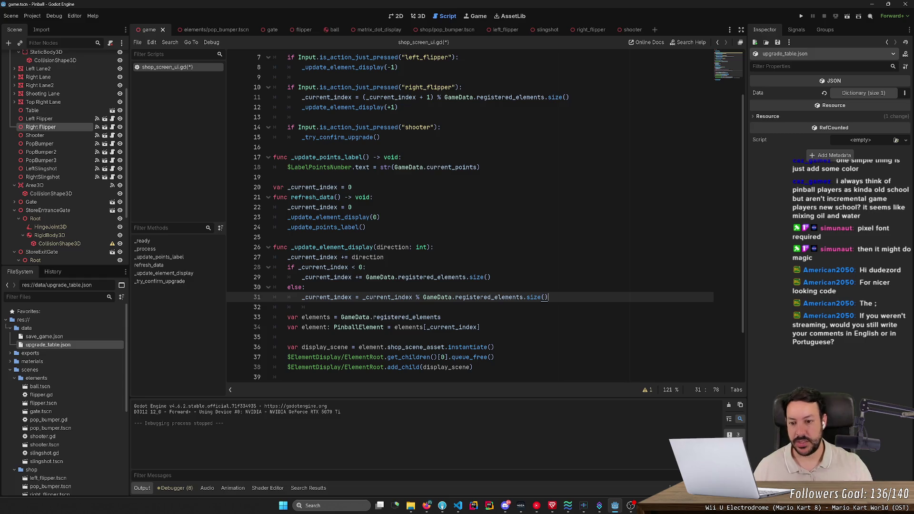
pyautogui.scroll(-2, 486, 217)
pyautogui.hotkey('ctrl', 's')
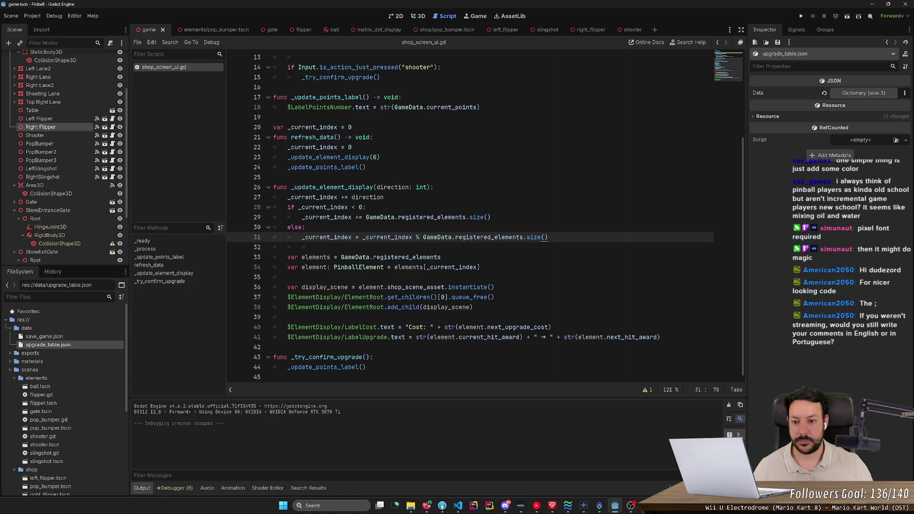
# Step: Insert a while true: loop header at the top of the function body
pyautogui.click(434, 187)
pyautogui.press('Return')
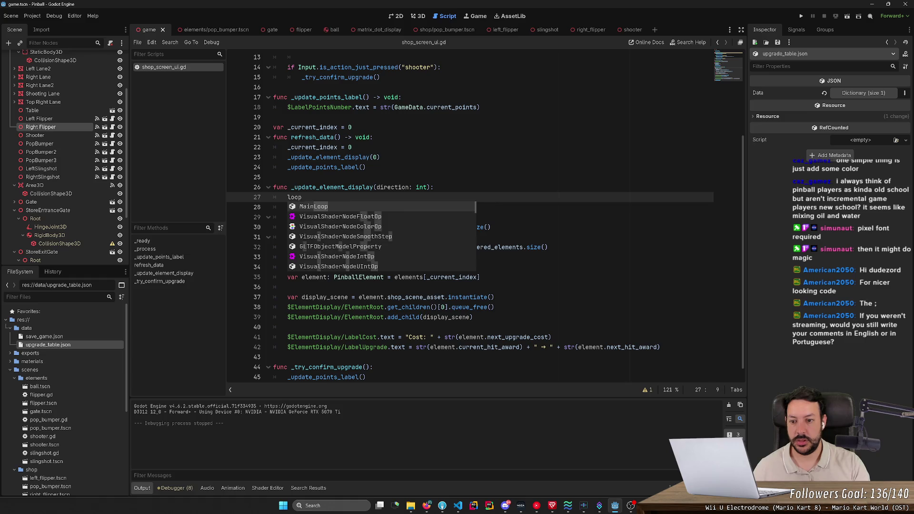
pyautogui.press('BackSpace')
pyautogui.write('while')
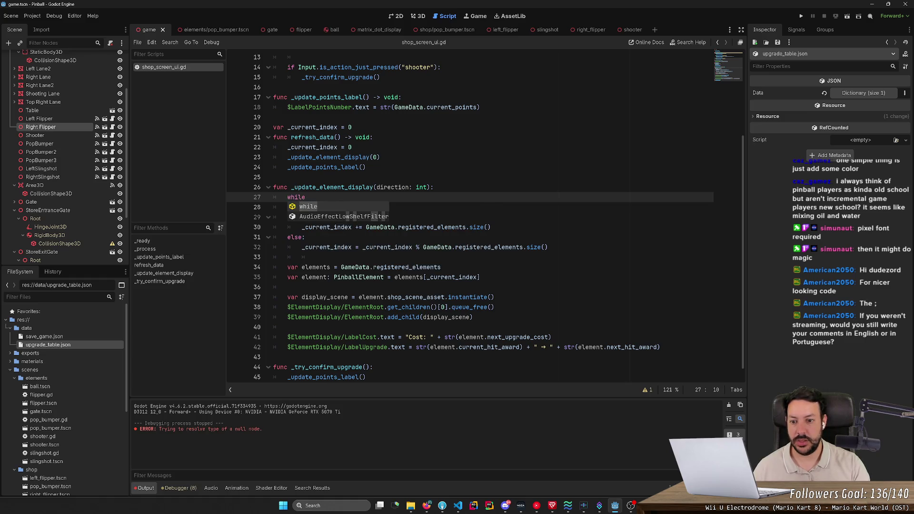
pyautogui.write(' true')
pyautogui.press('BackSpace')
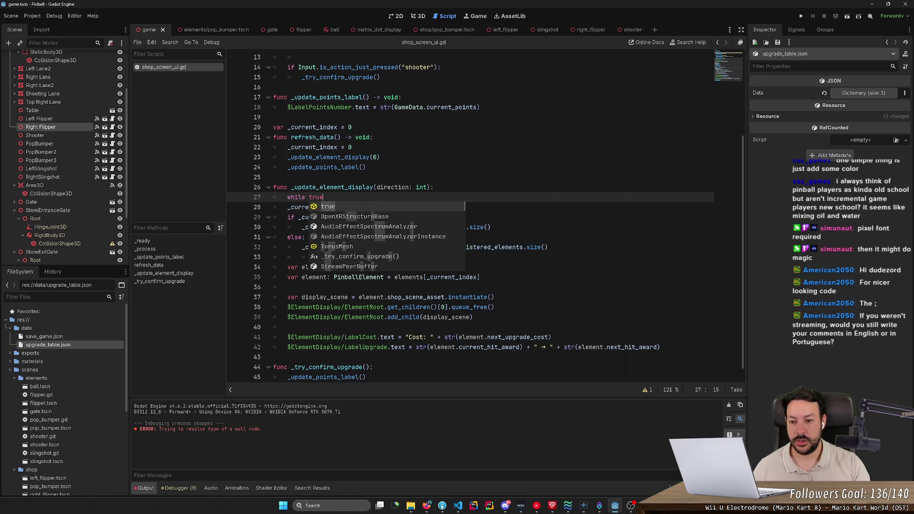
pyautogui.write(':')
pyautogui.press('Return')
# Step: Indent the function body under the while loop and end it with break
pyautogui.moveTo(301, 207)
pyautogui.mouseDown()
pyautogui.moveTo(295, 222)
pyautogui.moveTo(316, 266)
pyautogui.moveTo(546, 257)
pyautogui.mouseUp()
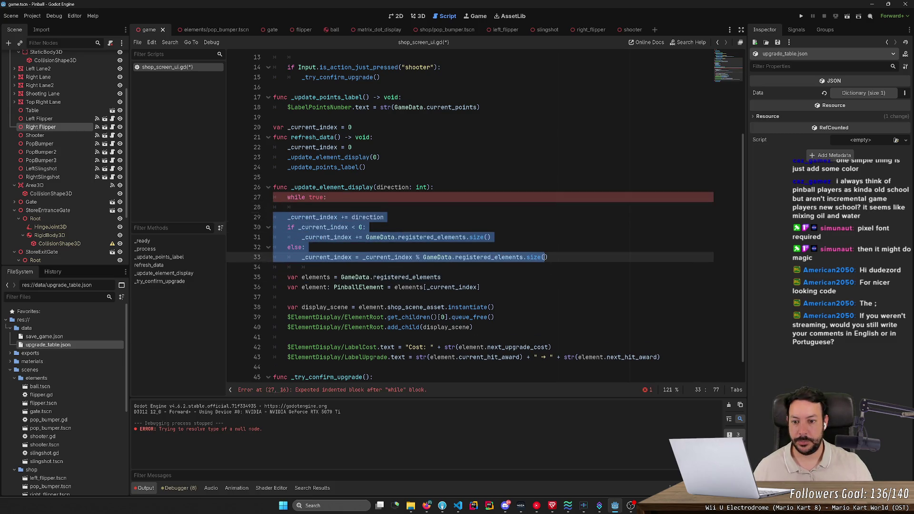
pyautogui.click(301, 217)
pyautogui.press('Up')
pyautogui.hotkey('ctrl', 'shift', 'k')
pyautogui.moveTo(287, 207)
pyautogui.mouseDown()
pyautogui.moveTo(476, 304)
pyautogui.moveTo(590, 336)
pyautogui.mouseUp()
pyautogui.press('Tab')
pyautogui.scroll(1, 590, 337)
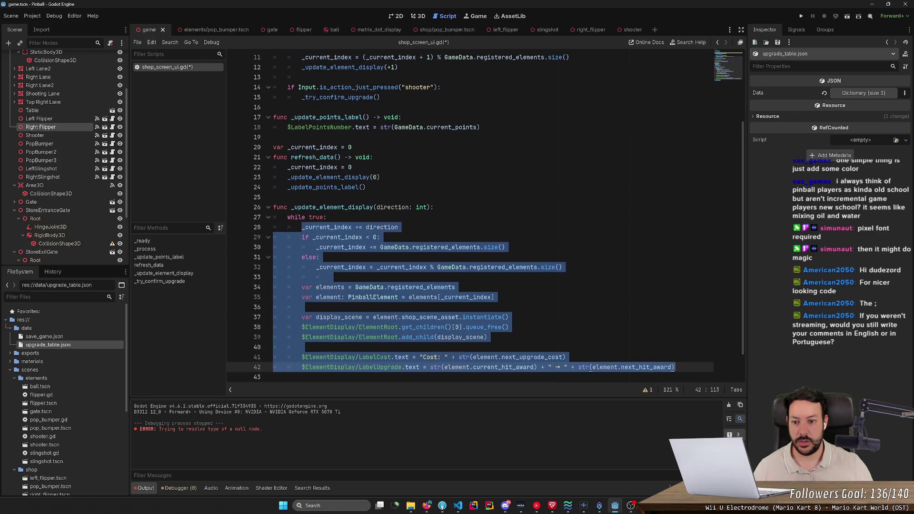
pyautogui.click(333, 217)
pyautogui.scroll(-3, 485, 215)
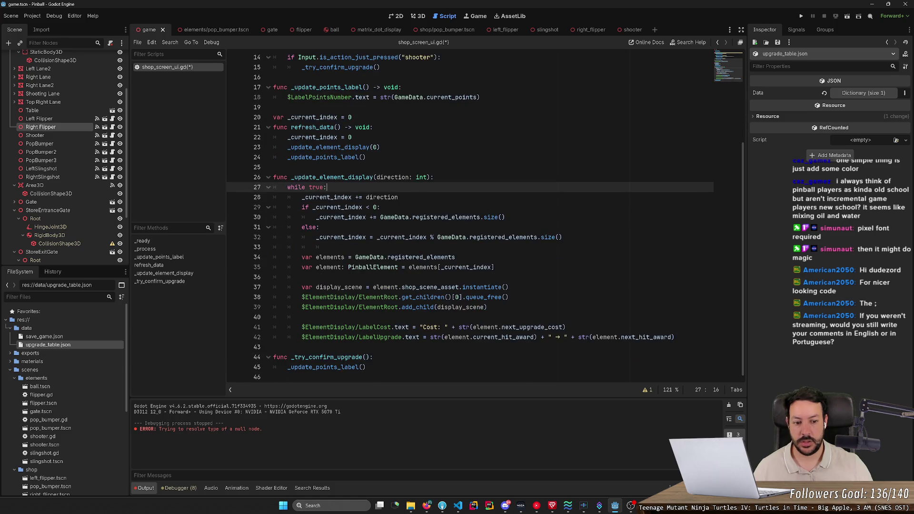
pyautogui.click(675, 336)
pyautogui.press('Return')
pyautogui.write('break')
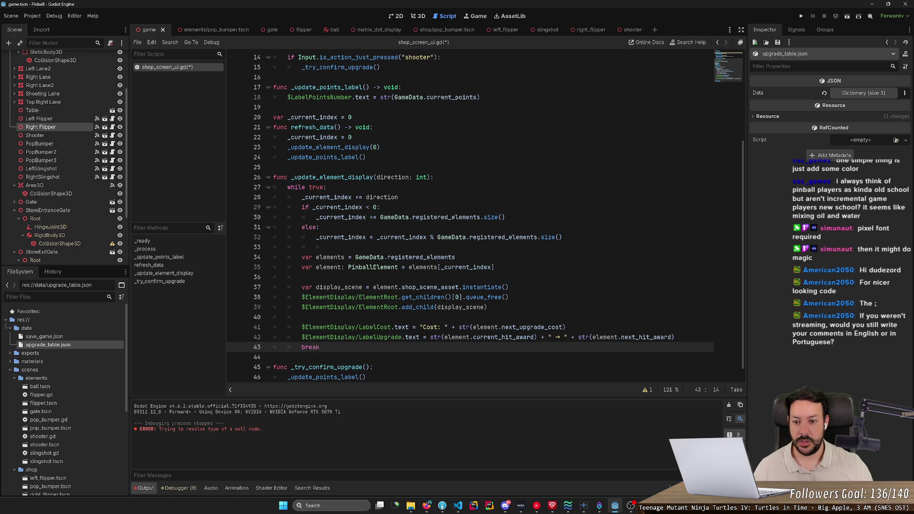
# Step: Add 'if !element.is_upgradeable: continue' after the element declaration, save, and run the project
pyautogui.doubleClick(329, 267)
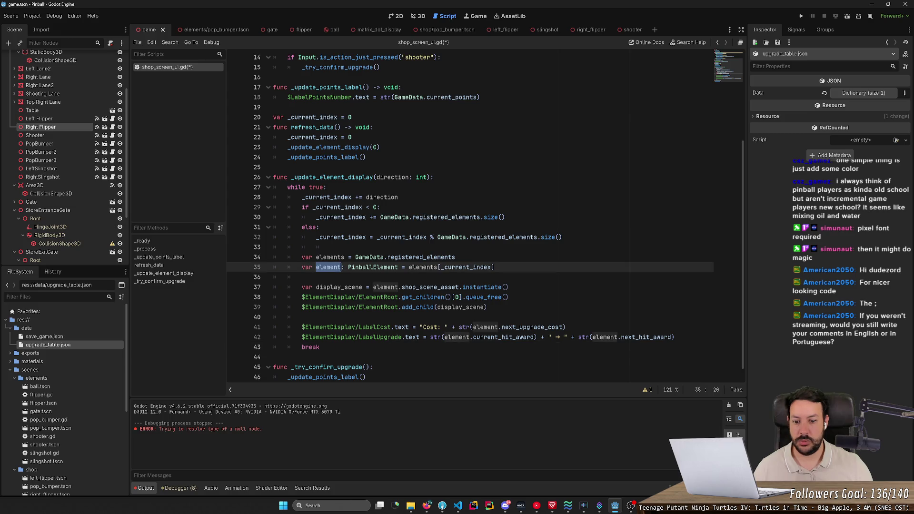
pyautogui.click(494, 267)
pyautogui.press('Return')
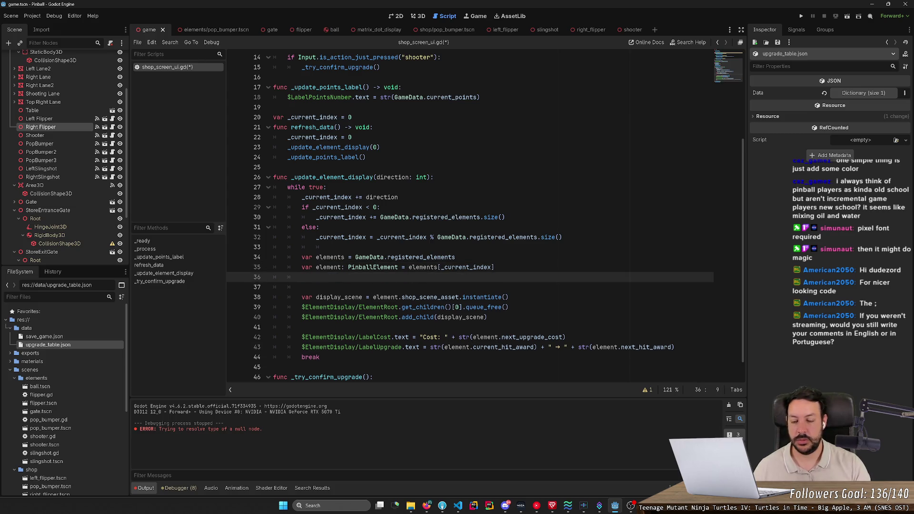
pyautogui.write('f element.')
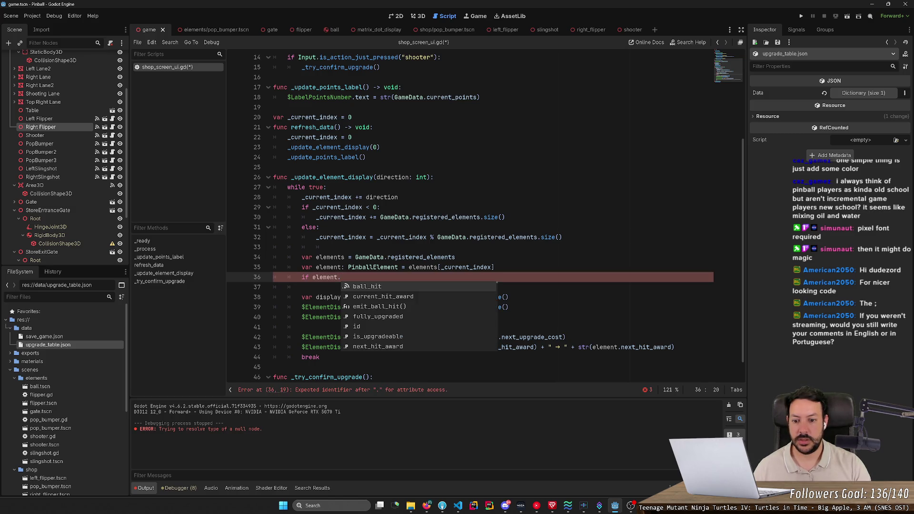
pyautogui.press('Down')
pyautogui.press('Down')
pyautogui.press('Down')
pyautogui.press('Down')
pyautogui.press('Return')
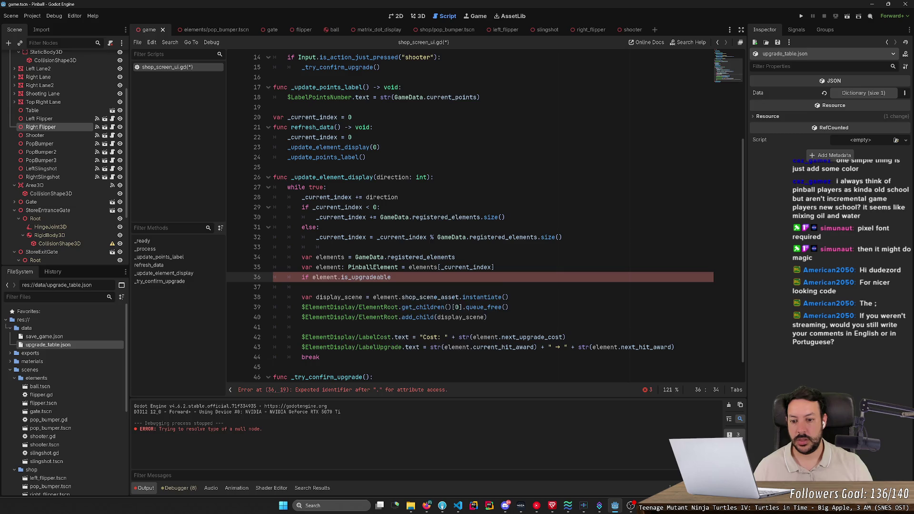
pyautogui.click(313, 277)
pyautogui.write('!')
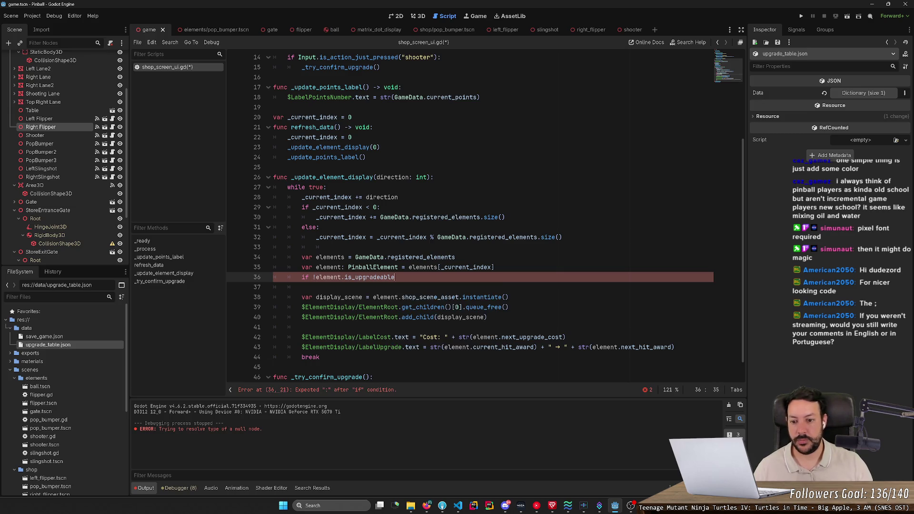
pyautogui.press('Return')
pyautogui.write('continue')
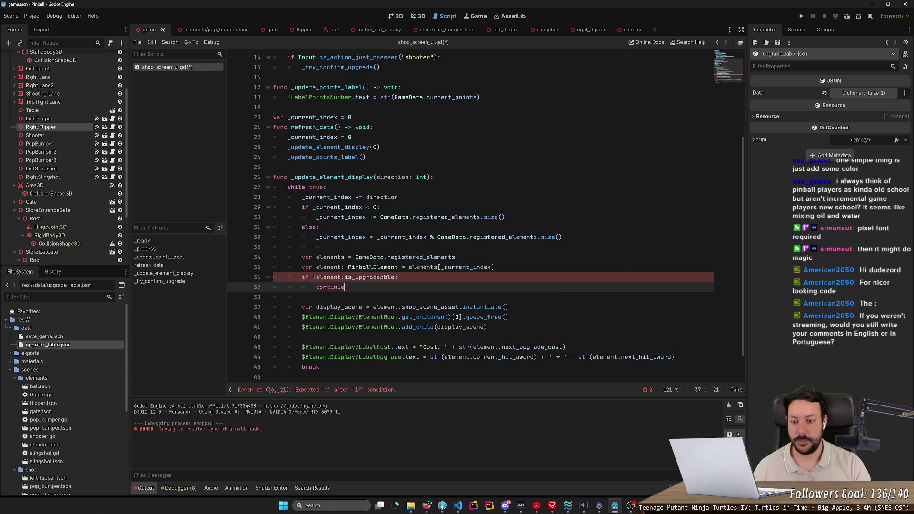
pyautogui.hotkey('ctrl', 's')
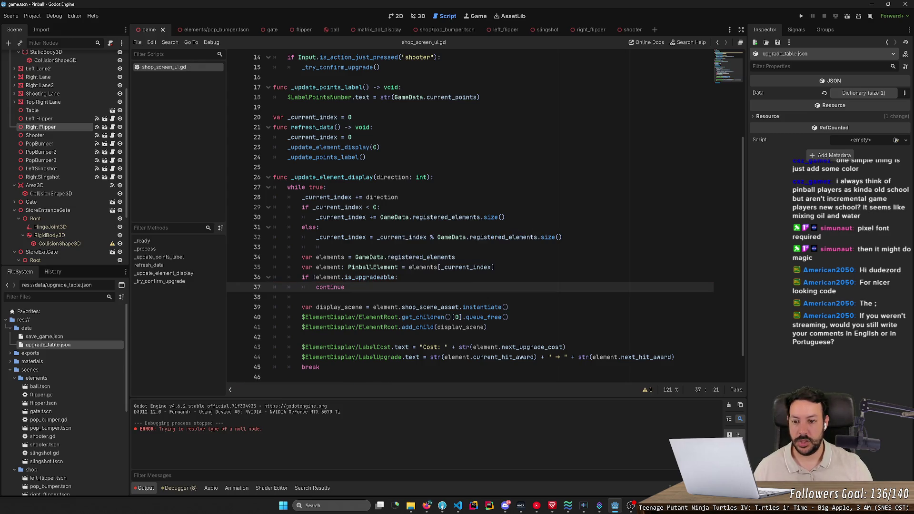
pyautogui.click(802, 16)
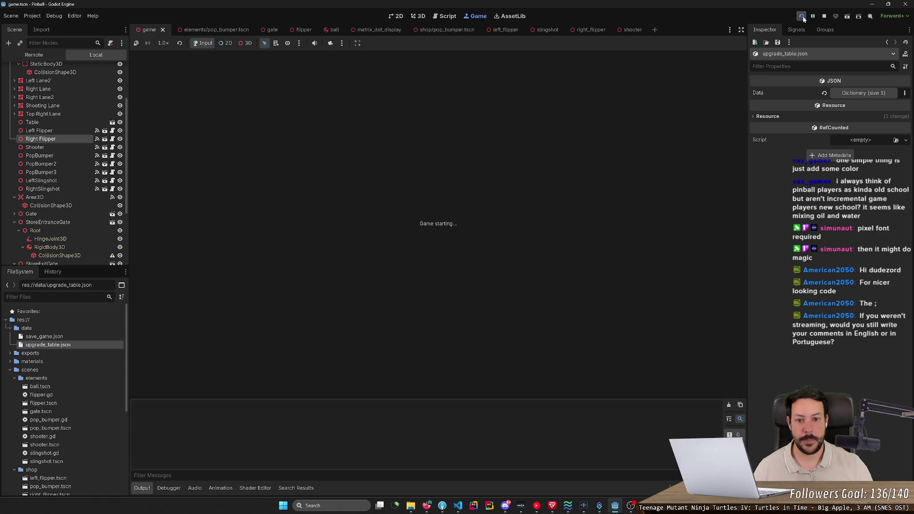
# Step: Flip right and left repeatedly, watching the shop alternate between the Cost 10.0 and Cost 50.0 upgrades
pyautogui.press('Right')
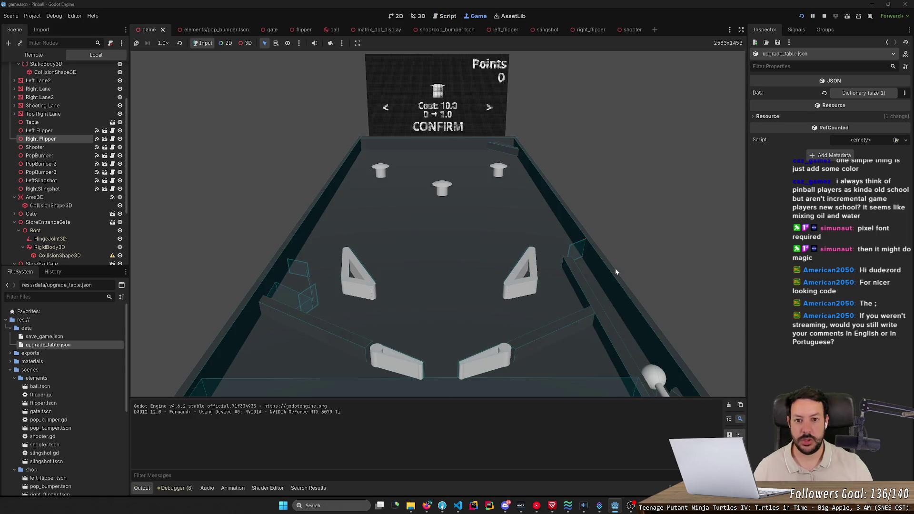
pyautogui.press('Right')
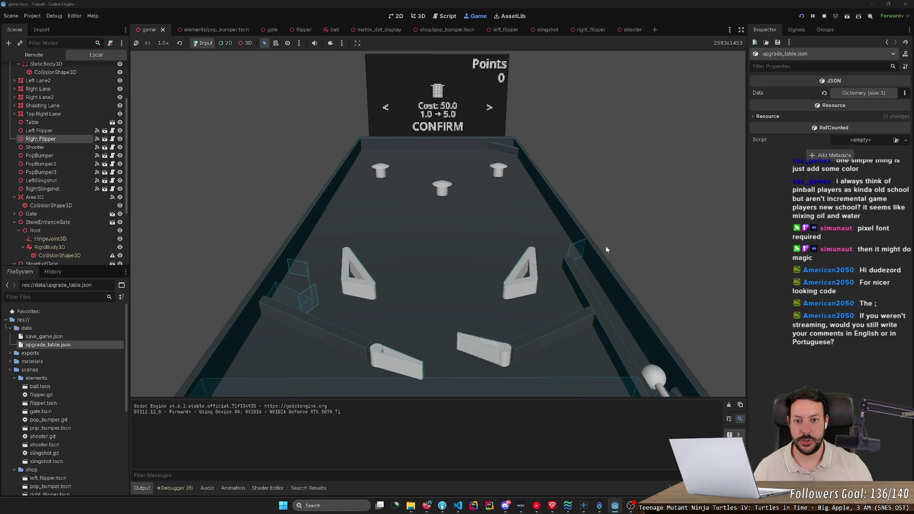
pyautogui.press('Right')
pyautogui.press('Right')
pyautogui.press('Right')
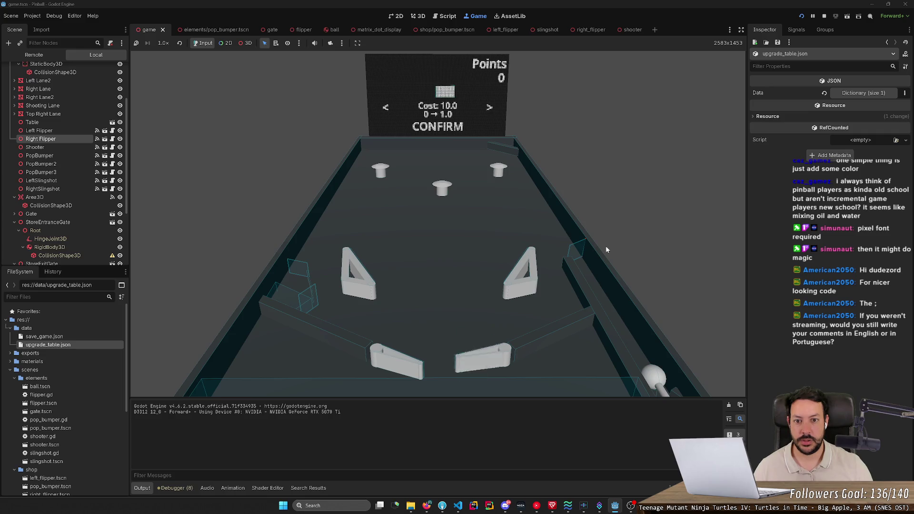
pyautogui.press('Right')
pyautogui.press('Right')
pyautogui.press('Right')
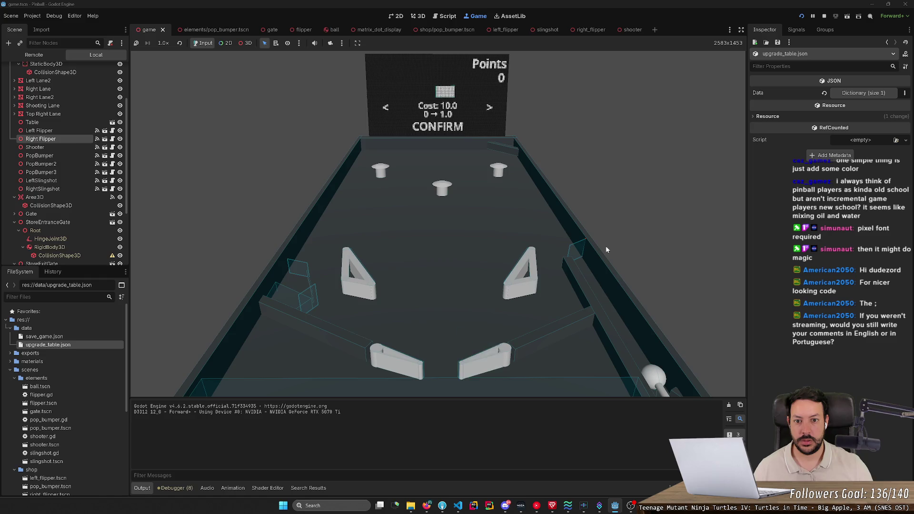
pyautogui.press('Right')
pyautogui.press('Left')
pyautogui.press('Left')
pyautogui.press('Left')
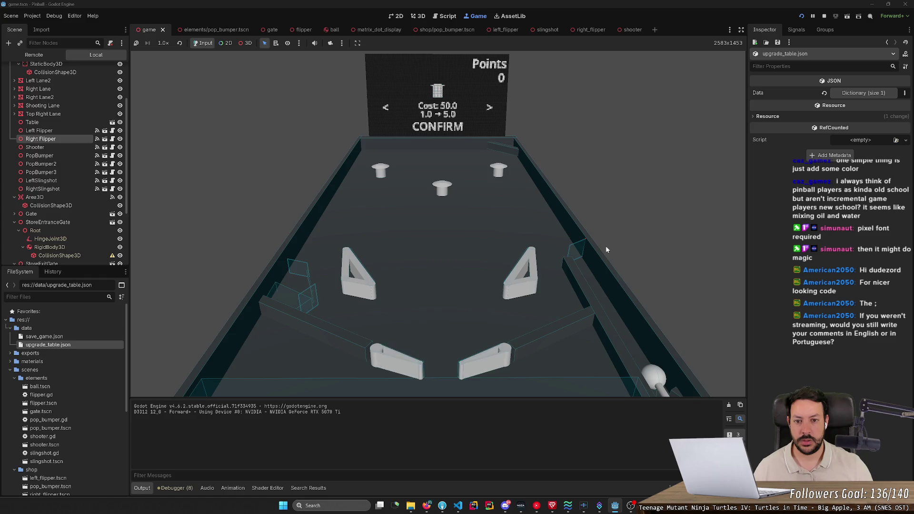
pyautogui.press('Left')
pyautogui.press('Left')
pyautogui.press('Left')
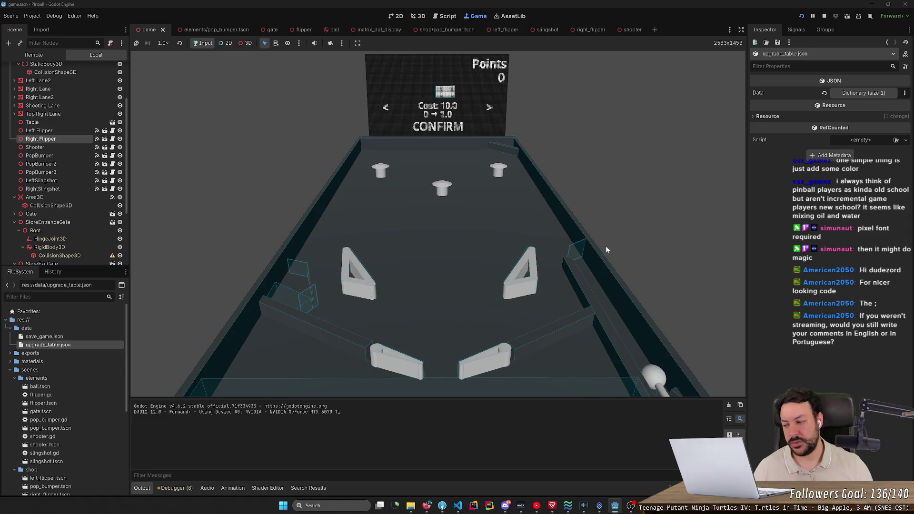
pyautogui.press('Left')
pyautogui.press('Left')
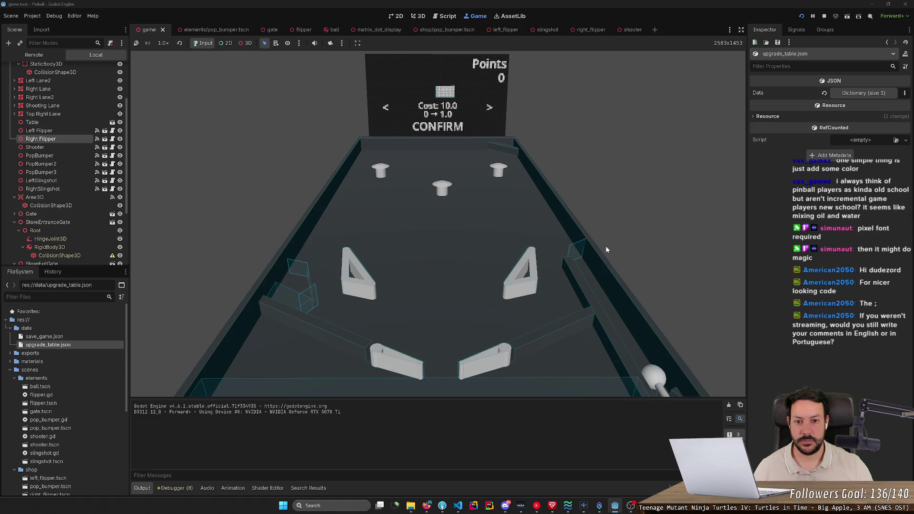
pyautogui.press('Left')
pyautogui.press('Left')
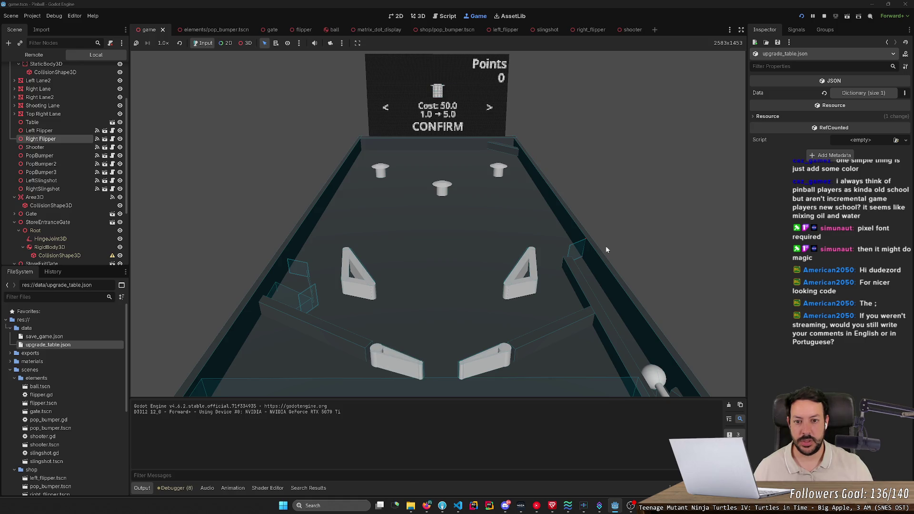
pyautogui.press('Left')
pyautogui.press('Left')
pyautogui.press('Left')
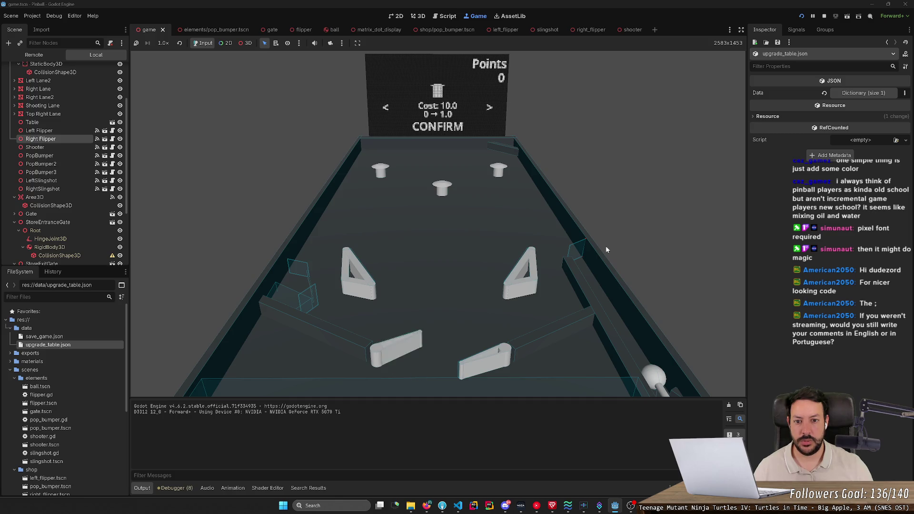
pyautogui.press('Left')
pyautogui.press('Left')
pyautogui.press('Left')
pyautogui.press('Left')
pyautogui.press('Left')
pyautogui.press('Left')
pyautogui.press('Left')
pyautogui.press('Left')
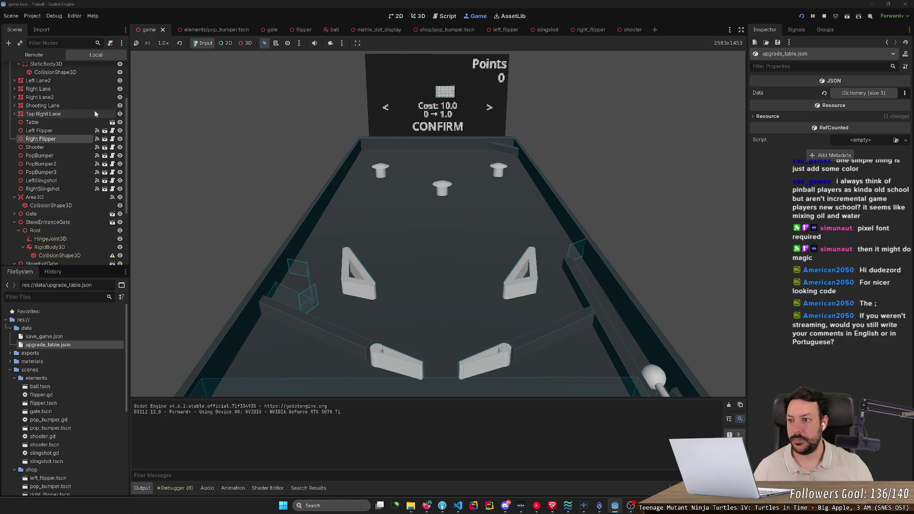
# Step: In the Remote scene tree, inspect the live Left Flipper, Right Flipper and Shooter properties
pyautogui.click(33, 55)
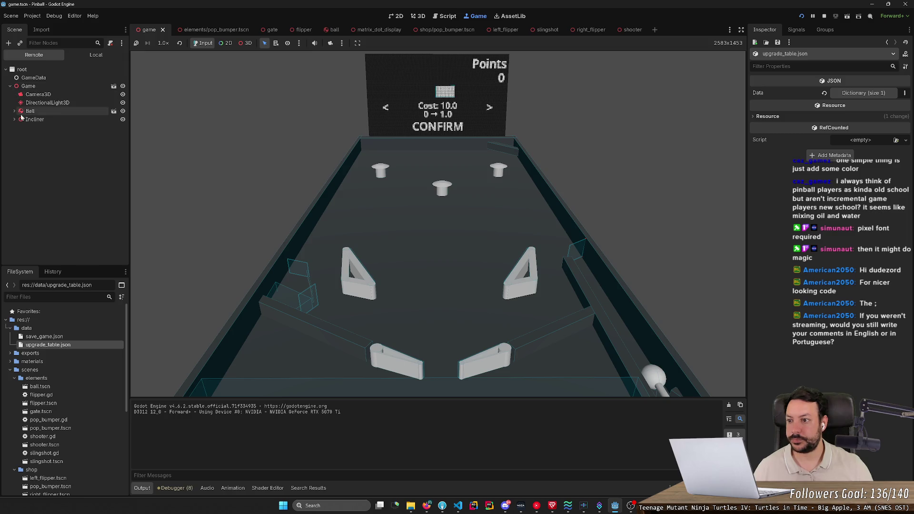
pyautogui.click(54, 194)
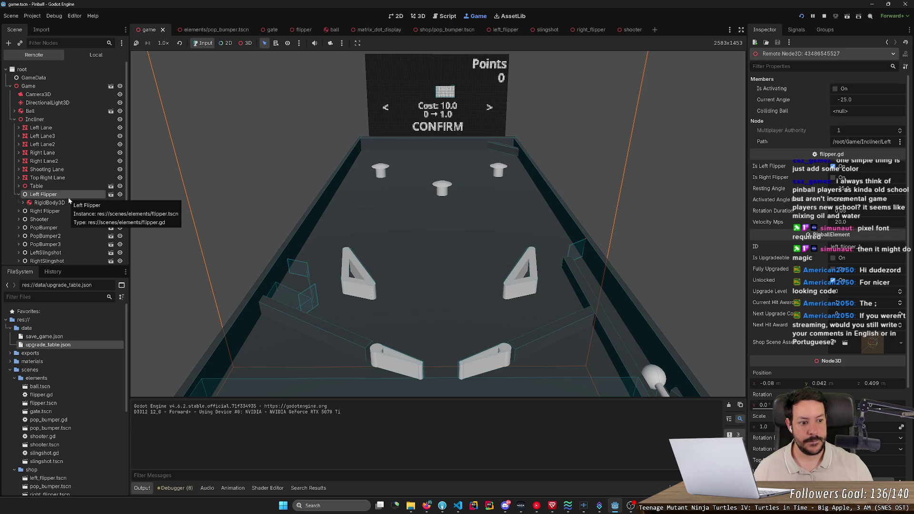
pyautogui.click(20, 195)
pyautogui.click(53, 203)
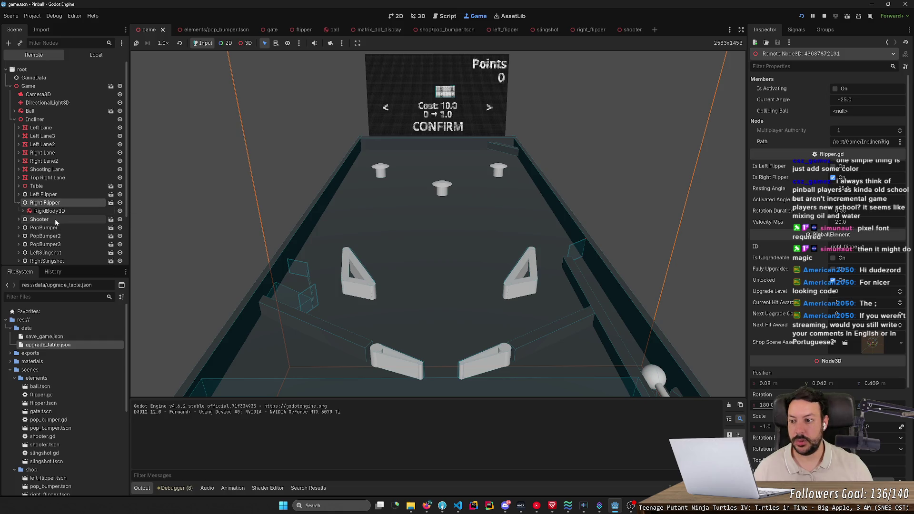
pyautogui.click(19, 204)
pyautogui.click(45, 211)
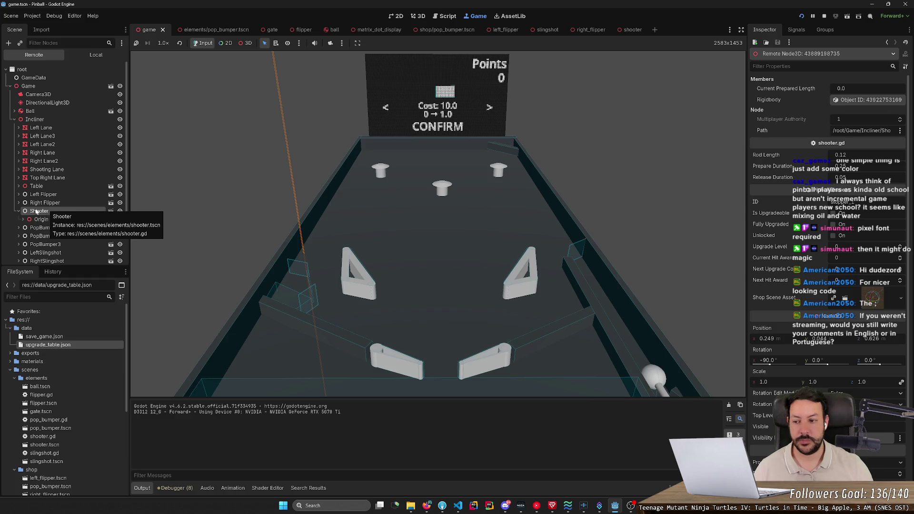
pyautogui.click(19, 211)
pyautogui.click(45, 204)
pyautogui.click(46, 195)
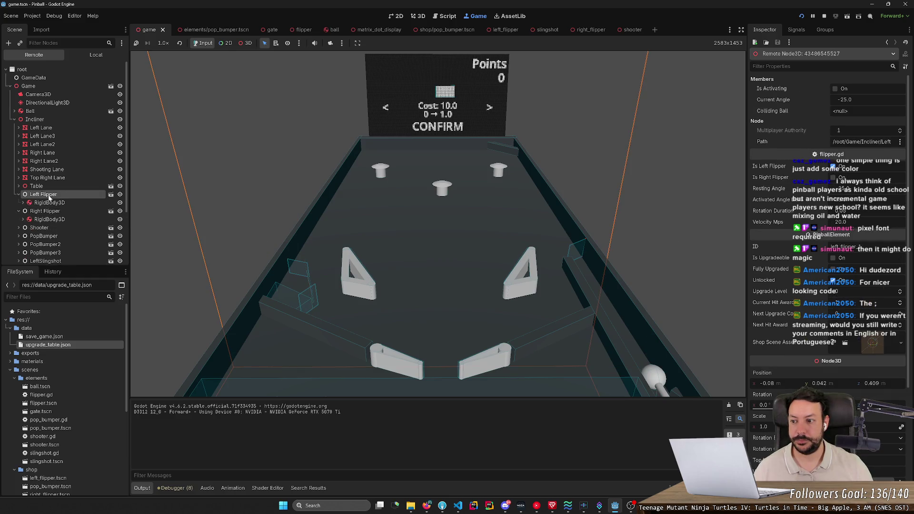
# Step: Select the live Shooter, tick Unlocked, and stop the running game
pyautogui.press('Left')
pyautogui.press('Down')
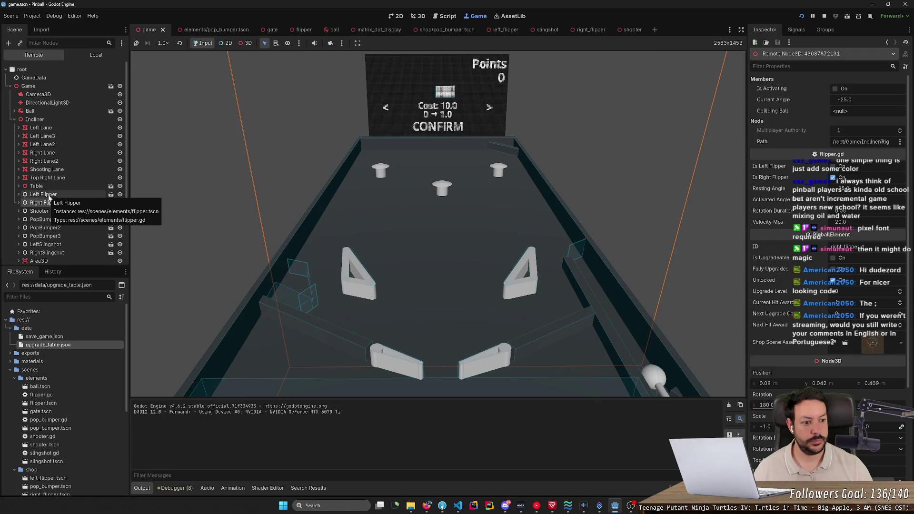
pyautogui.press('Down')
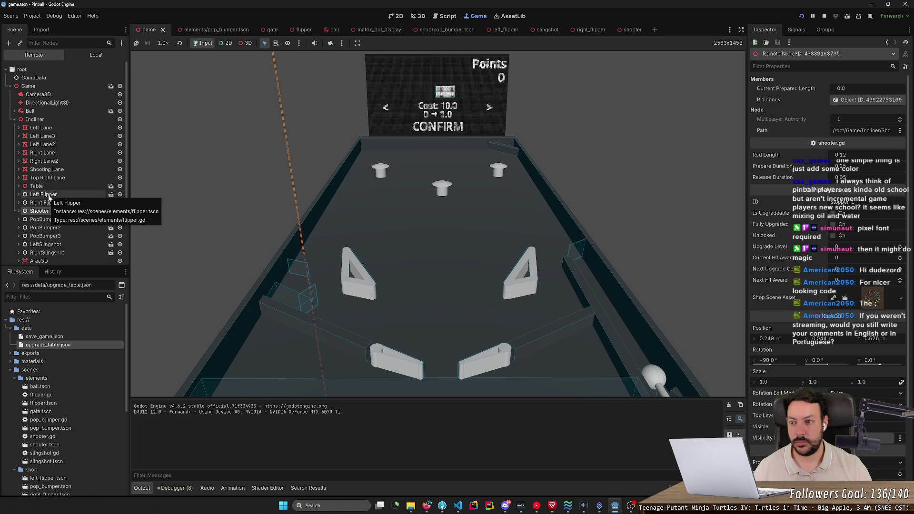
pyautogui.click(832, 236)
pyautogui.click(823, 16)
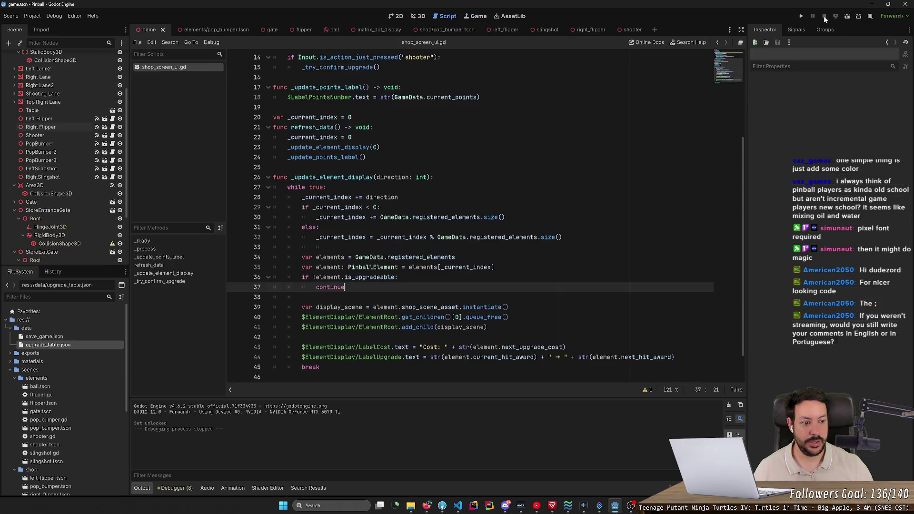
# Step: In the 3D scene, tick Unlocked on the Shooter node, save the scene, and rerun the game
pyautogui.click(417, 16)
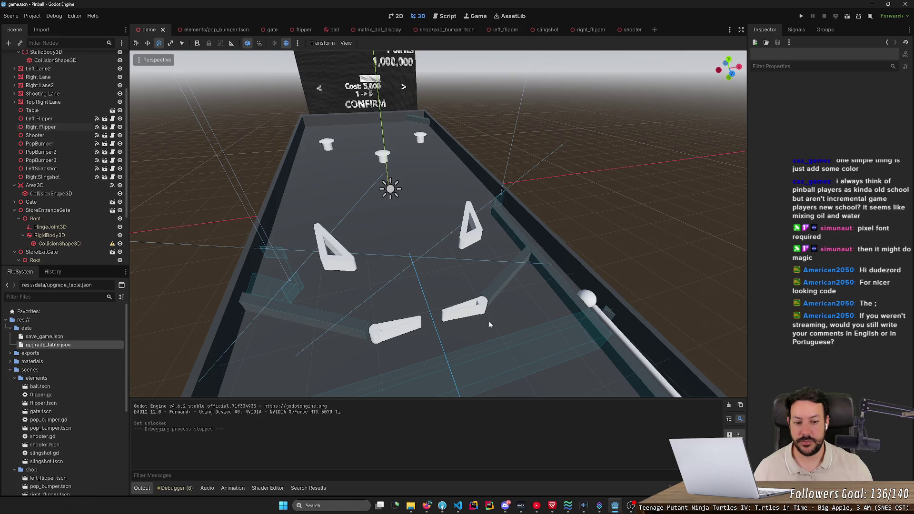
pyautogui.click(46, 135)
pyautogui.click(835, 173)
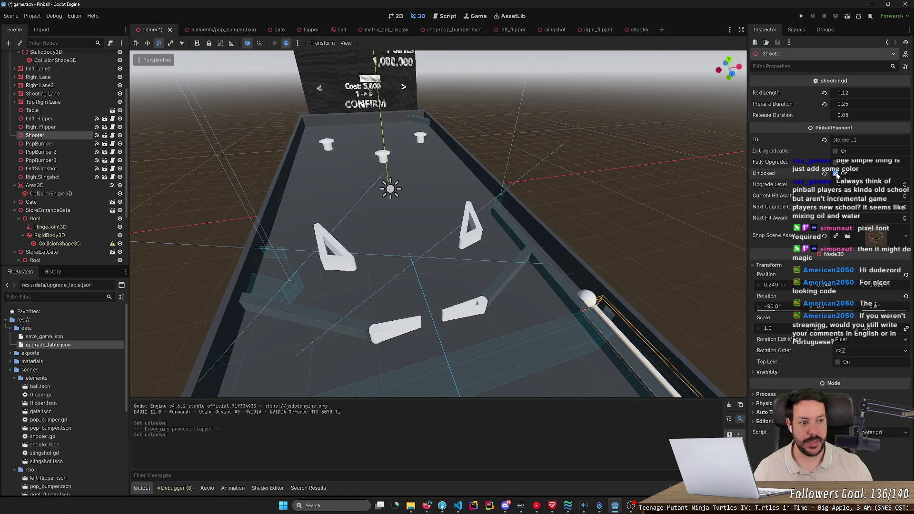
pyautogui.click(50, 119)
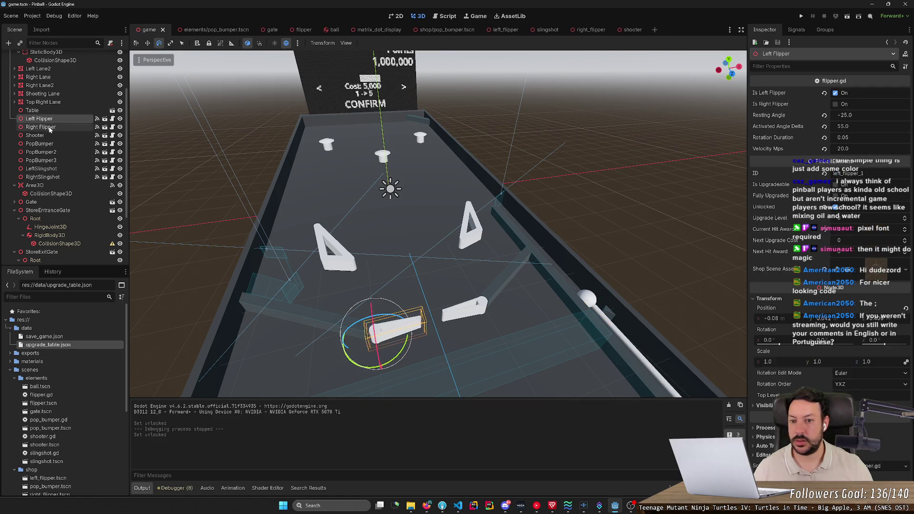
pyautogui.click(47, 127)
pyautogui.click(46, 135)
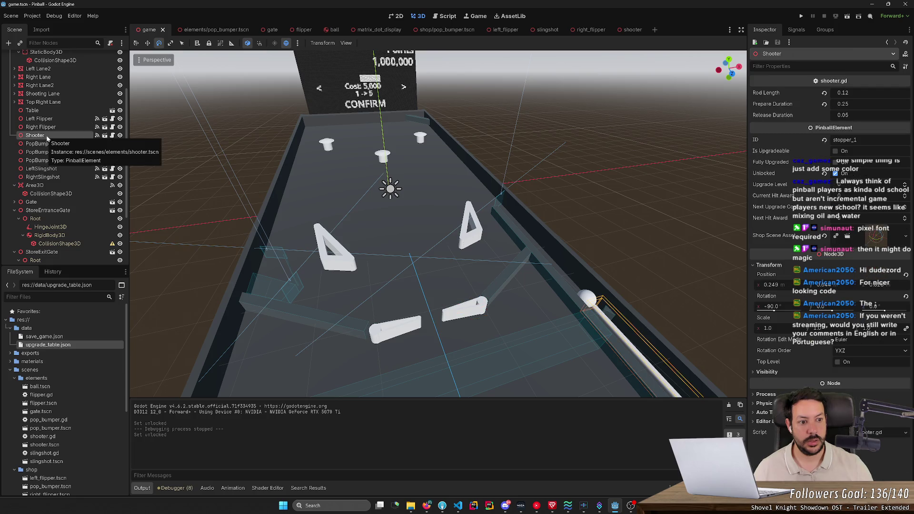
pyautogui.click(836, 174)
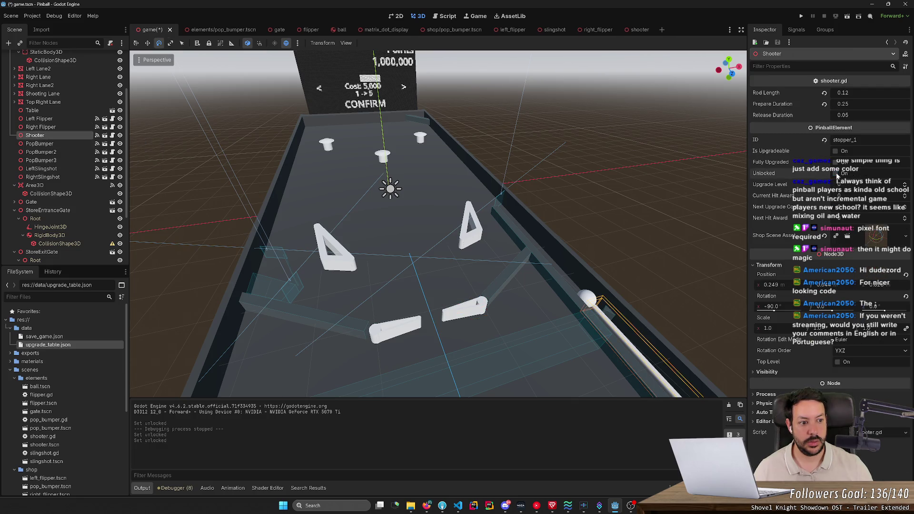
pyautogui.click(836, 173)
pyautogui.hotkey('ctrl', 's')
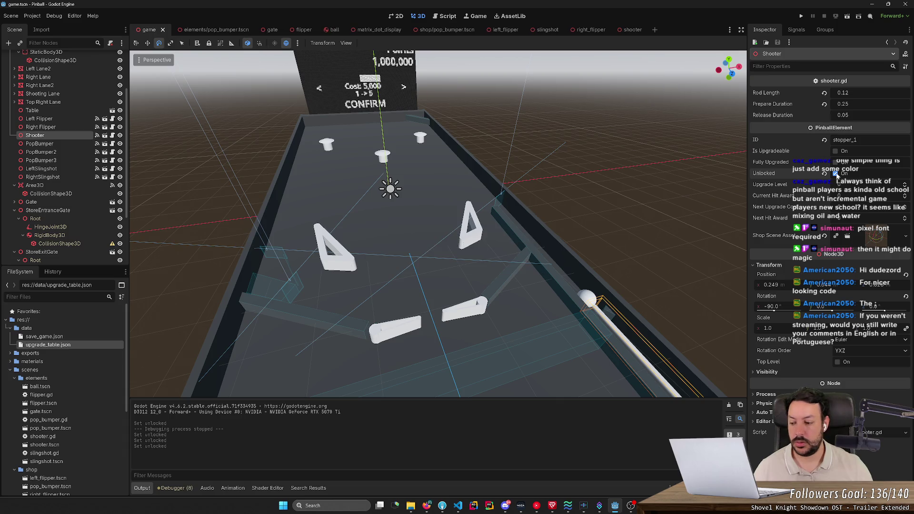
pyautogui.click(58, 144)
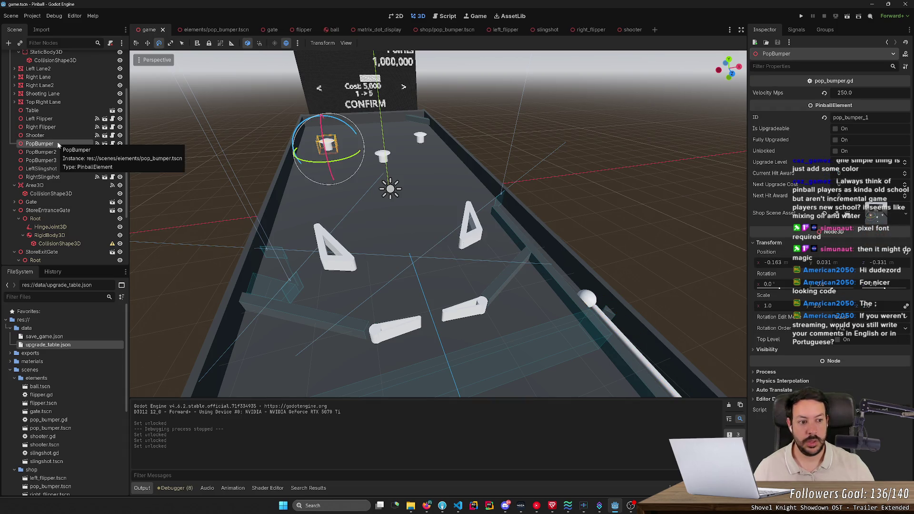
pyautogui.click(801, 15)
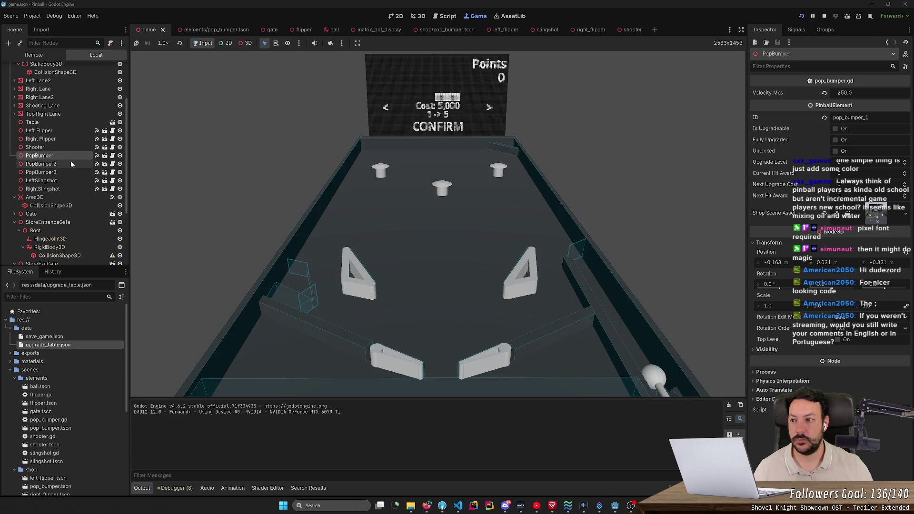
# Step: Inspect the live PopBumper, PopBumper2, PopBumper3 and LeftSlingshot nodes, then restart the game
pyautogui.click(67, 172)
pyautogui.click(34, 55)
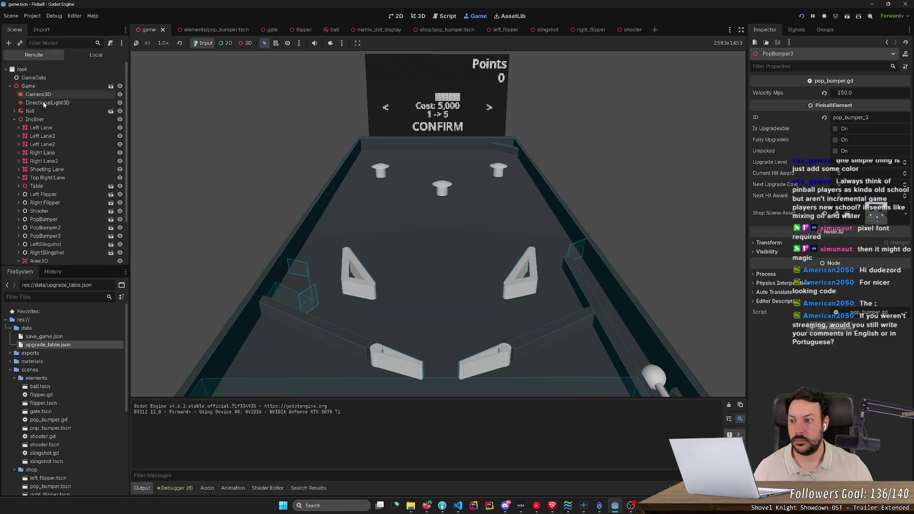
pyautogui.scroll(-1, 62, 219)
pyautogui.click(63, 195)
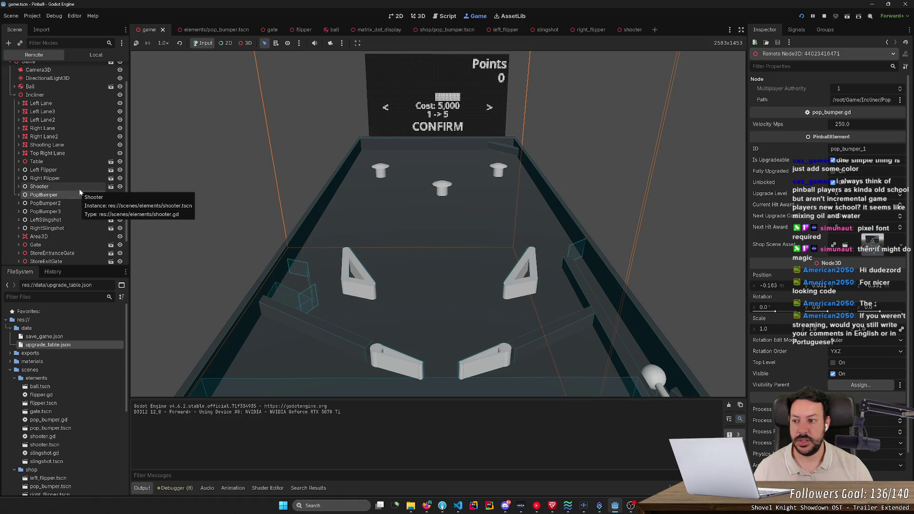
pyautogui.press('Down')
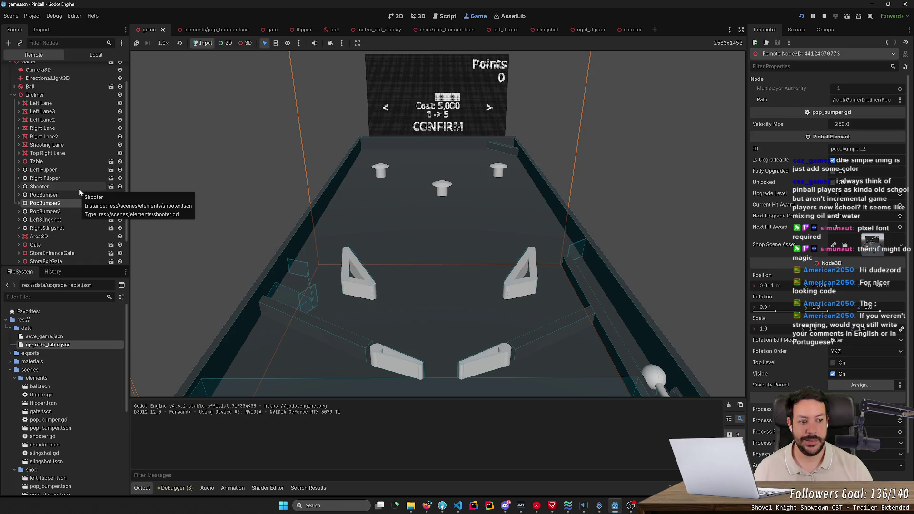
pyautogui.press('Down')
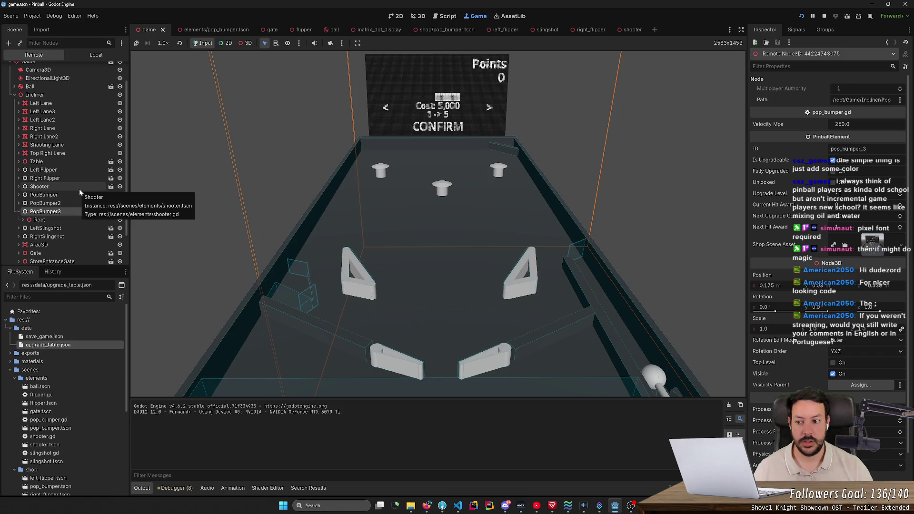
pyautogui.press('Left')
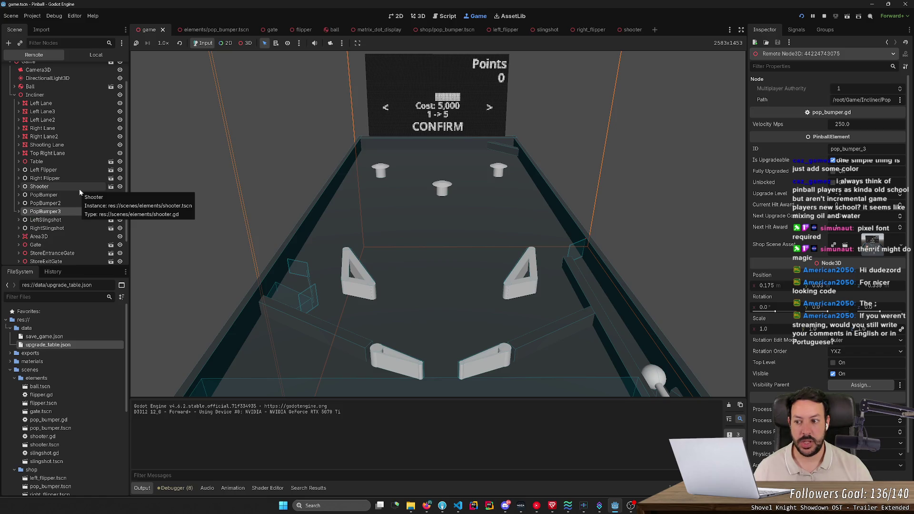
pyautogui.press('Down')
pyautogui.press('Down')
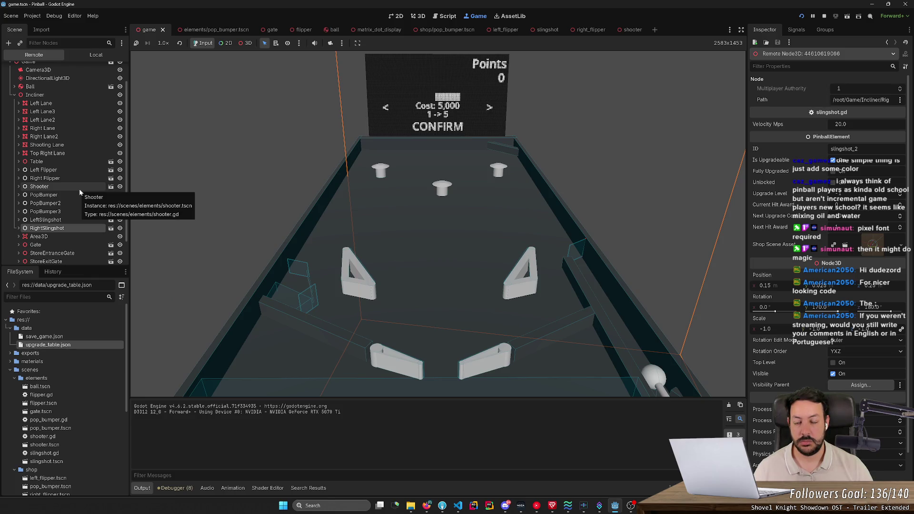
pyautogui.click(801, 16)
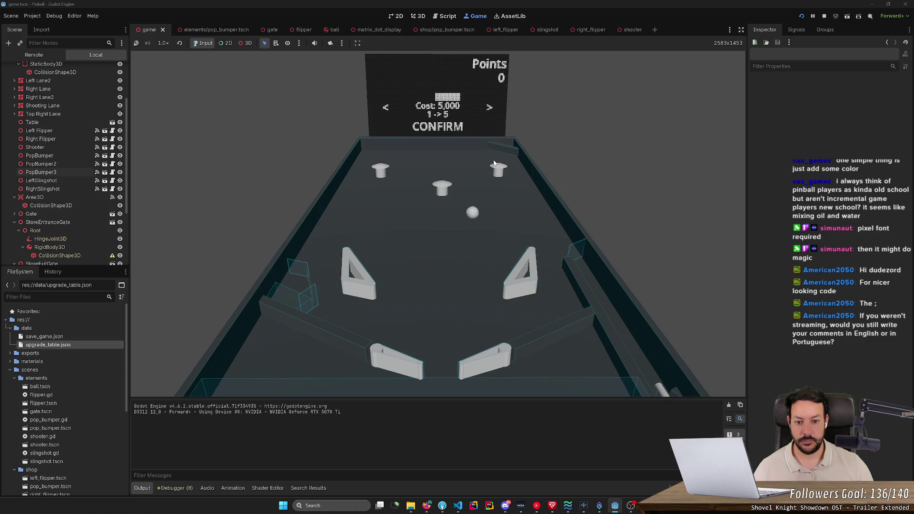
# Step: Cycle the running game's shop elements back and forth with the flipper keys
pyautogui.press('Right')
pyautogui.press('Right')
pyautogui.press('Right')
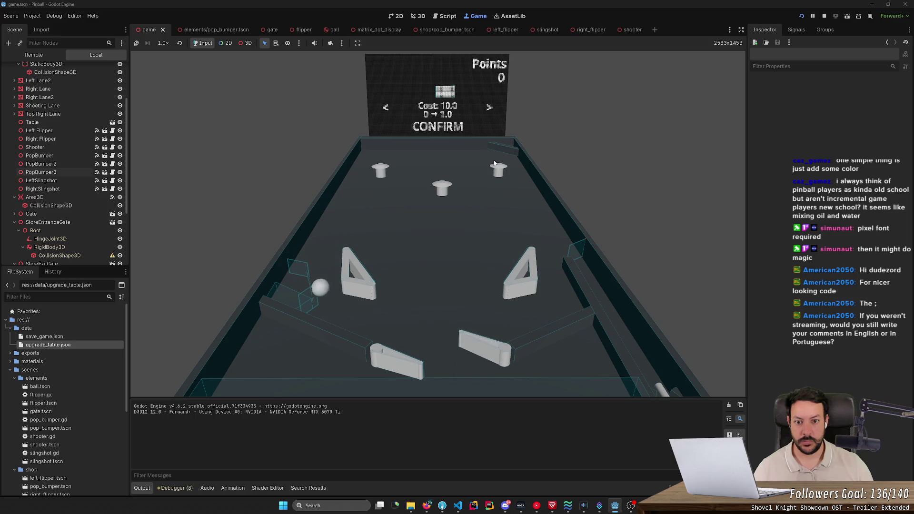
pyautogui.press('Left')
pyautogui.press('Right')
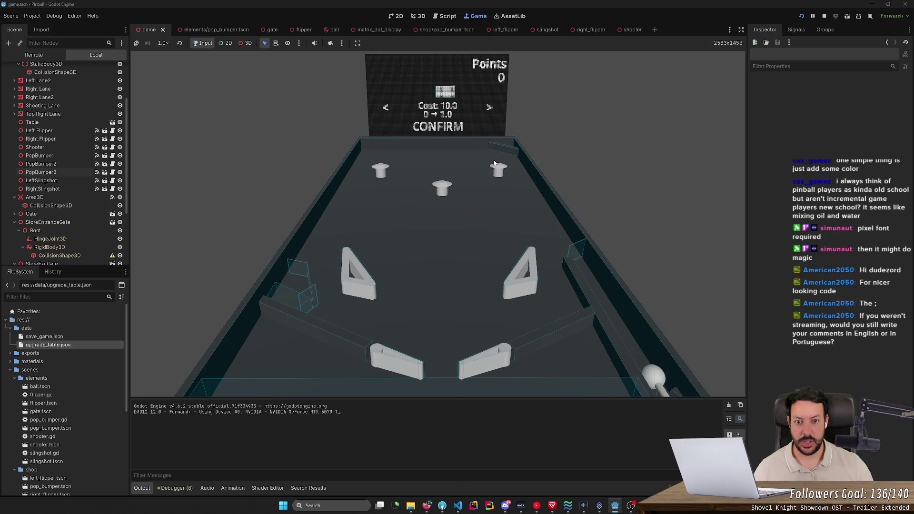
pyautogui.press('Right')
pyautogui.press('Right')
pyautogui.press('Right')
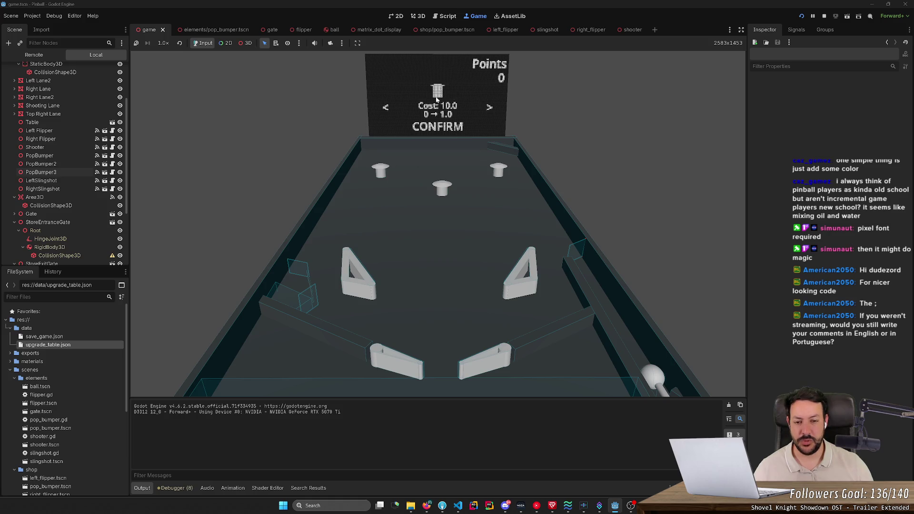
pyautogui.press('Left')
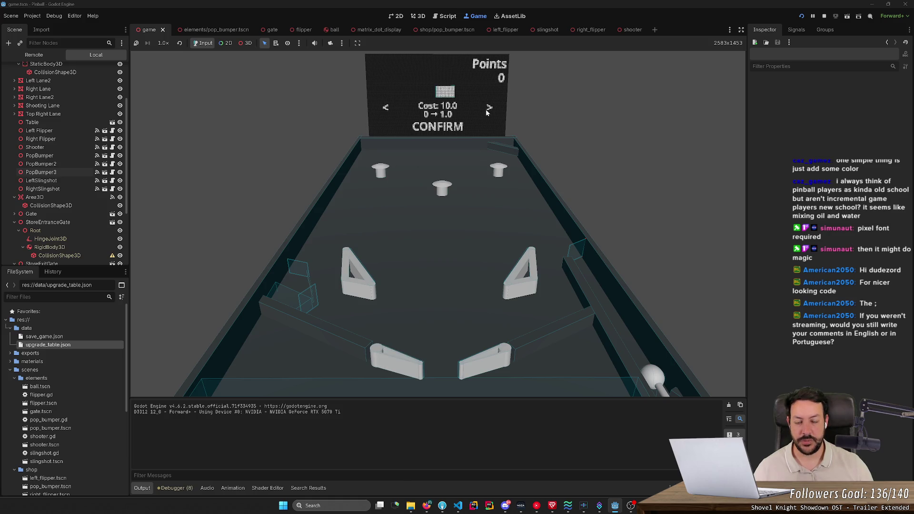
pyautogui.press('Left')
pyautogui.press('Left')
pyautogui.press('Left')
pyautogui.press('Left')
pyautogui.press('Left')
pyautogui.press('Left')
pyautogui.press('Left')
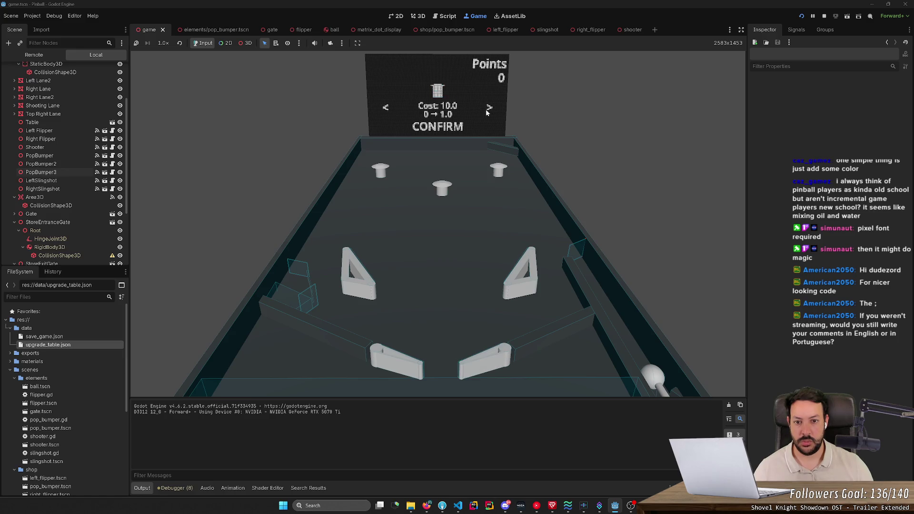
# Step: Step through the shop elements using the arrows in the Game view
pyautogui.click(488, 110)
pyautogui.click(487, 112)
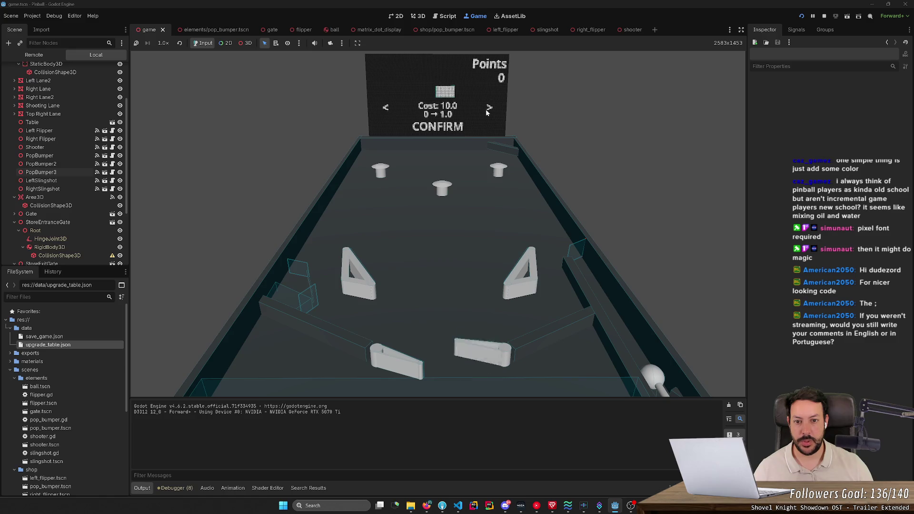
pyautogui.click(486, 112)
pyautogui.click(486, 113)
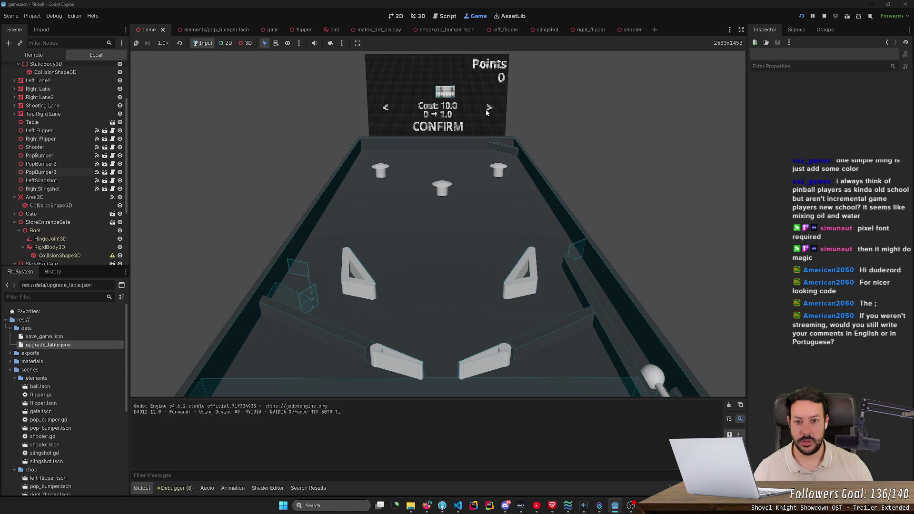
# Step: Glance at the browser's arrow symbols, then return to the shop_screen_ui.gd script
pyautogui.hotkey('alt', 'Tab')
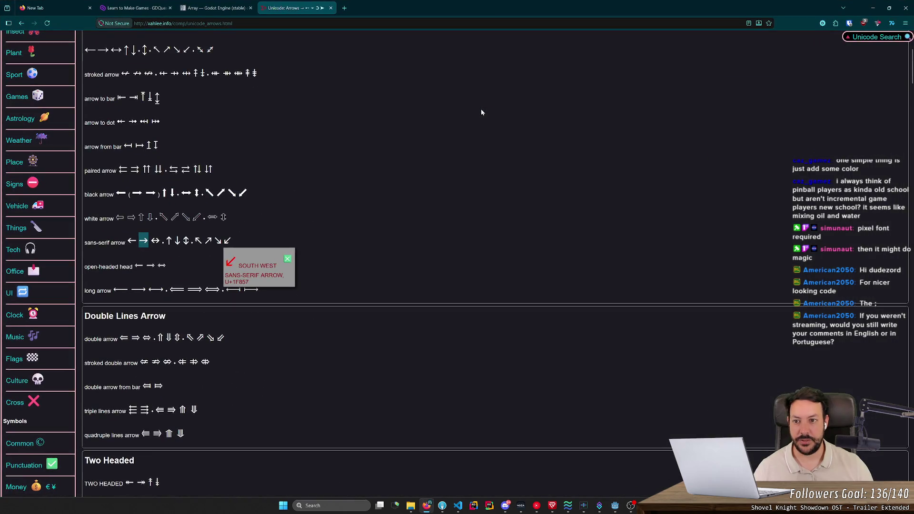
pyautogui.click(858, 4)
pyautogui.click(872, 8)
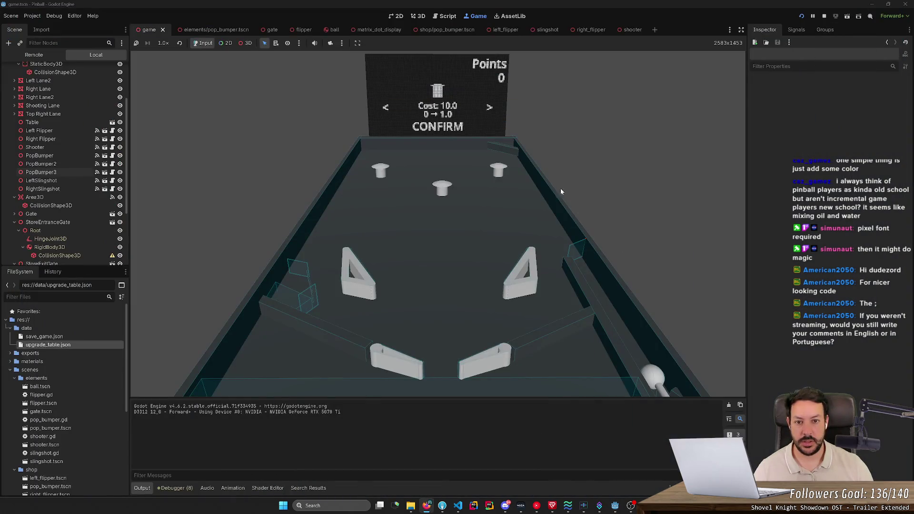
pyautogui.click(447, 16)
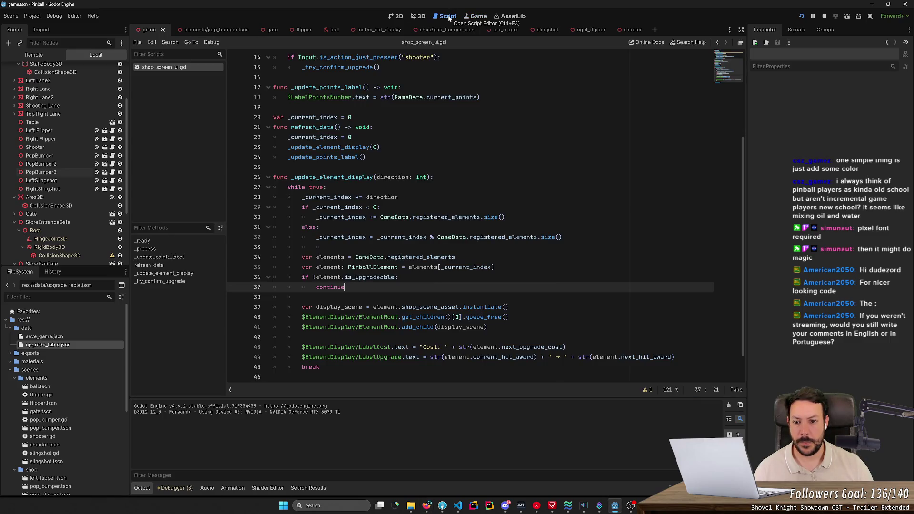
# Step: Delete the duplicate index increment on line 11 of _process and save the script
pyautogui.scroll(5, 476, 214)
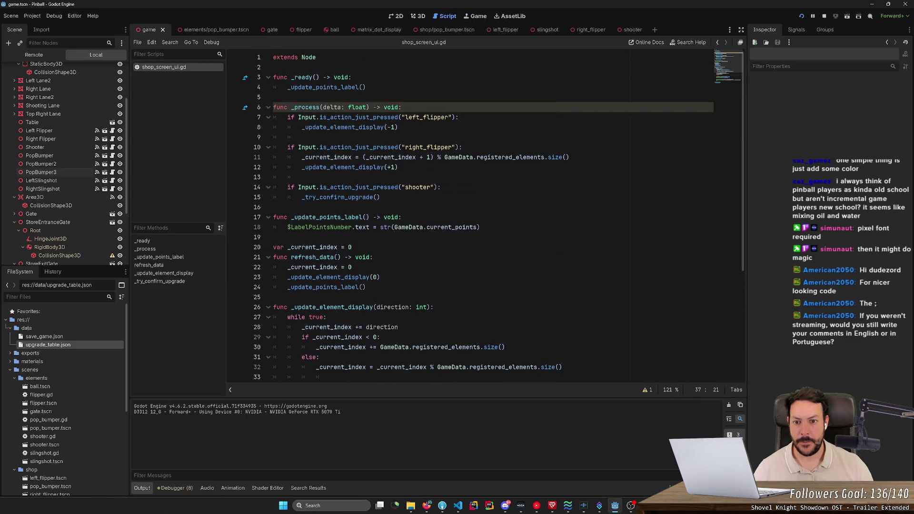
pyautogui.click(570, 157)
pyautogui.hotkey('shift', 'Home')
pyautogui.hotkey('shift', 'Home')
pyautogui.hotkey('ctrl', 'shift', 'k')
pyautogui.hotkey('ctrl', 's')
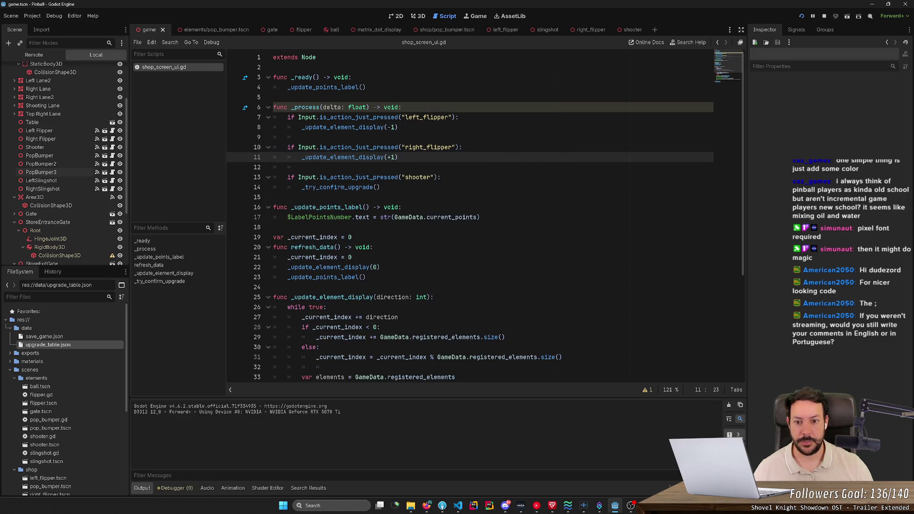
# Step: Rerun the game, test shop cycling with the Left/Right flipper keys, then stop it
pyautogui.click(800, 15)
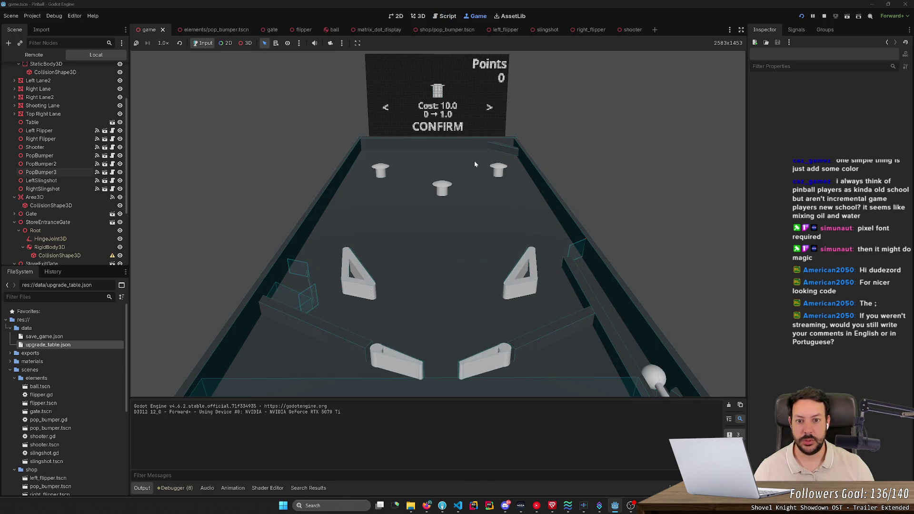
pyautogui.press('Right')
pyautogui.press('Right')
pyautogui.press('Right')
pyautogui.press('Left')
pyautogui.press('Left')
pyautogui.press('Left')
pyautogui.press('Left')
pyautogui.press('Right')
pyautogui.press('Left')
pyautogui.press('Left')
pyautogui.press('Right')
pyautogui.press('Right')
pyautogui.press('Left')
pyautogui.press('Left')
pyautogui.press('Right')
pyautogui.press('Right')
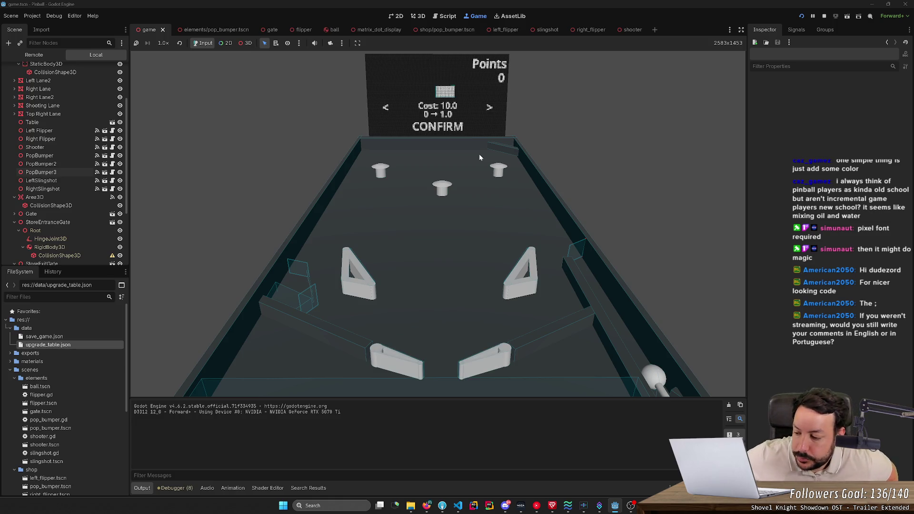
pyautogui.click(823, 17)
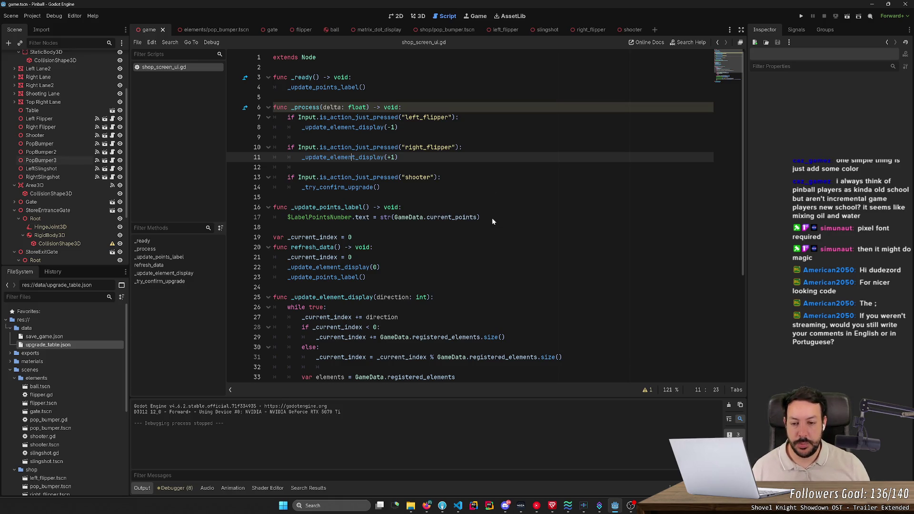
# Step: Begin an if statement just before the break line in _update_element_display
pyautogui.scroll(-5, 492, 213)
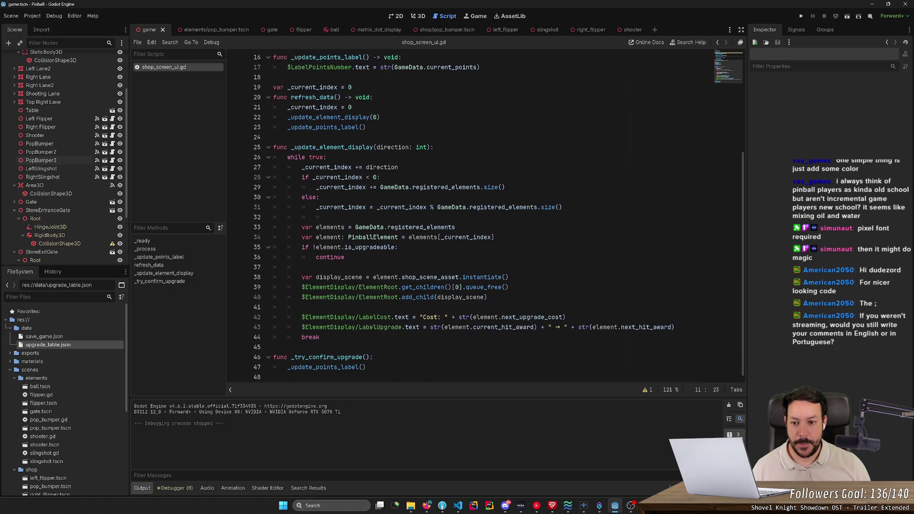
pyautogui.scroll(4, 485, 214)
pyautogui.scroll(-2, 353, 68)
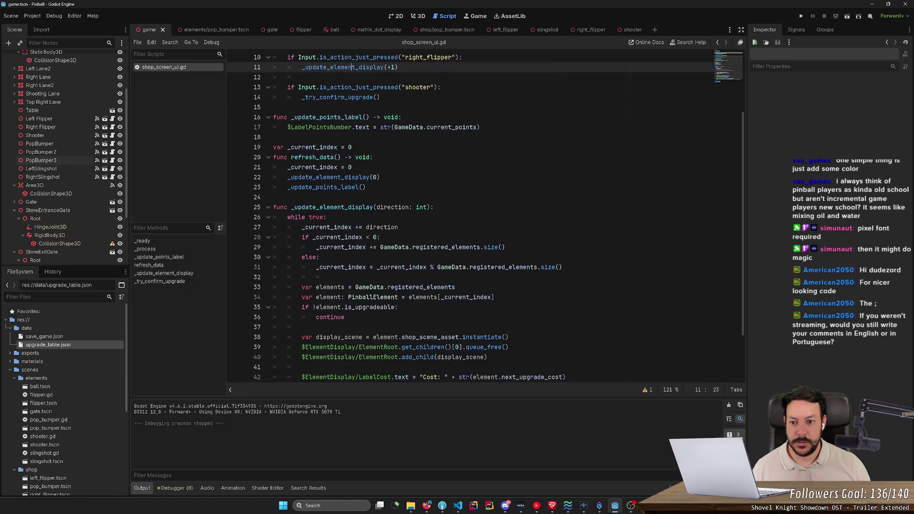
pyautogui.scroll(-2, 353, 67)
pyautogui.click(301, 347)
pyautogui.write('if element.next_upgrade_cost')
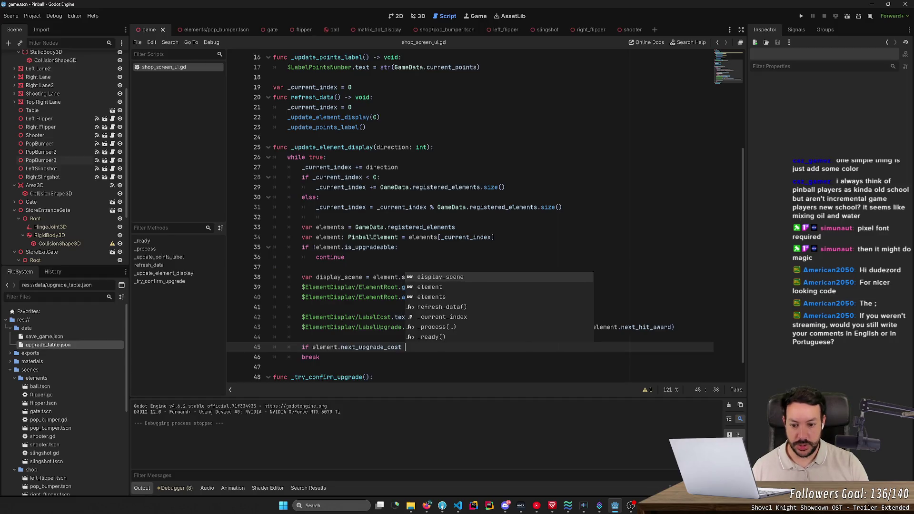
pyautogui.write(' >')
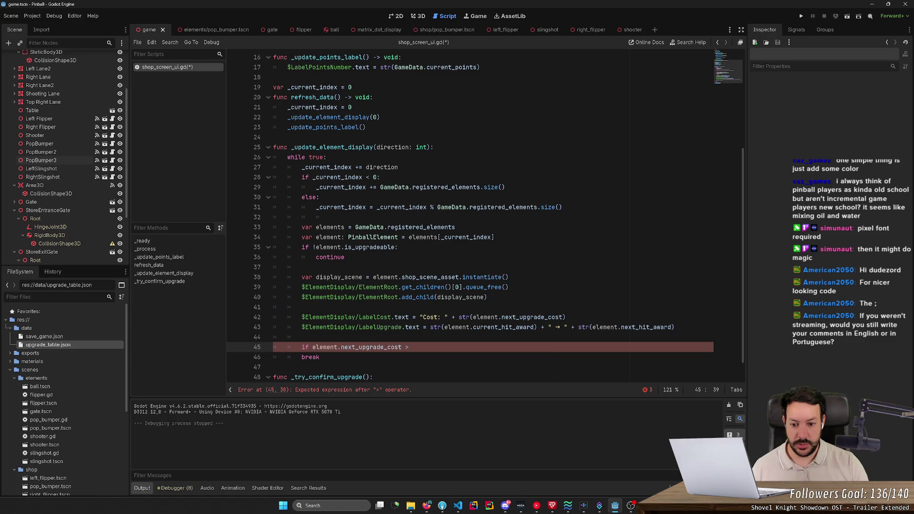
pyautogui.write('<')
pyautogui.hotkey('ctrl', 'BackSpace')
pyautogui.hotkey('ctrl', 'BackSpace')
pyautogui.hotkey('ctrl', 'BackSpace')
# Step: Complete the condition 'GameData.current_points > element.next_upgrade_cost:' using autocomplete
pyautogui.write('G')
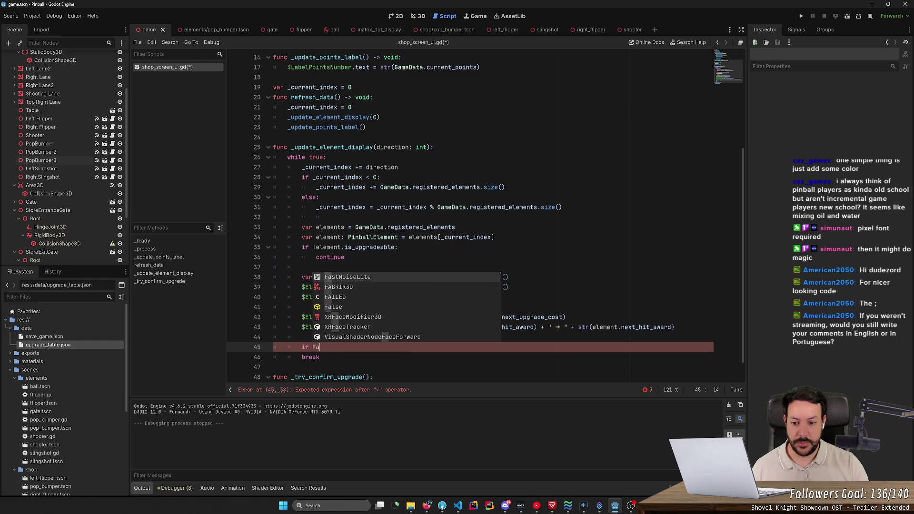
pyautogui.write('ameData.cur')
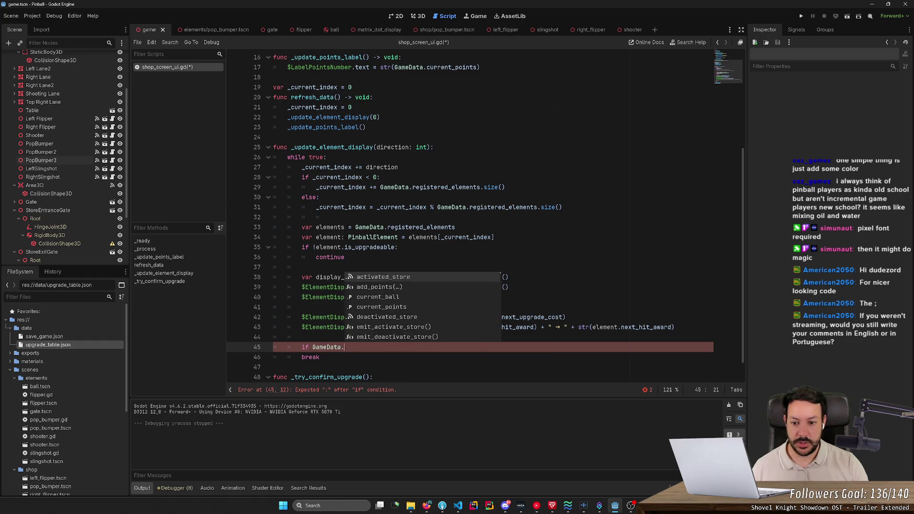
pyautogui.press('Down')
pyautogui.press('Return')
pyautogui.write('> e')
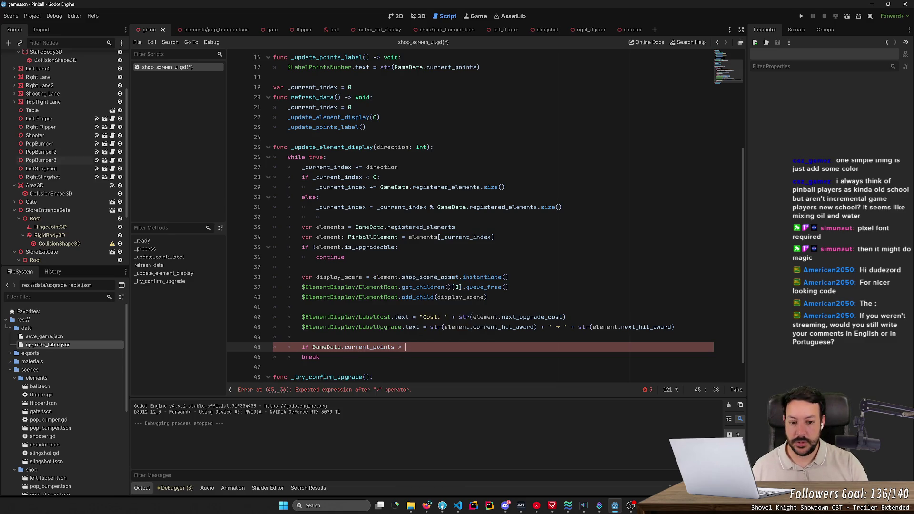
pyautogui.write('lement.ne')
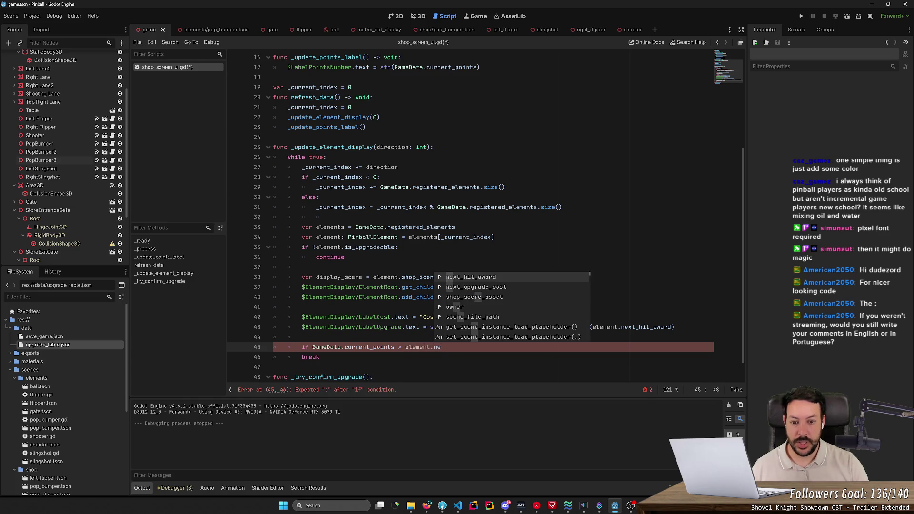
pyautogui.press('Down')
pyautogui.press('Return')
pyautogui.write(':')
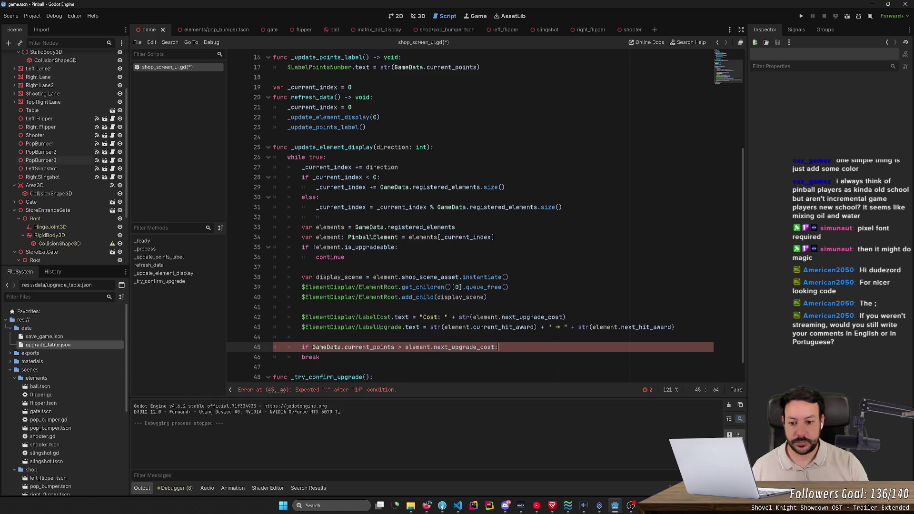
# Step: Start a '$Element' line indented inside the new if block
pyautogui.press('Return')
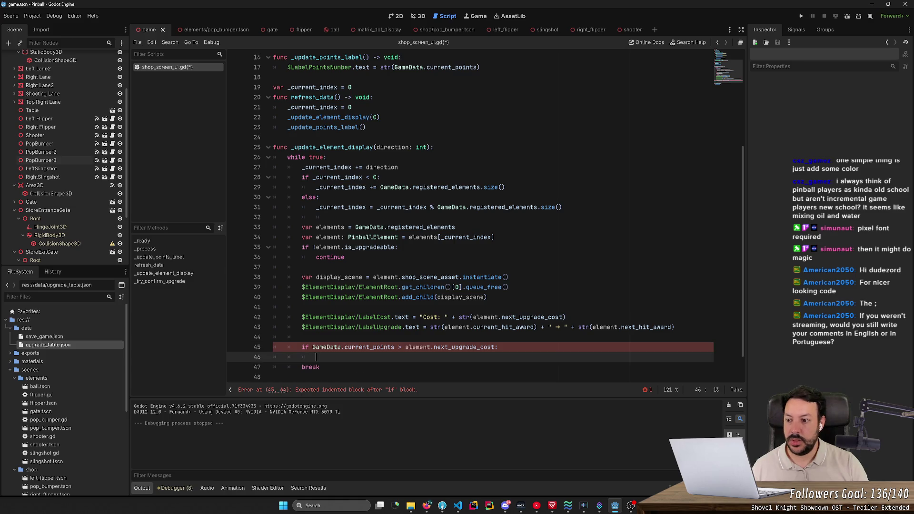
pyautogui.write('Element')
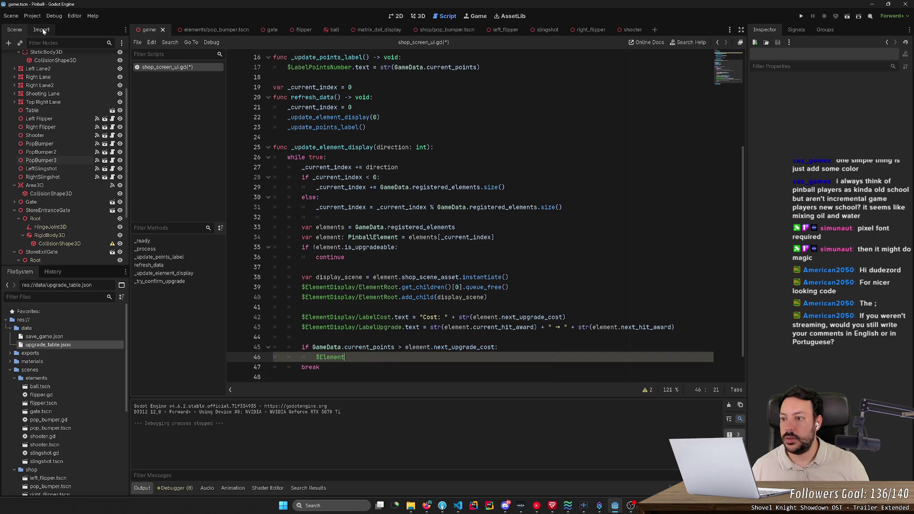
pyautogui.click(386, 32)
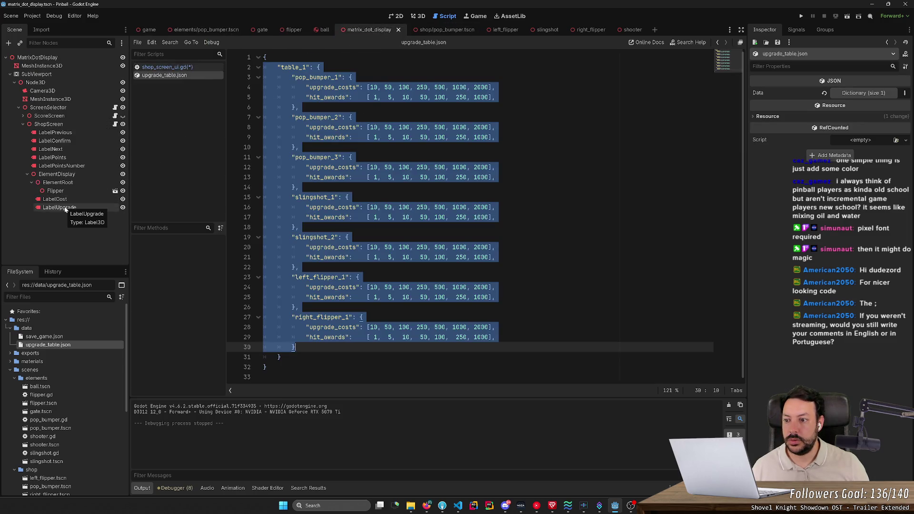
# Step: In the if branch, set $LabelConfirm.visible = true
pyautogui.click(381, 157)
pyautogui.click(204, 68)
pyautogui.hotkey('ctrl', 'shift', 'Left')
pyautogui.write('LabelC')
pyautogui.press('Return')
pyautogui.write('vi')
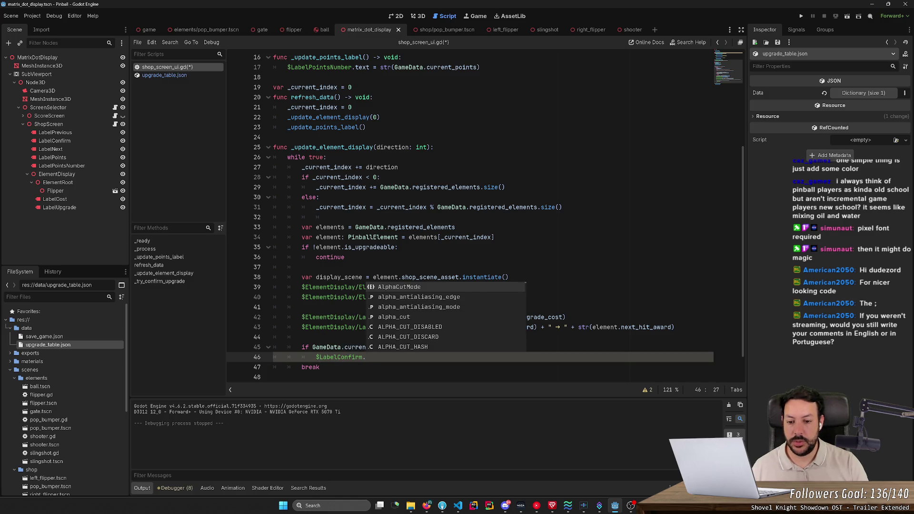
pyautogui.write('sibl')
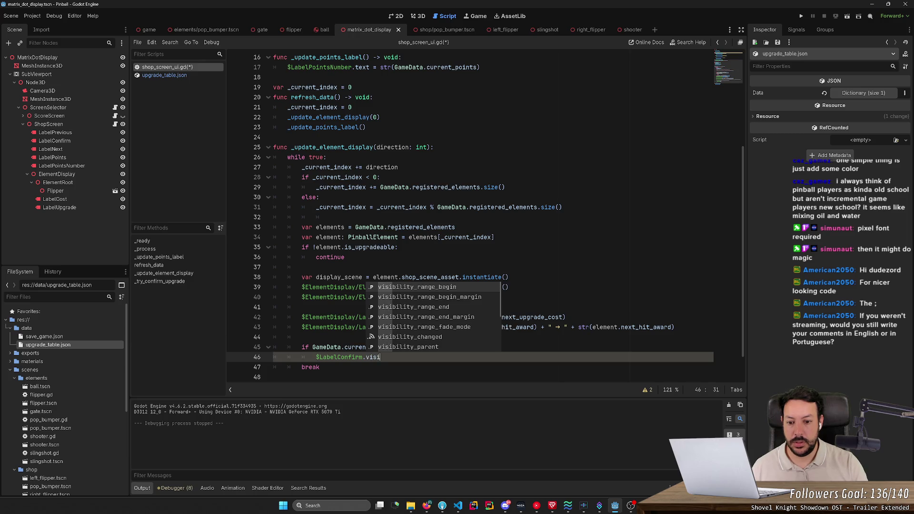
pyautogui.press('Return')
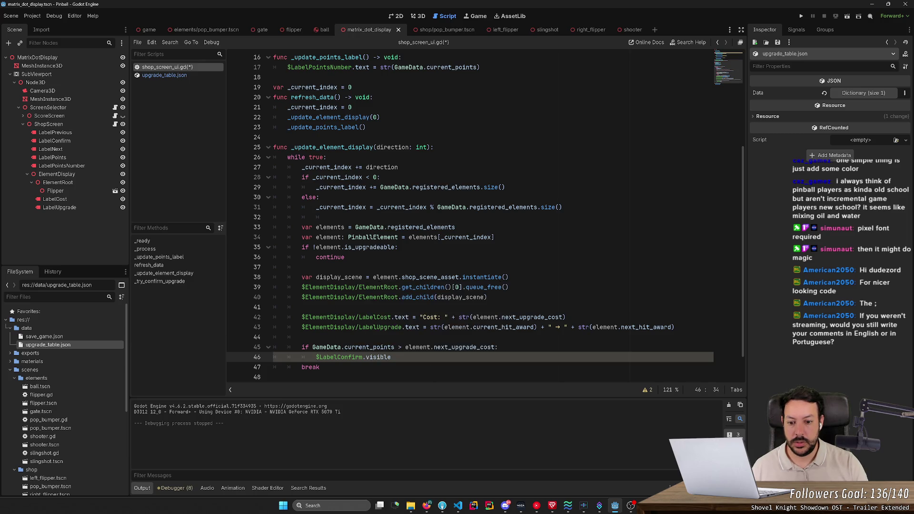
pyautogui.write('true')
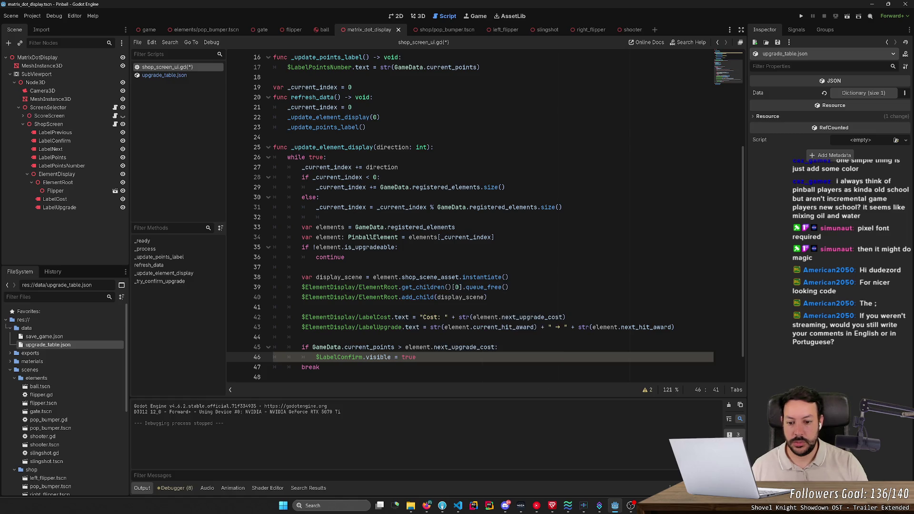
pyautogui.press('Return')
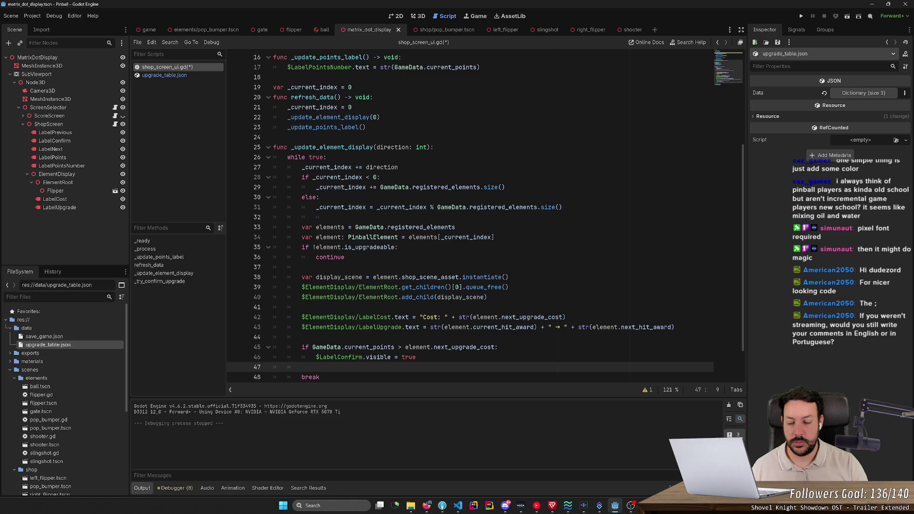
# Step: Add an else branch setting $LabelConfirm.visible = false and save
pyautogui.write('else')
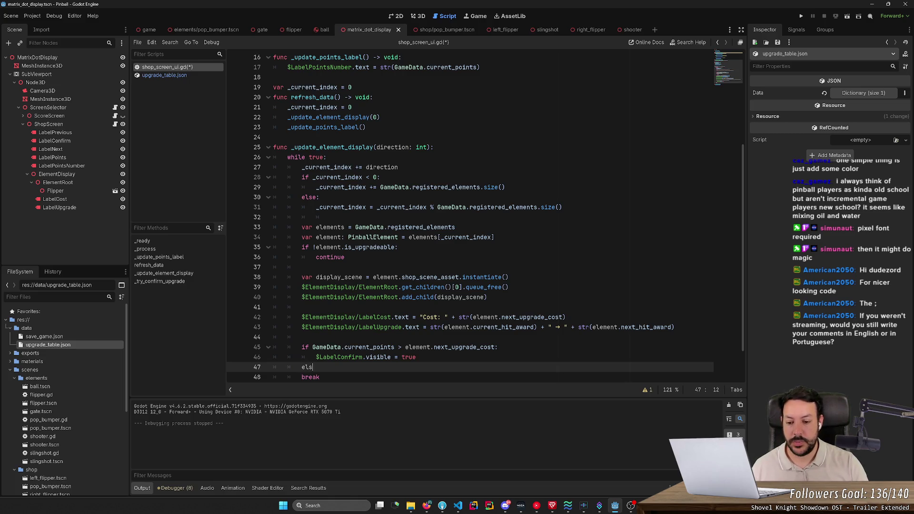
pyautogui.press('Return')
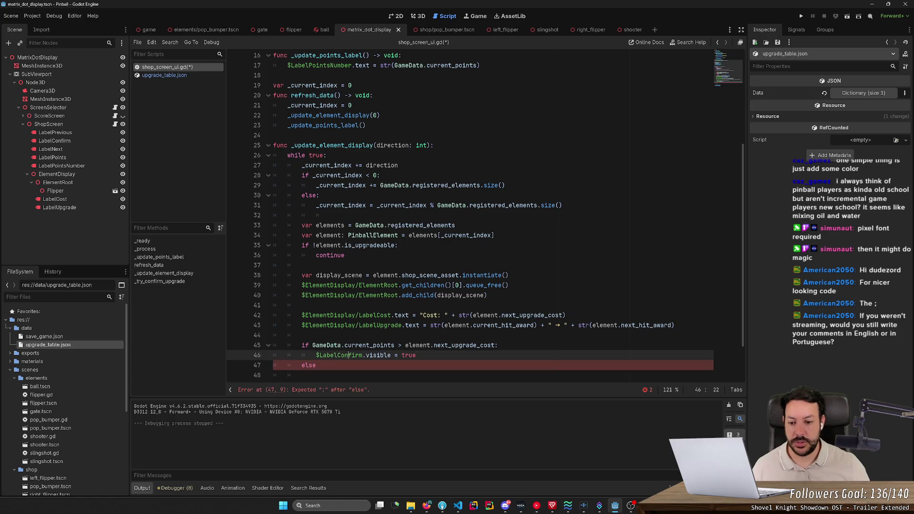
pyautogui.scroll(-2, 485, 215)
pyautogui.hotkey('ctrl', 'v')
pyautogui.press('Left')
pyautogui.write('f')
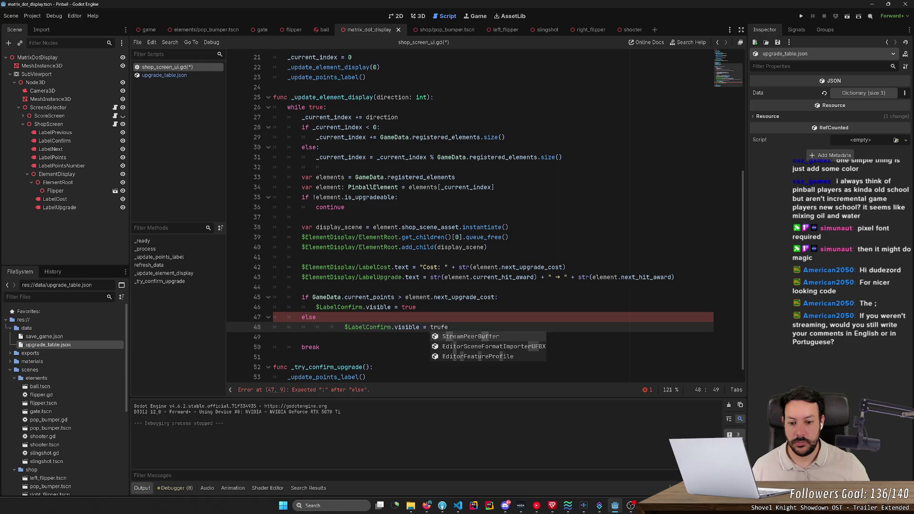
pyautogui.press('BackSpace')
pyautogui.press('BackSpace')
pyautogui.press('BackSpace')
pyautogui.write('fals')
pyautogui.press('Return')
pyautogui.hotkey('ctrl', 's')
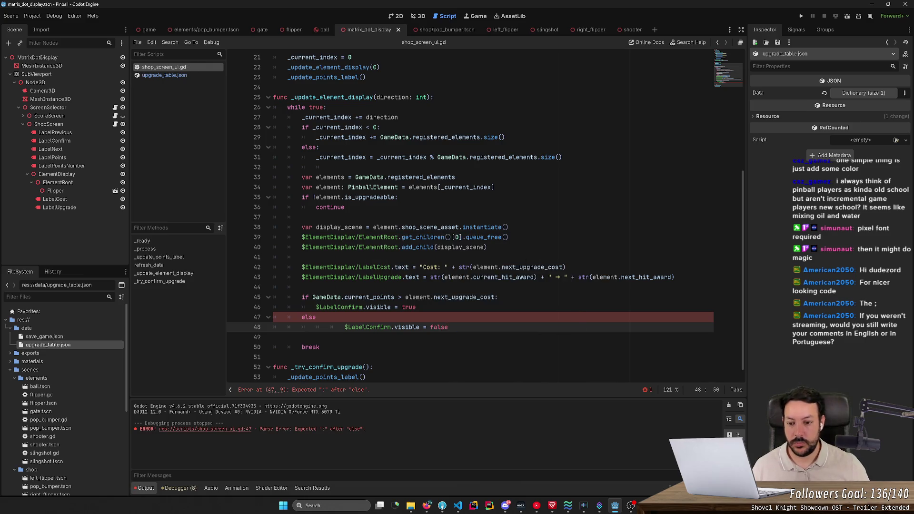
# Step: Fix the hide line's indentation and add the missing colon after else, then save
pyautogui.press('BackSpace')
pyautogui.press('BackSpace')
pyautogui.click(319, 317)
pyautogui.write(':')
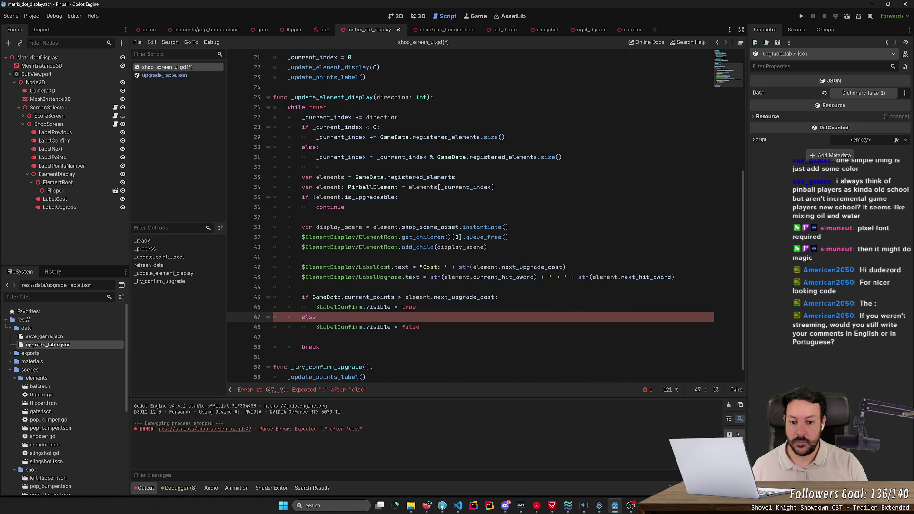
pyautogui.hotkey('ctrl', 's')
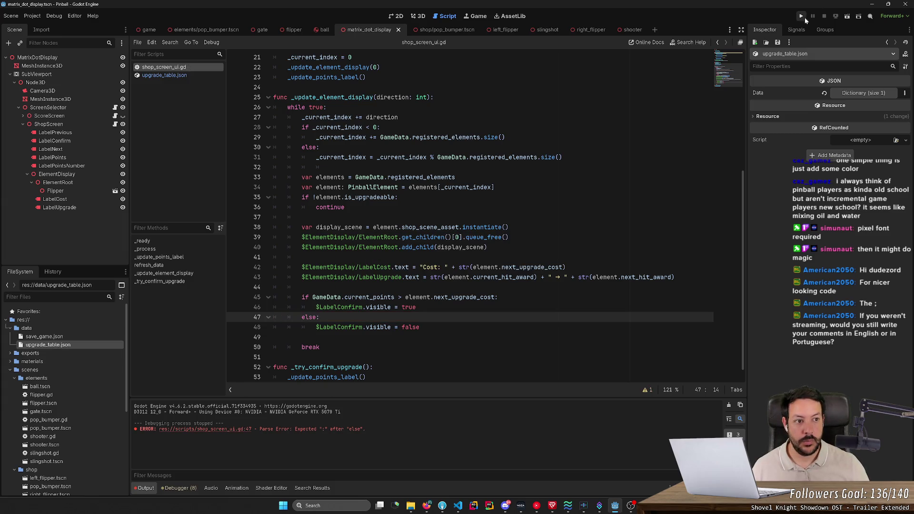
# Step: Run the game and cycle through the shop upgrades with the Right flipper key
pyautogui.click(804, 16)
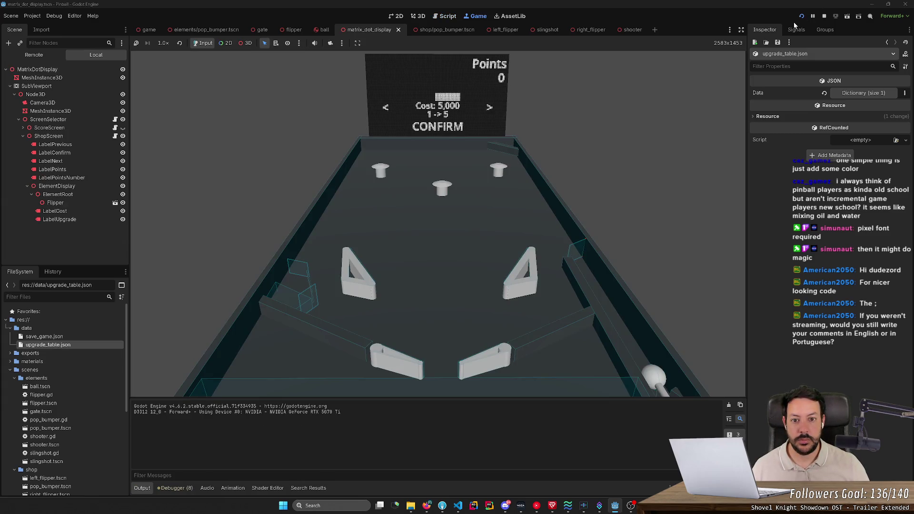
pyautogui.press('Right')
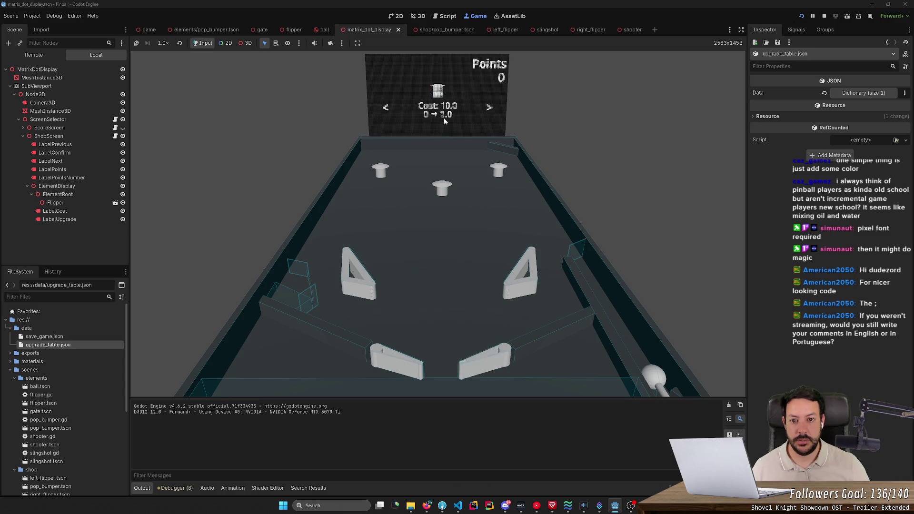
pyautogui.press('Right')
pyautogui.press('Right')
pyautogui.press('Right')
pyautogui.press('Right')
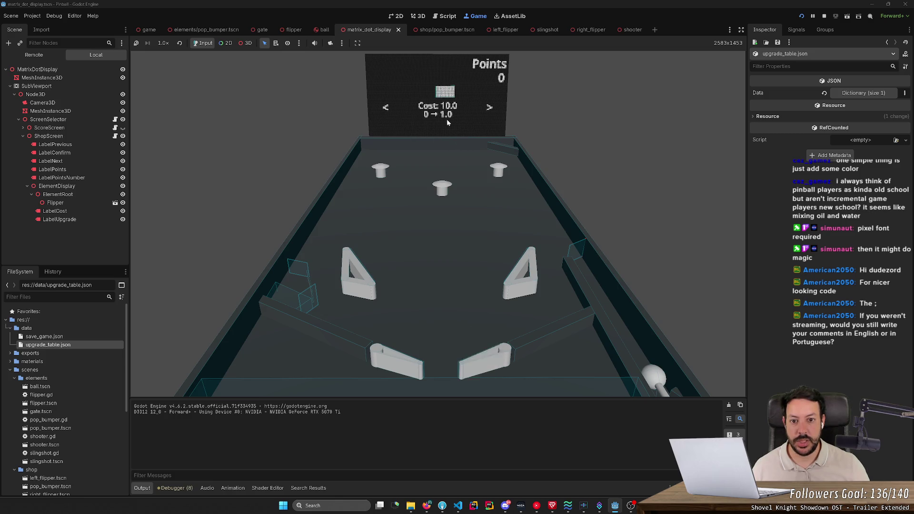
pyautogui.press('Right')
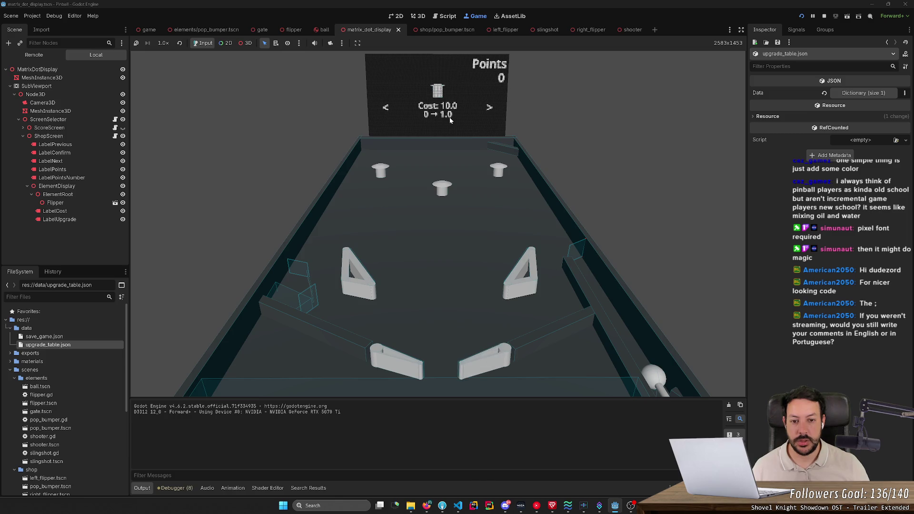
# Step: Drop the ball onto the bumpers repeatedly to score points
pyautogui.click(293, 277)
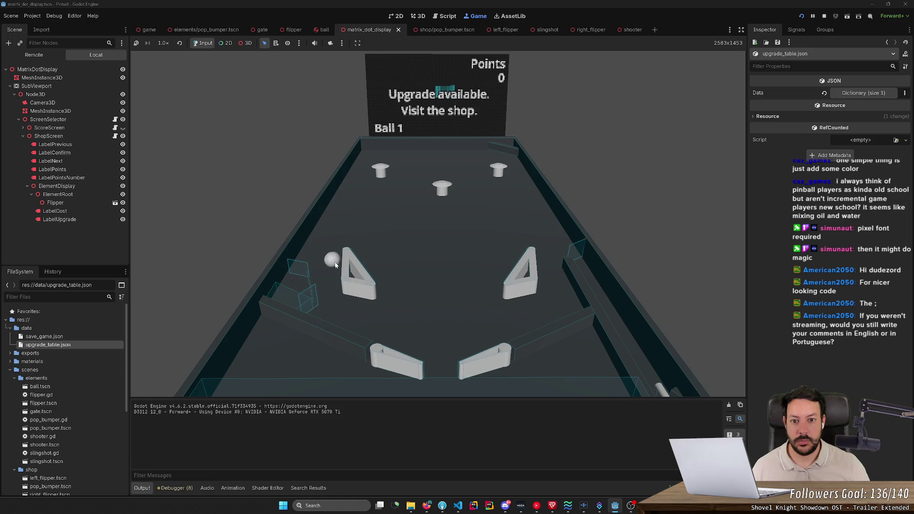
pyautogui.click(440, 157)
pyautogui.click(390, 164)
pyautogui.click(391, 167)
pyautogui.click(389, 164)
pyautogui.click(385, 196)
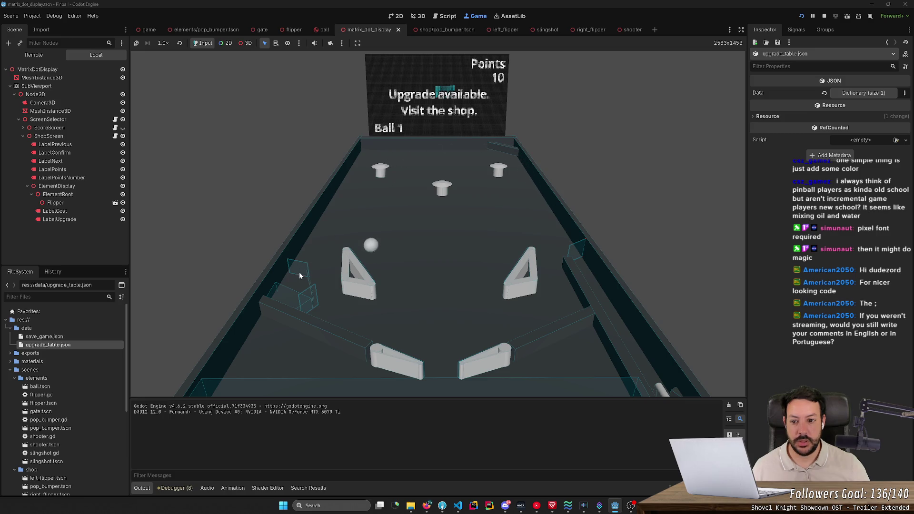
# Step: Revisit the 10-point upgrade to confirm CONFIRM appears at 11 points, then return to the script
pyautogui.press('Right')
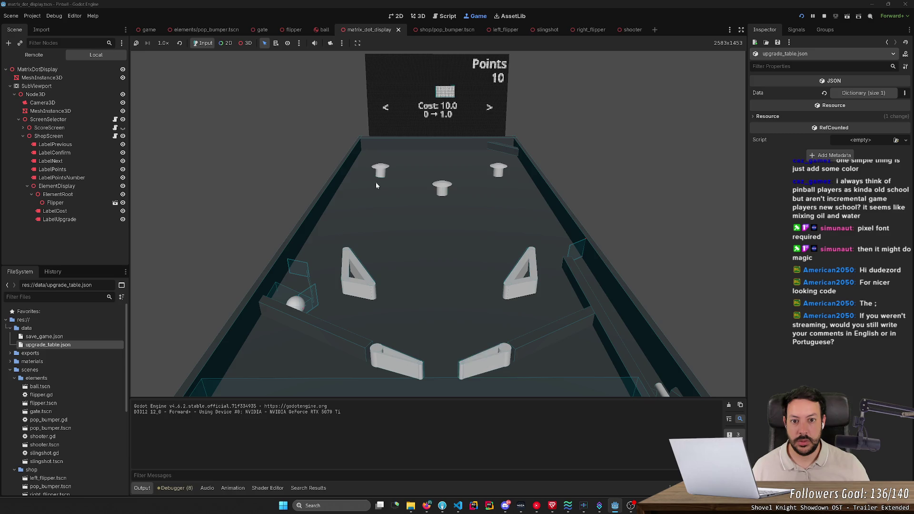
pyautogui.press('Right')
pyautogui.press('Right')
pyautogui.press('Right')
pyautogui.press('Right')
pyautogui.press('Right')
pyautogui.press('Right')
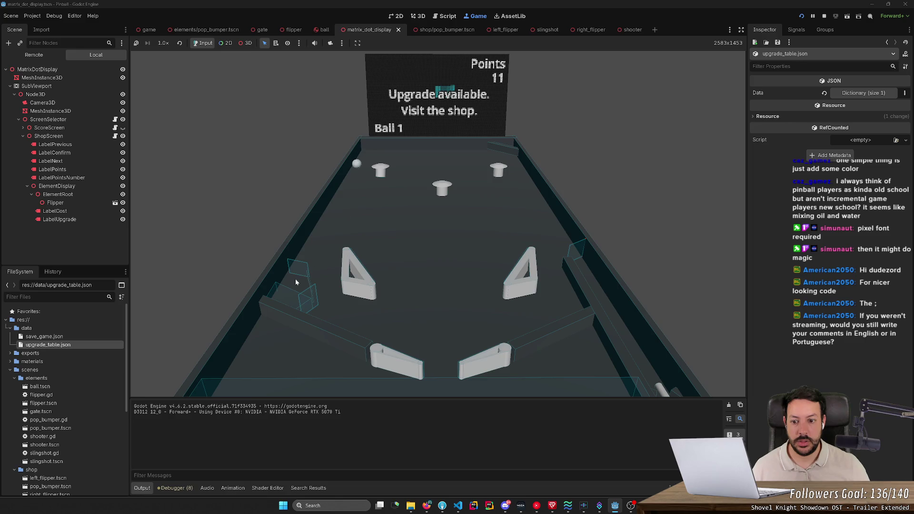
pyautogui.press('Right')
pyautogui.press('Right')
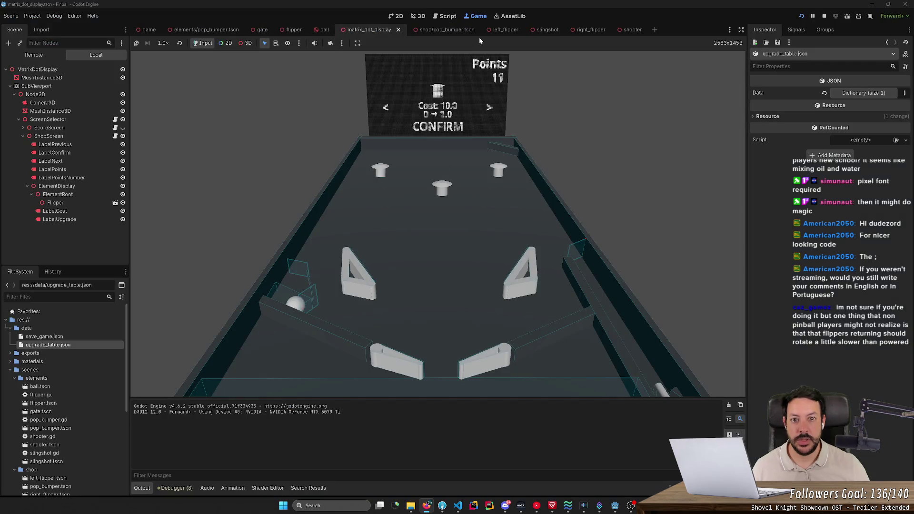
pyautogui.click(450, 17)
# Step: Change line 45's comparison to current_points >= next_upgrade_cost and save
pyautogui.click(403, 297)
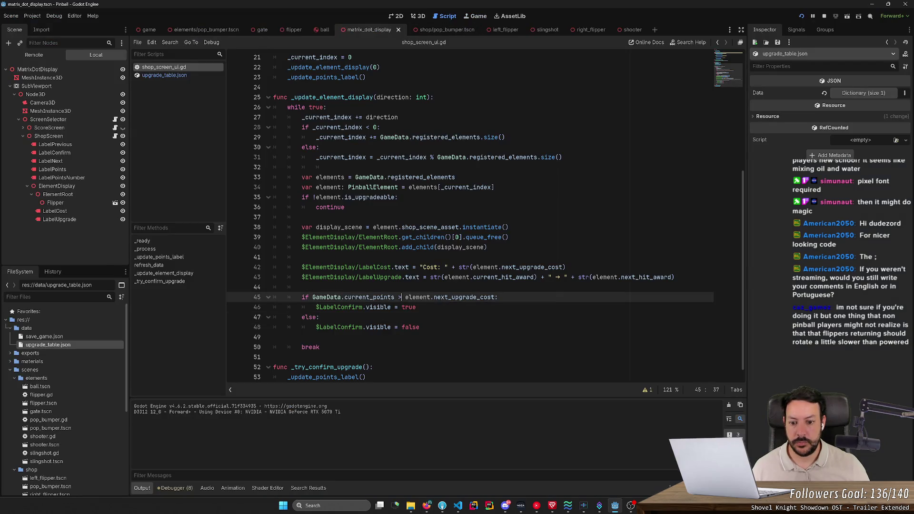
pyautogui.write('=')
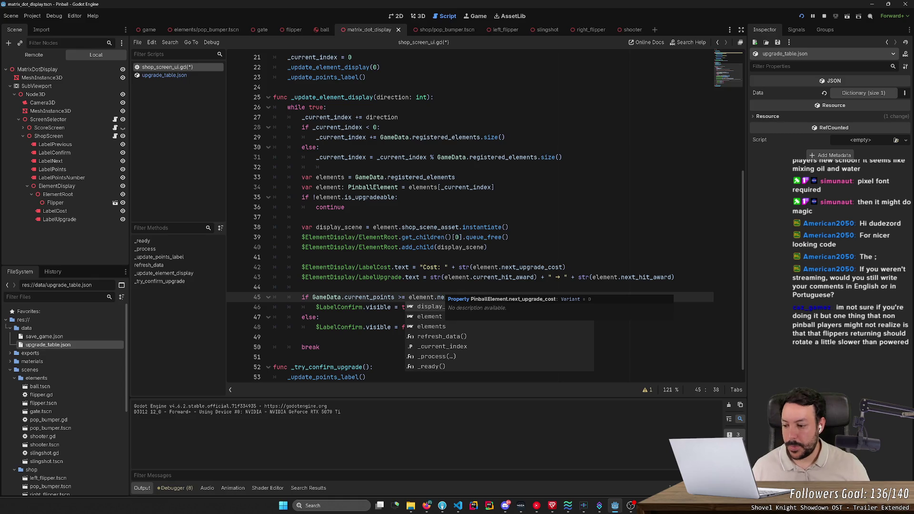
pyautogui.hotkey('ctrl', 's')
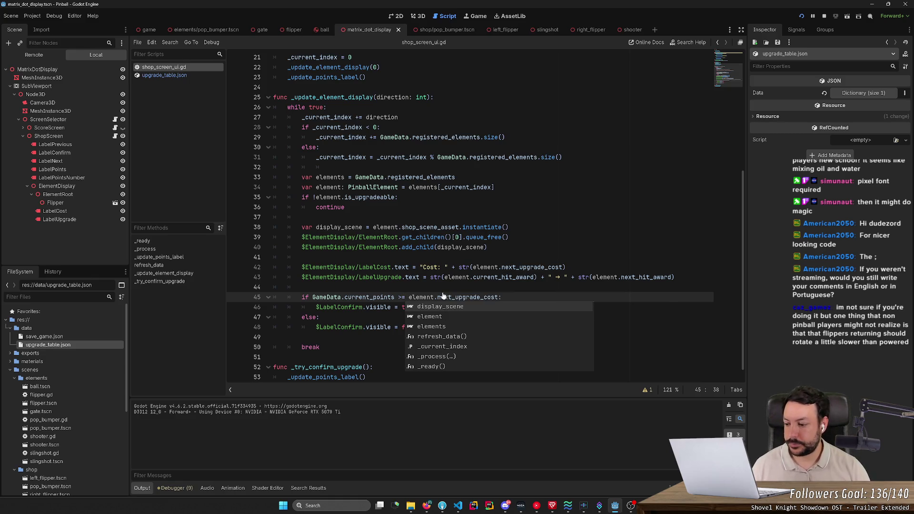
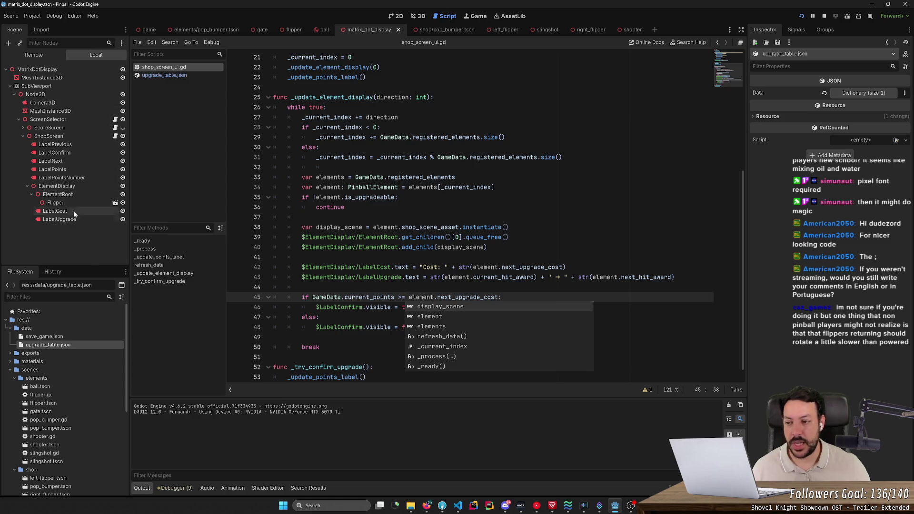
# Step: Open the Flipper scene's flipper.gd script and inspect the rotation_duration export on line 7
pyautogui.click(295, 29)
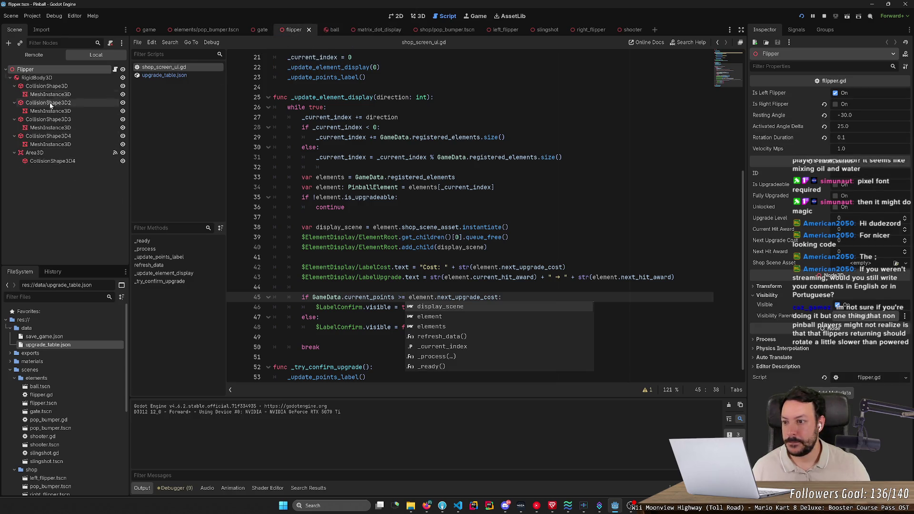
pyautogui.doubleClick(68, 397)
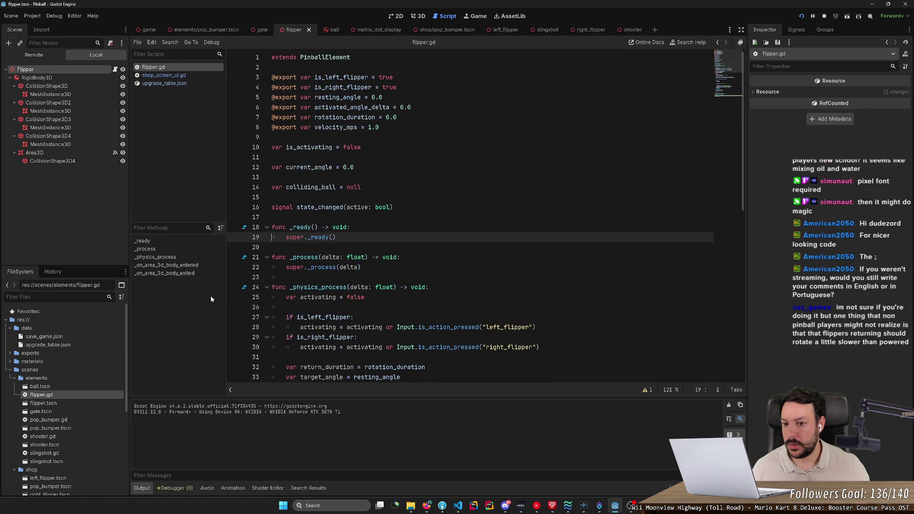
pyautogui.click(348, 117)
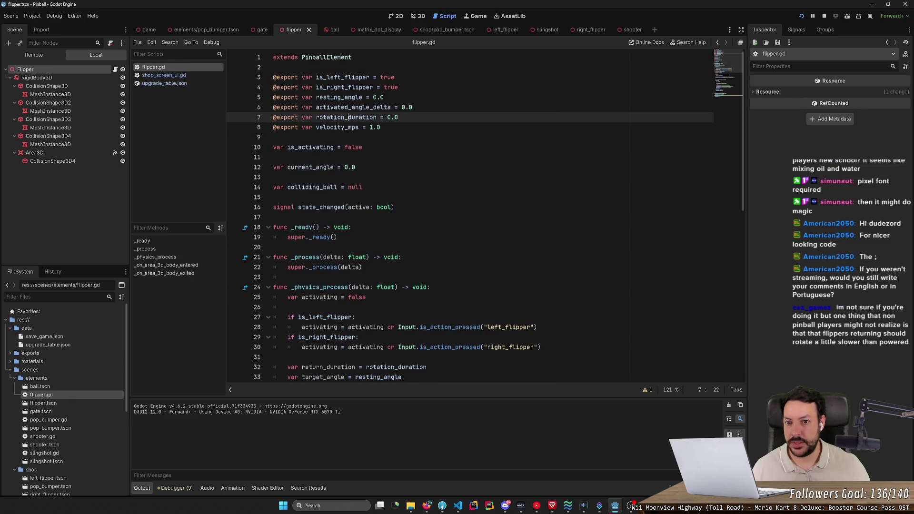
pyautogui.moveTo(330, 117)
pyautogui.mouseDown()
pyautogui.moveTo(374, 117)
pyautogui.moveTo(366, 117)
pyautogui.mouseUp()
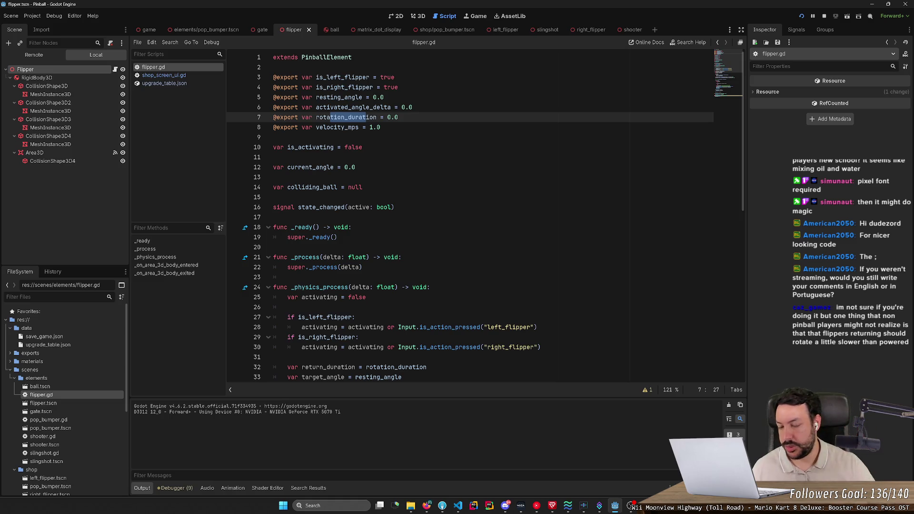
pyautogui.click(397, 117)
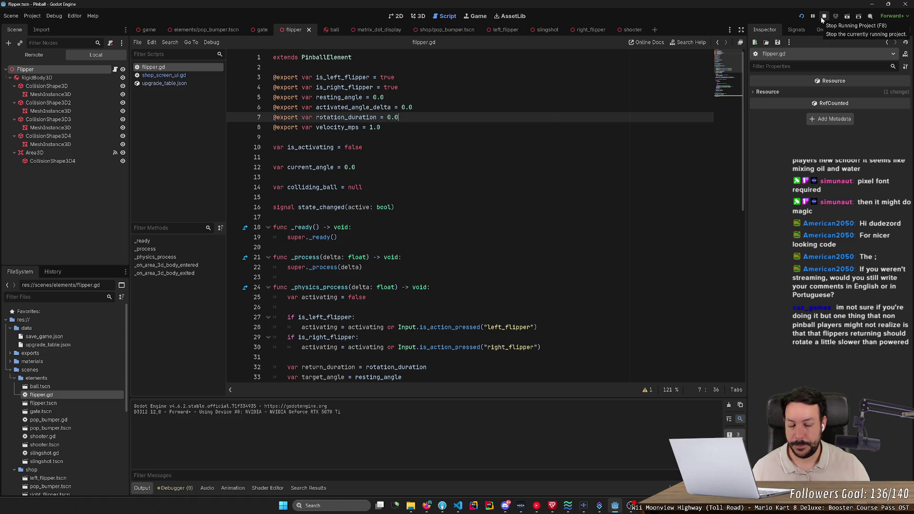
# Step: Scroll through the script, then view the flipper model in the 3D workspace
pyautogui.scroll(-2, 743, 100)
pyautogui.moveTo(744, 100); pyautogui.dragTo(744, 57)
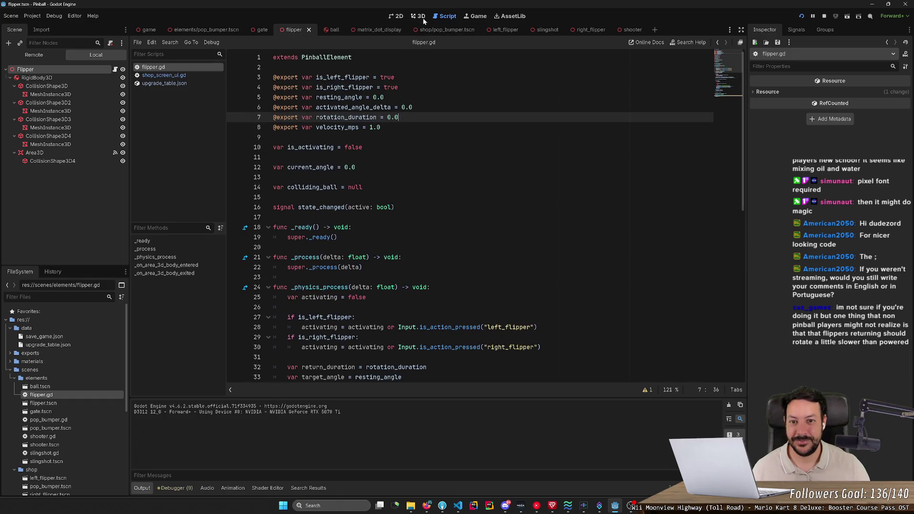
pyautogui.click(422, 17)
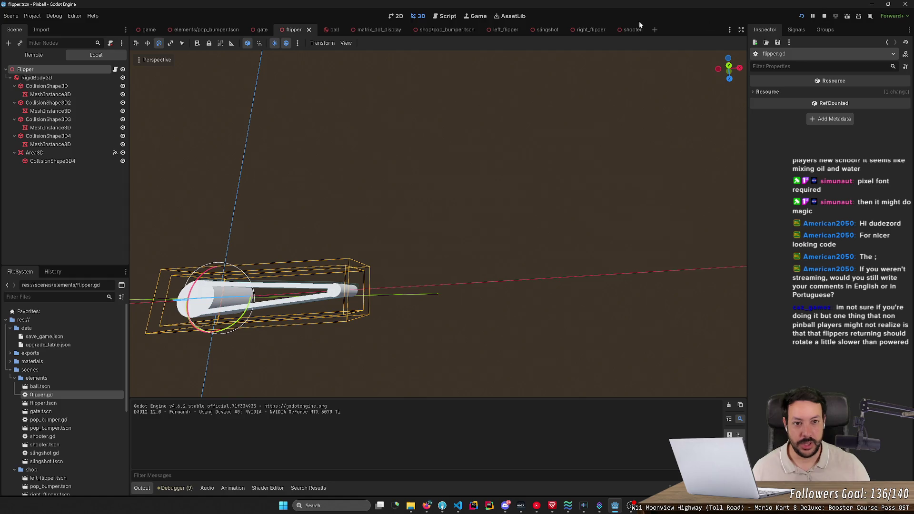
# Step: Play-test the pinball game in the Game view, launching a ball and working both flippers
pyautogui.click(453, 17)
pyautogui.click(477, 17)
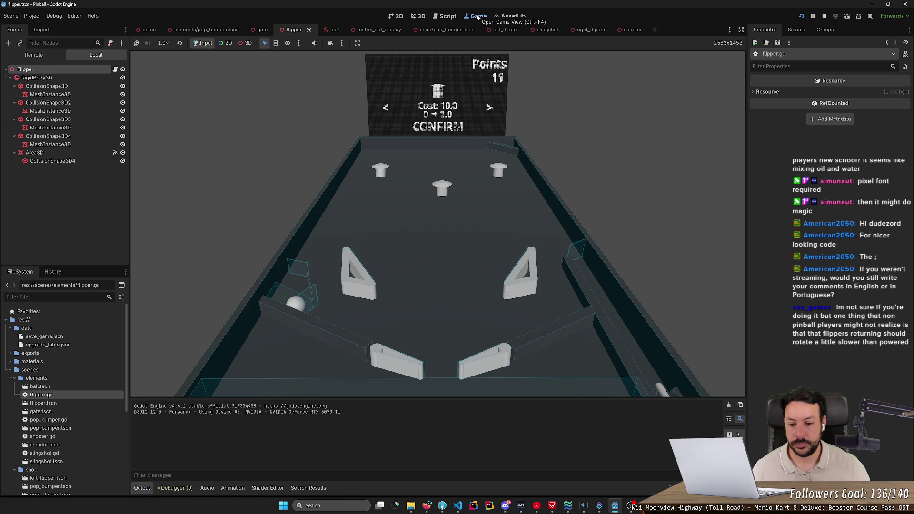
pyautogui.click(453, 174)
pyautogui.press('Right')
pyautogui.press('Left')
pyautogui.press('Left')
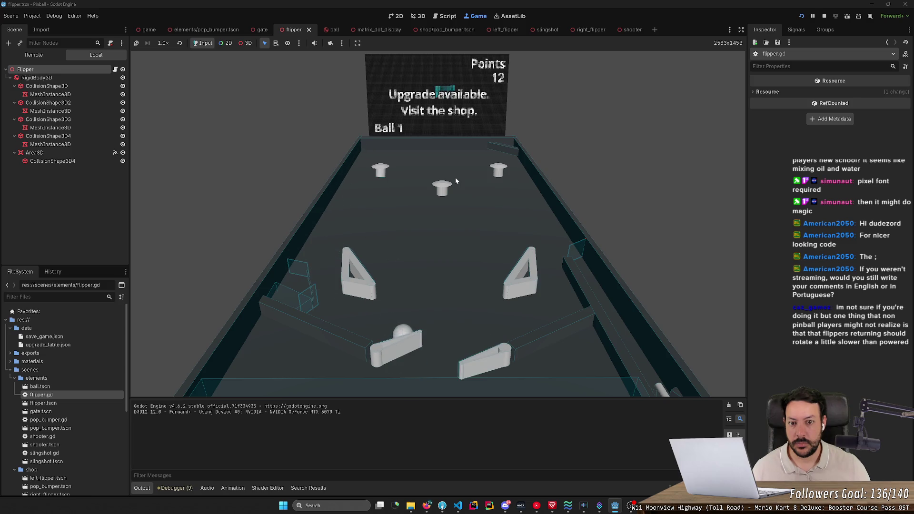
pyautogui.press('Right')
pyautogui.press('Left')
pyautogui.press('Left')
pyautogui.press('Right')
pyautogui.press('Right')
# Step: Look through the Project and Debug menus without changing anything
pyautogui.click(32, 15)
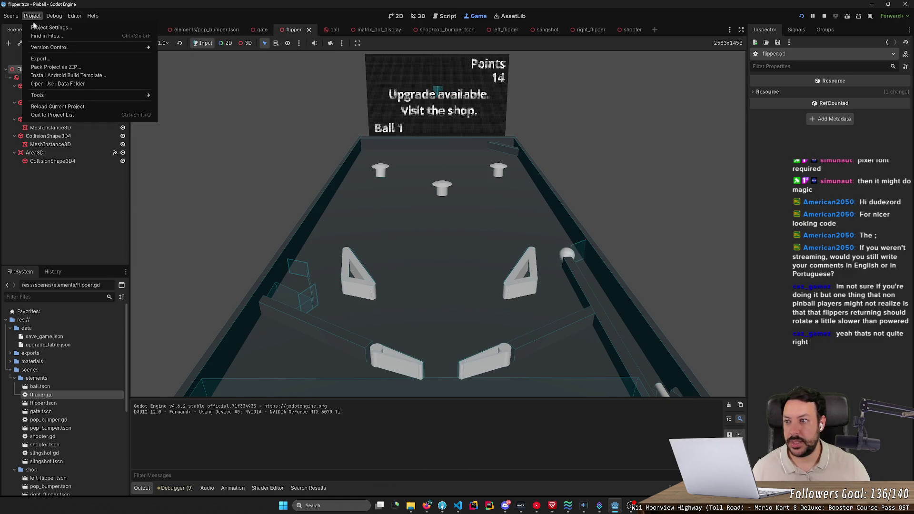
pyautogui.click(54, 15)
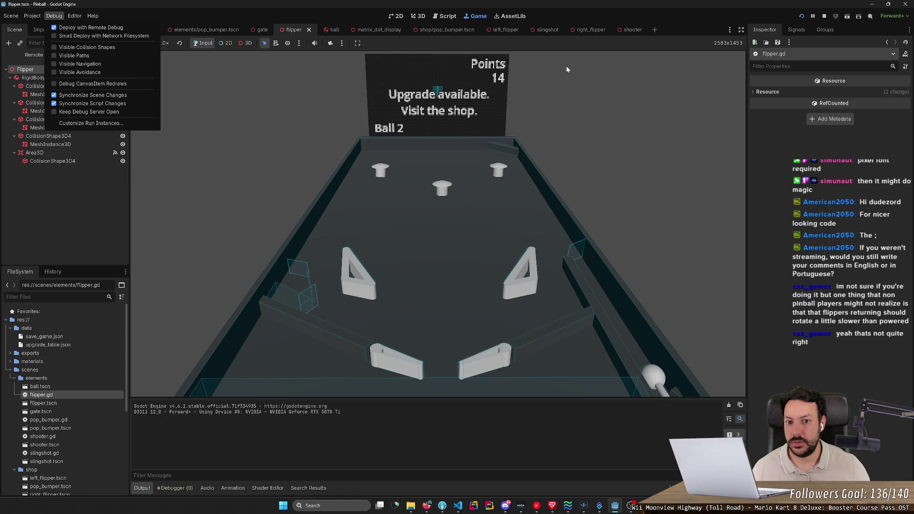
pyautogui.click(547, 100)
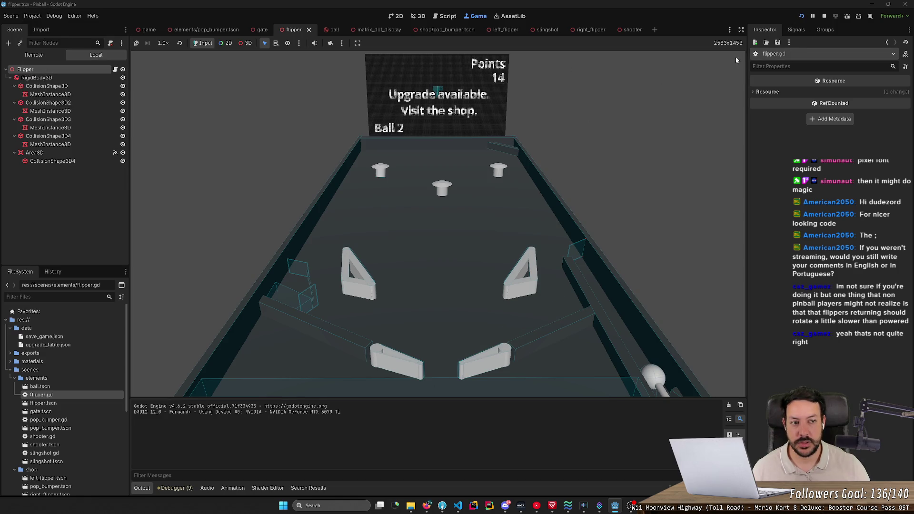
# Step: Restart the game, cycle left and right through the shop upgrades, then stop it
pyautogui.click(800, 16)
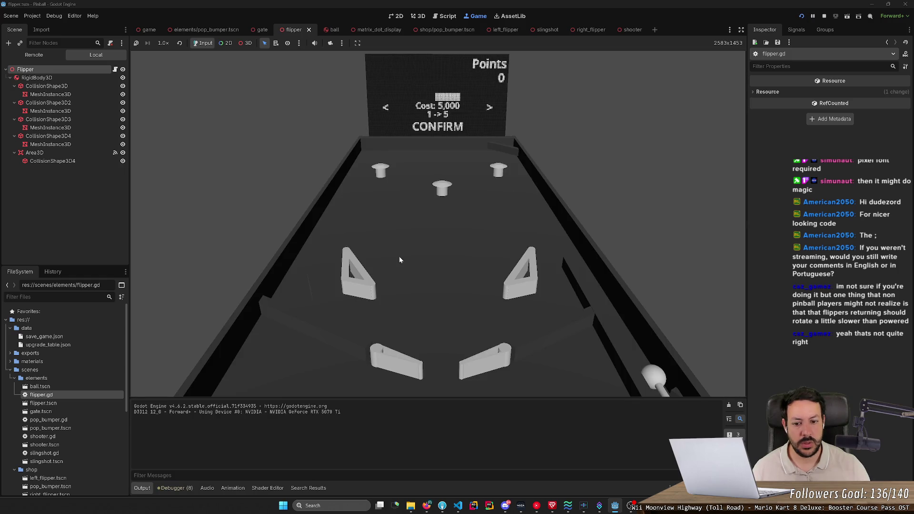
pyautogui.press('Left')
pyautogui.press('Left')
pyautogui.press('Right')
pyautogui.press('Right')
pyautogui.press('Right')
pyautogui.press('Left')
pyautogui.press('Left')
pyautogui.press('Left')
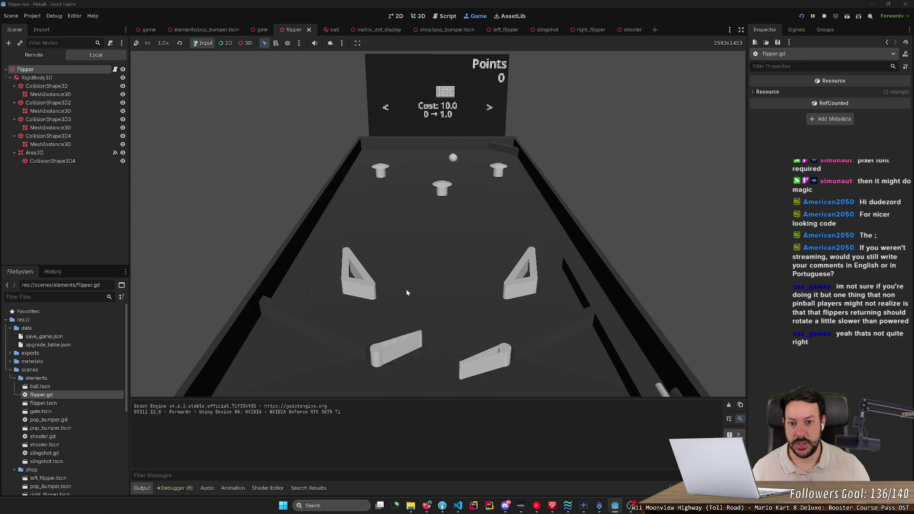
pyautogui.press('Right')
pyautogui.press('Left')
pyautogui.press('Right')
pyautogui.press('Right')
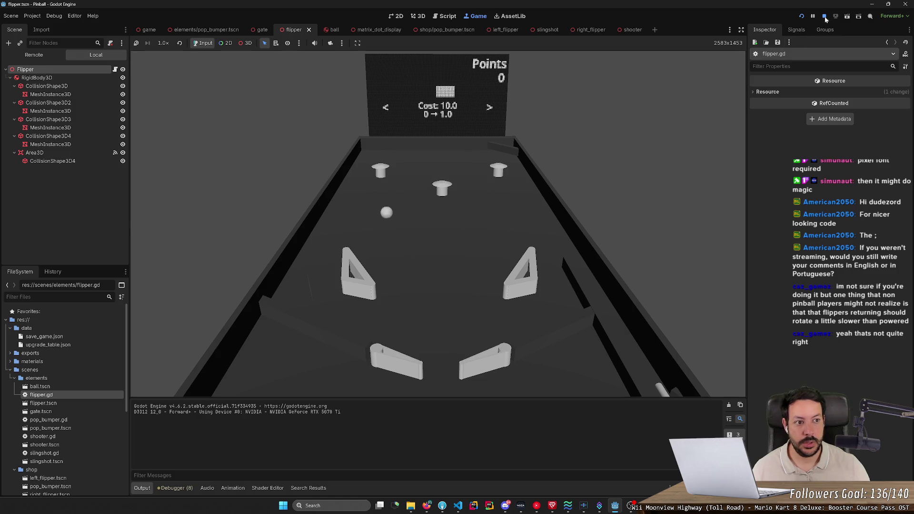
pyautogui.click(825, 16)
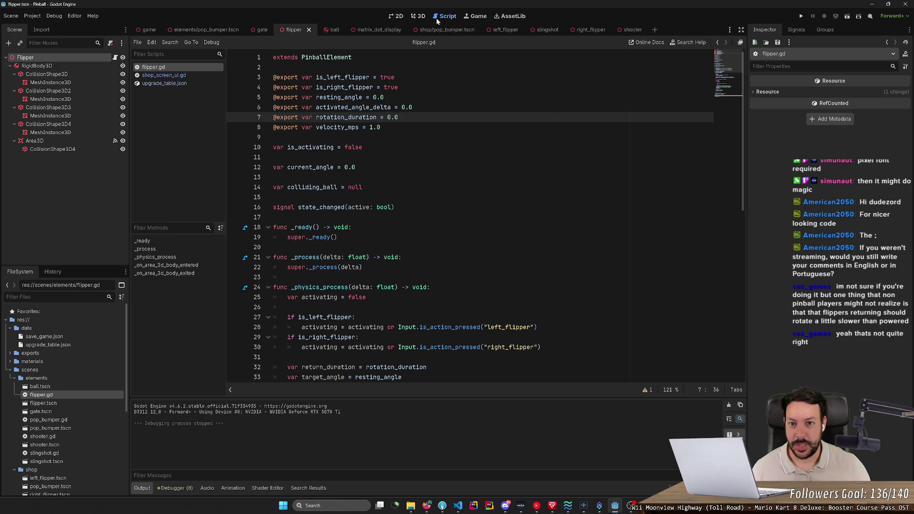
# Step: Show the flipper in 3D, frame it, and switch to the move tool
pyautogui.click(418, 15)
pyautogui.press('f')
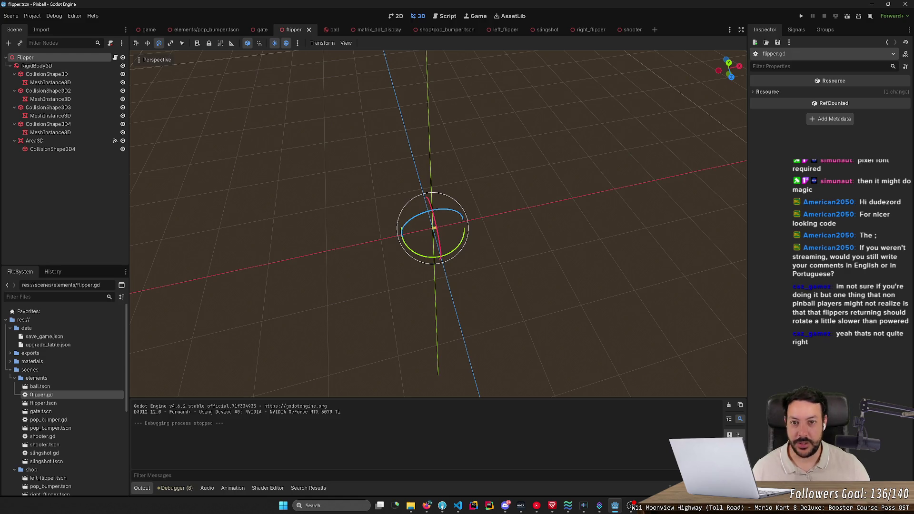
pyautogui.press('w')
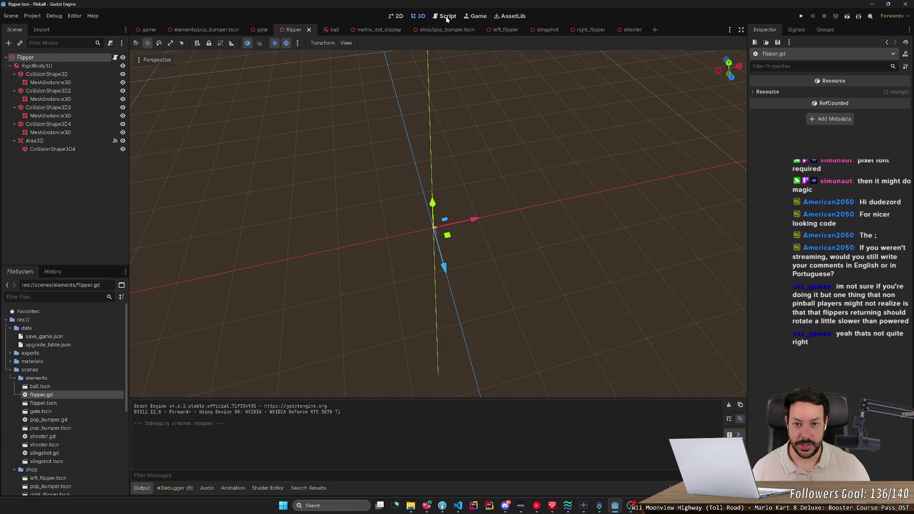
# Step: Flip between the Script, Game and 3D workspaces, then open the main game scene
pyautogui.click(447, 16)
pyautogui.click(474, 17)
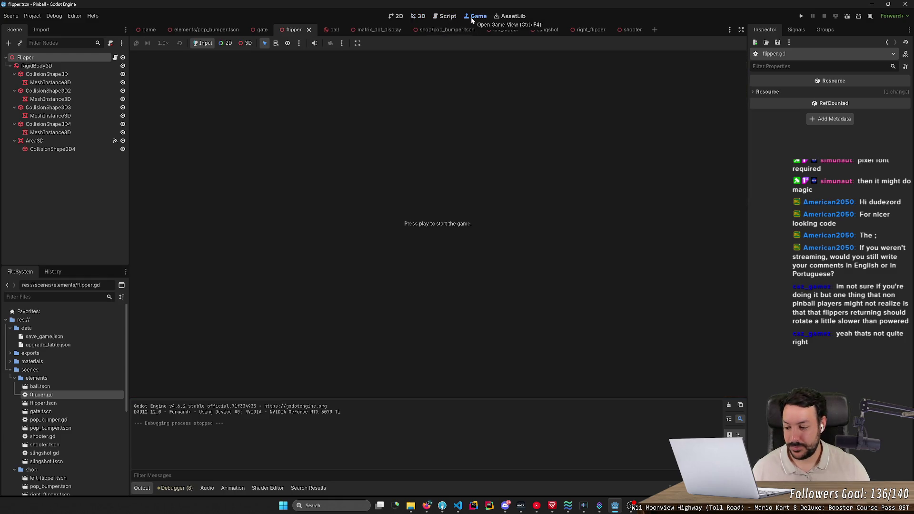
pyautogui.click(445, 19)
pyautogui.click(417, 18)
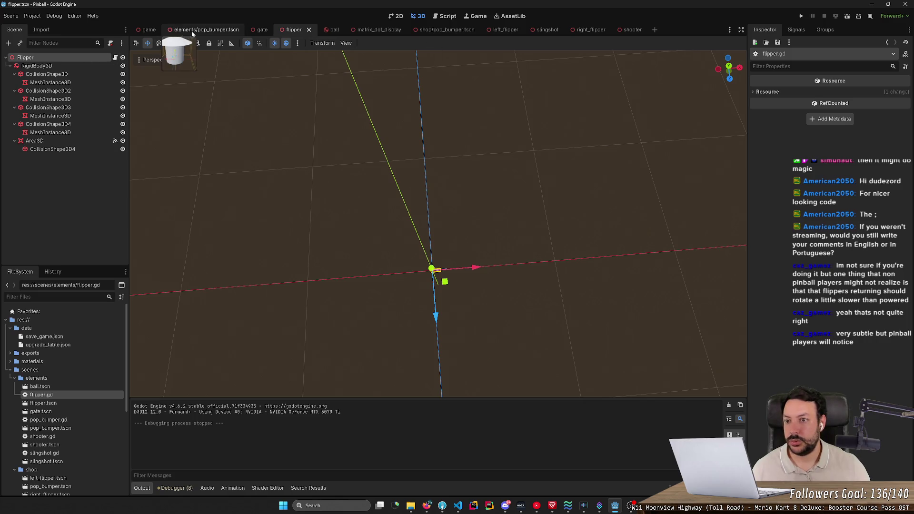
pyautogui.click(149, 30)
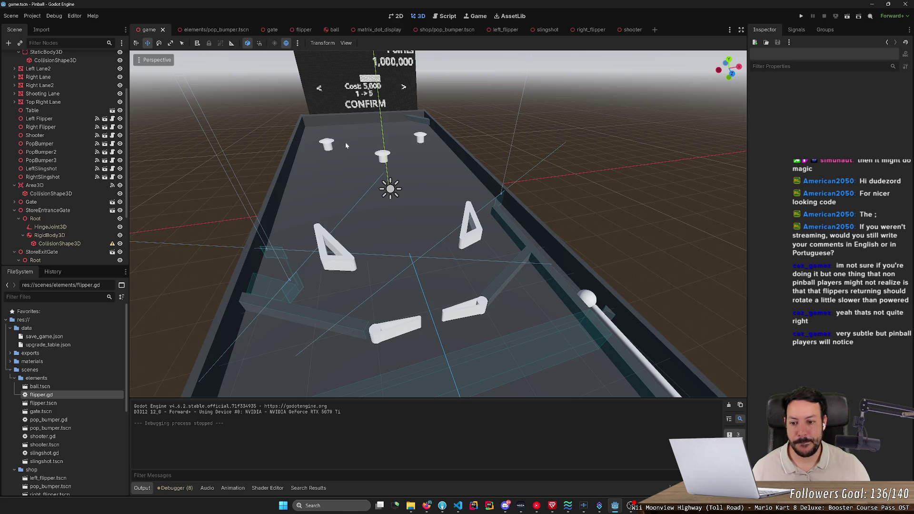
# Step: Enable Visible Collision Shapes in the Debug menu and fly the camera around the table
pyautogui.click(32, 15)
pyautogui.moveTo(54, 16)
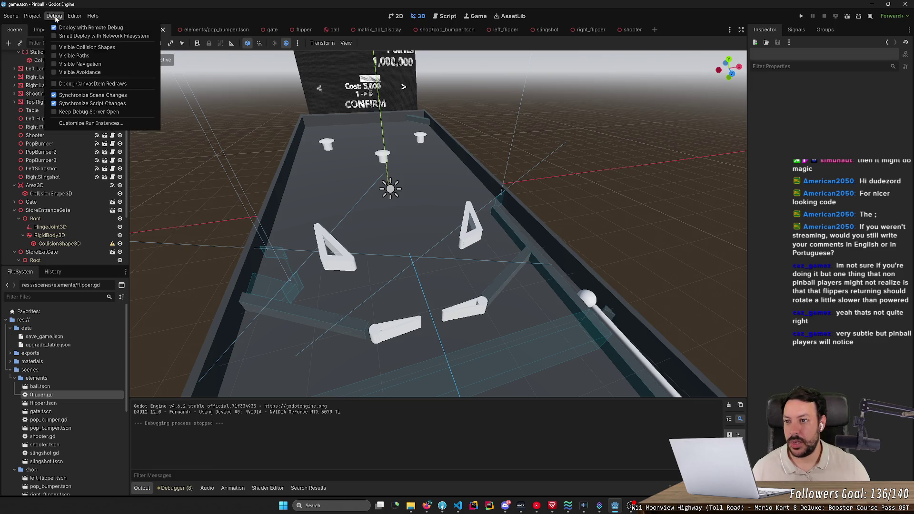
pyautogui.click(55, 49)
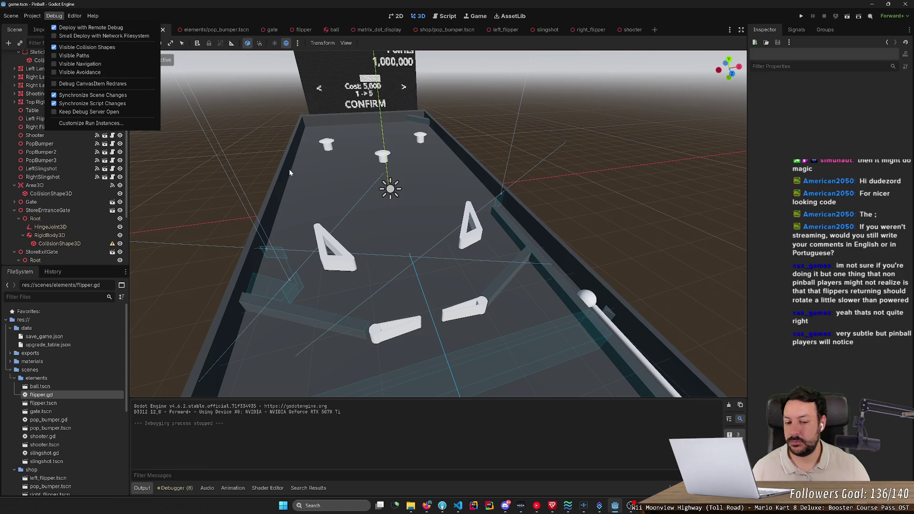
pyautogui.click(572, 223)
pyautogui.press('w')
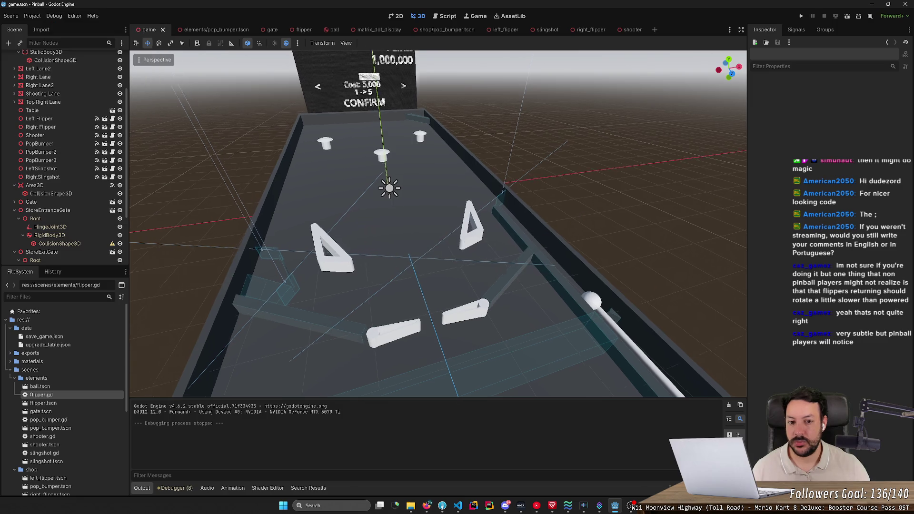
pyautogui.scroll(2, 578, 215)
pyautogui.press('s')
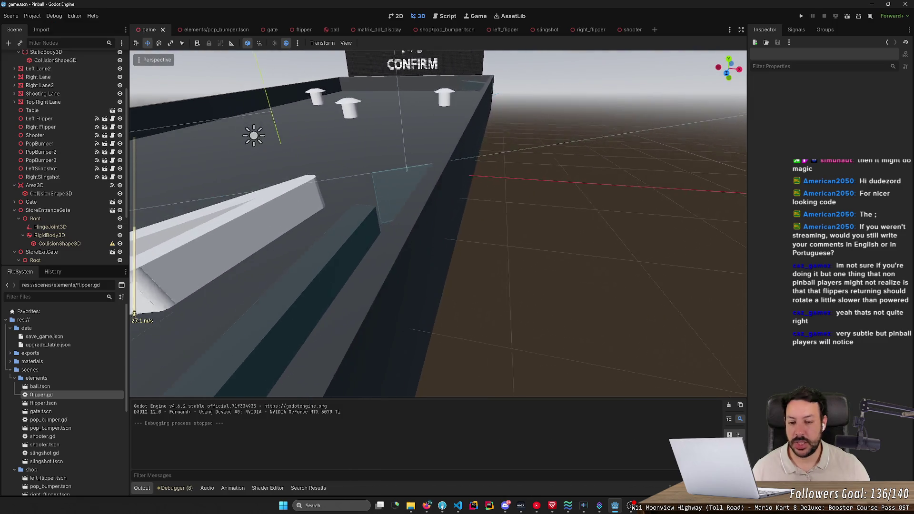
pyautogui.press('a')
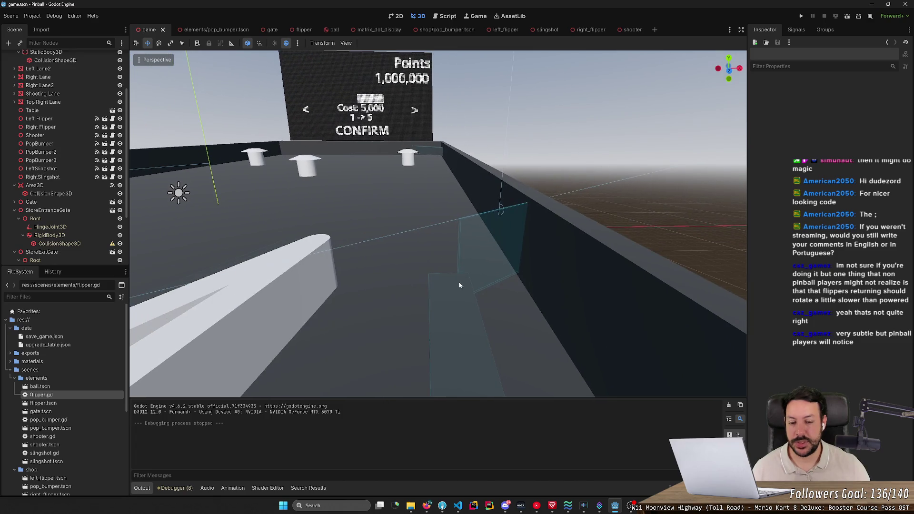
pyautogui.press('d')
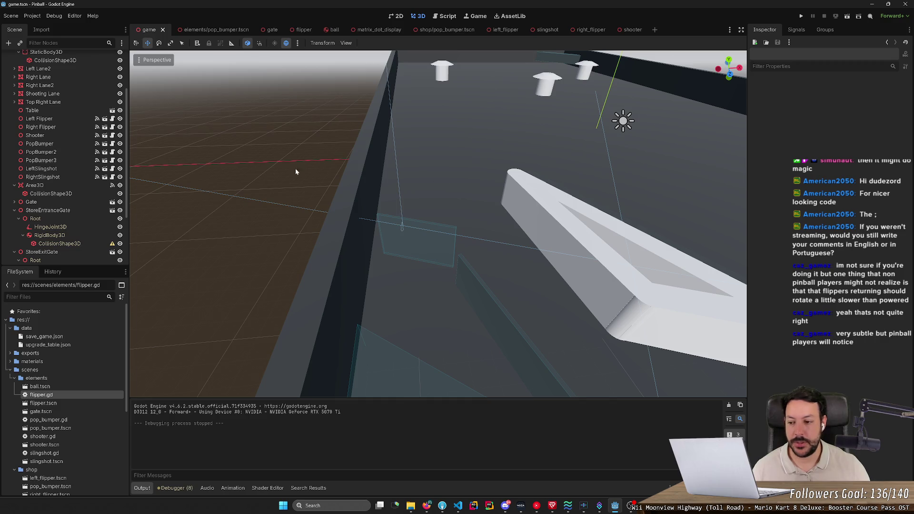
# Step: Disable Visible Collision Shapes, save the game scene, and open gate.tscn selecting its collision shape
pyautogui.click(51, 18)
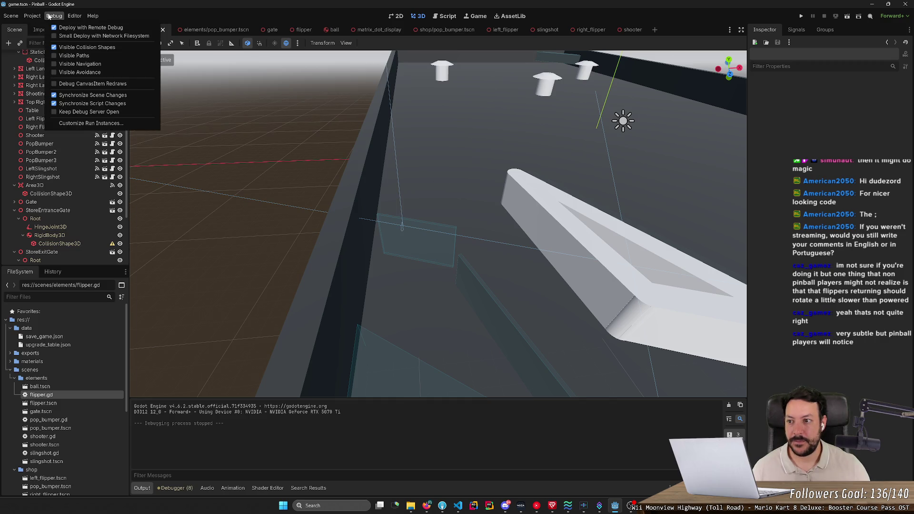
pyautogui.click(86, 47)
pyautogui.click(188, 77)
pyautogui.hotkey('ctrl', 's')
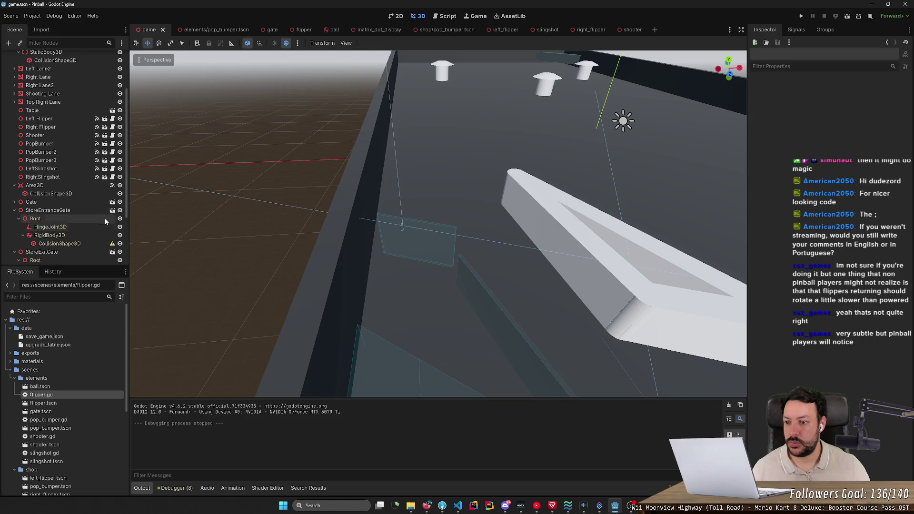
pyautogui.click(112, 210)
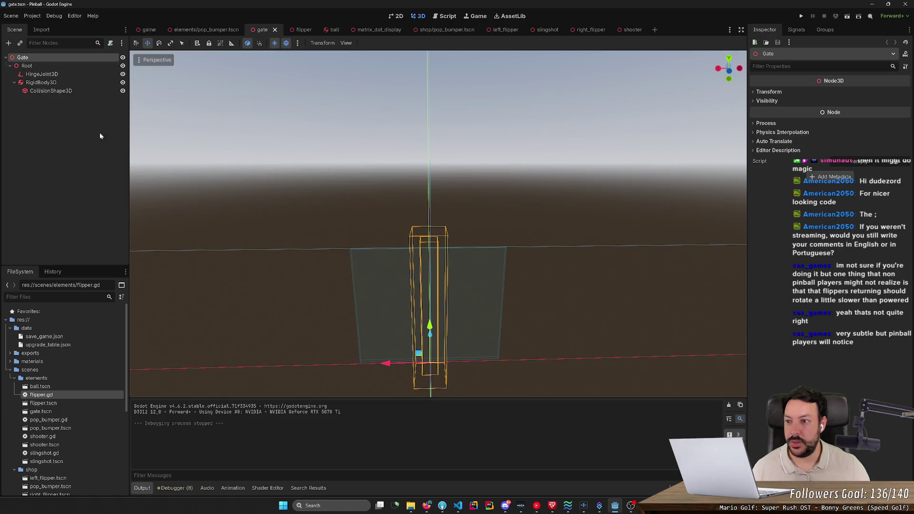
pyautogui.click(41, 91)
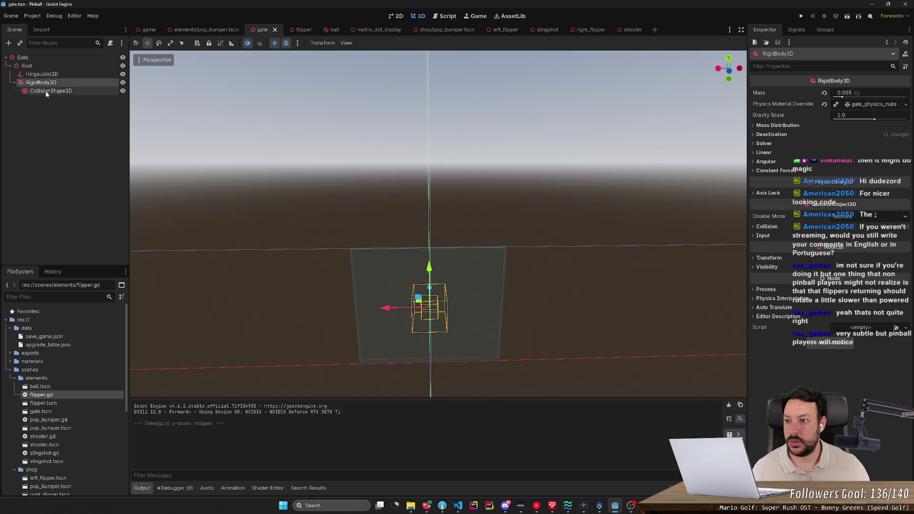
# Step: Add a MeshInstance3D child under the gate's RigidBody3D by searching 'mesh' in Add Child Node
pyautogui.rightClick(45, 93)
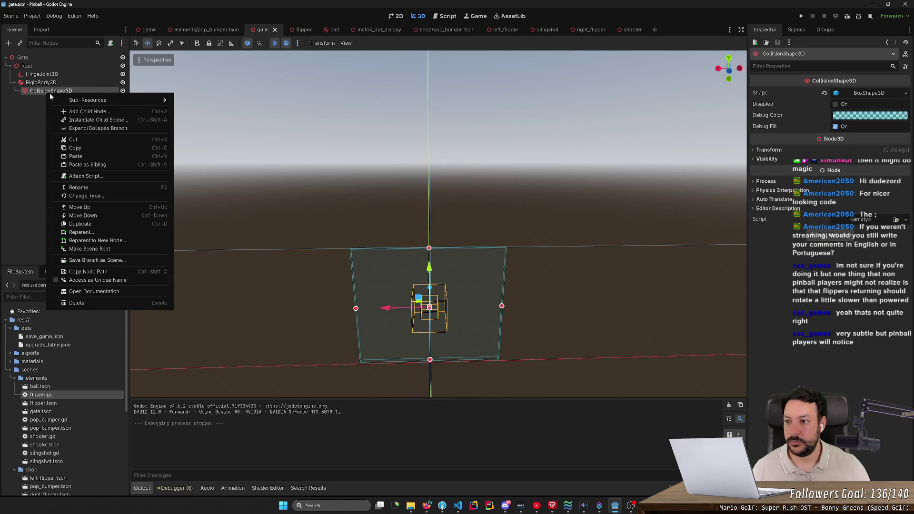
pyautogui.click(56, 86)
pyautogui.click(56, 84)
pyautogui.click(54, 91)
pyautogui.click(59, 82)
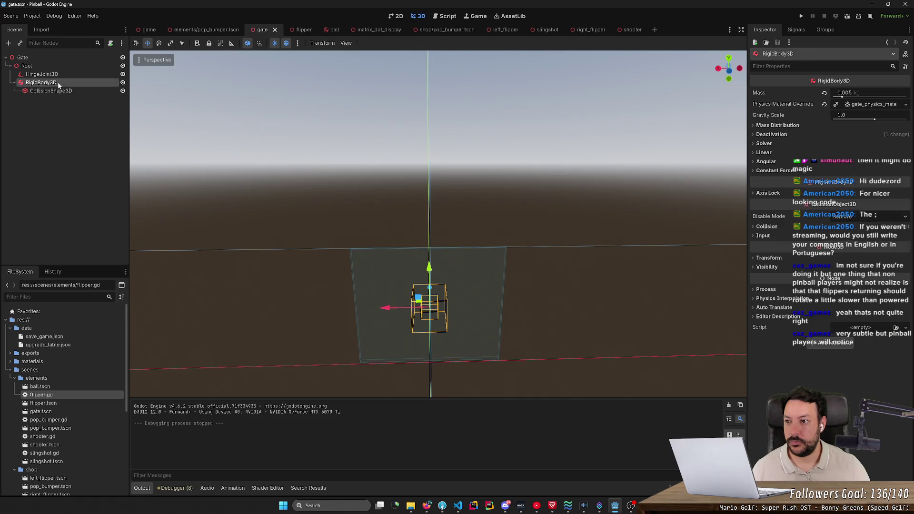
pyautogui.rightClick(59, 82)
pyautogui.click(31, 93)
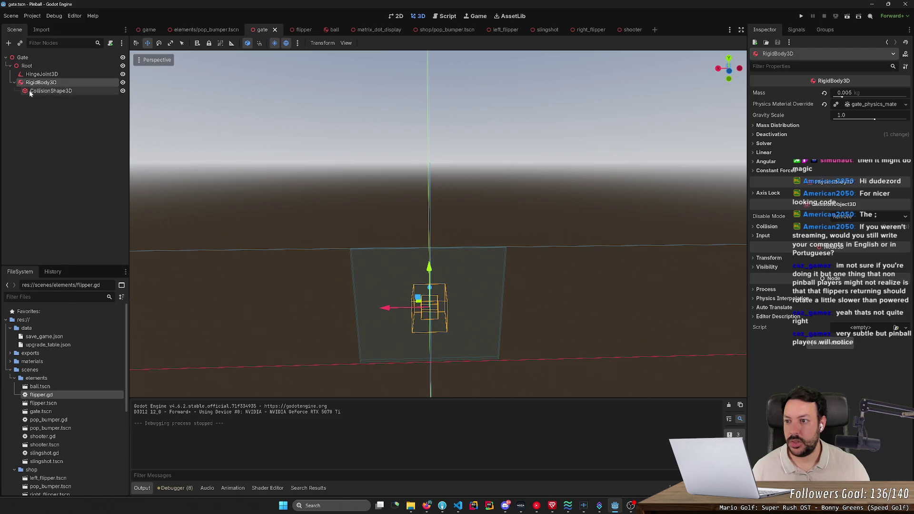
pyautogui.rightClick(59, 82)
pyautogui.click(127, 96)
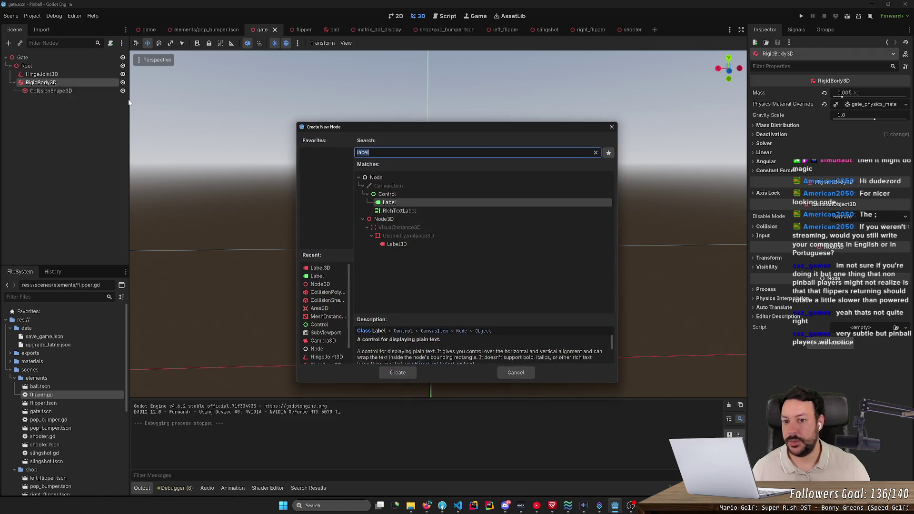
pyautogui.write('mesh')
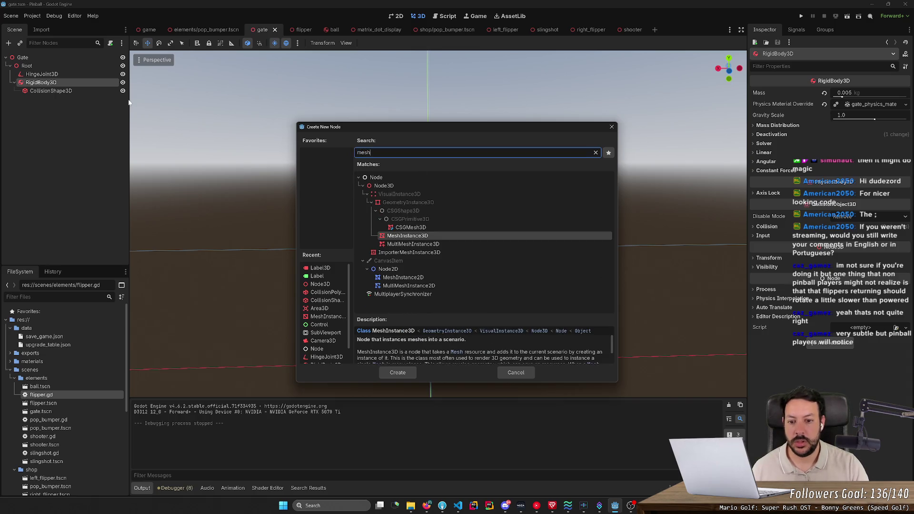
pyautogui.press('Return')
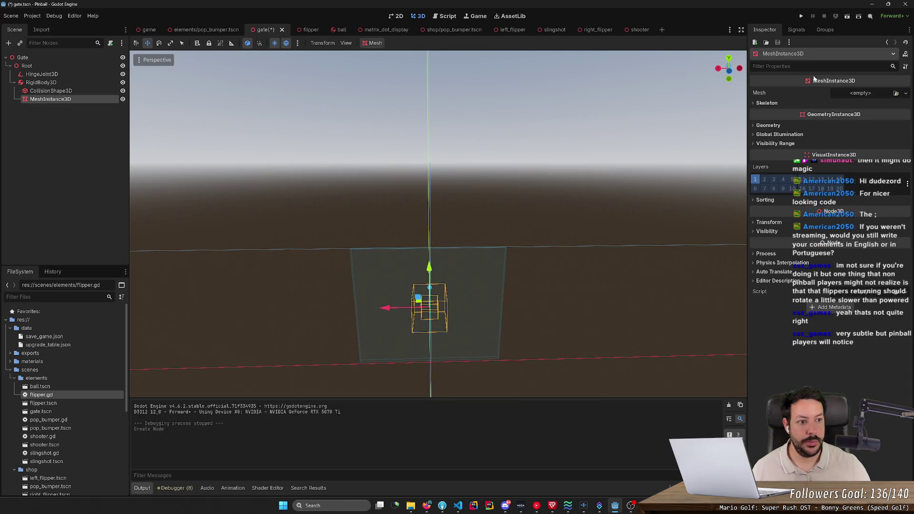
pyautogui.click(853, 97)
# Step: Assign a New BoxMesh to the MeshInstance3D and roughly shrink it into a thin slab
pyautogui.click(870, 138)
pyautogui.press('f')
pyautogui.scroll(5, 438, 224)
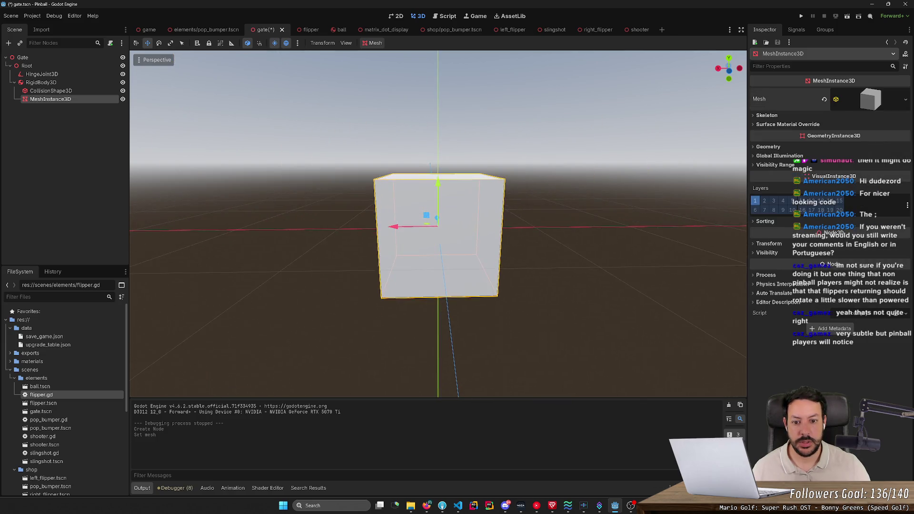
pyautogui.click(863, 102)
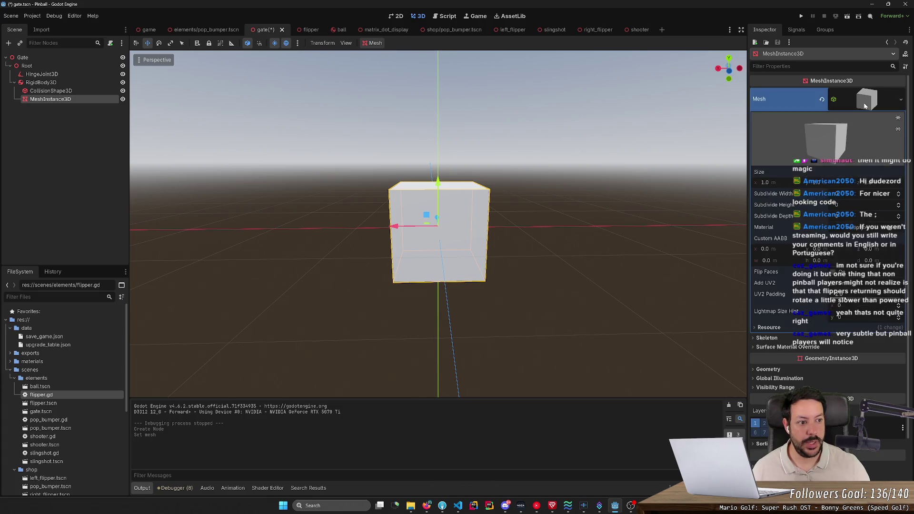
pyautogui.moveTo(786, 188); pyautogui.dragTo(771, 188)
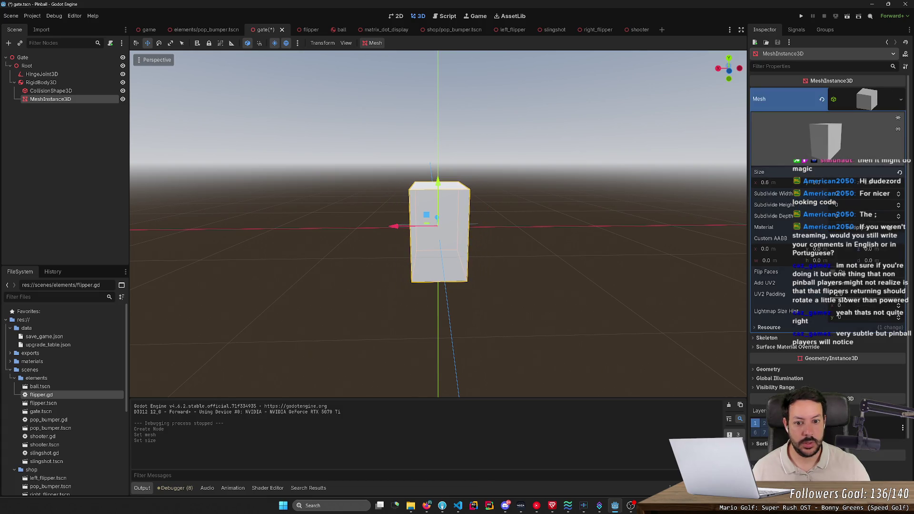
pyautogui.moveTo(860, 189)
pyautogui.mouseDown()
pyautogui.moveTo(841, 189)
pyautogui.moveTo(862, 185)
pyautogui.moveTo(853, 185)
pyautogui.mouseUp()
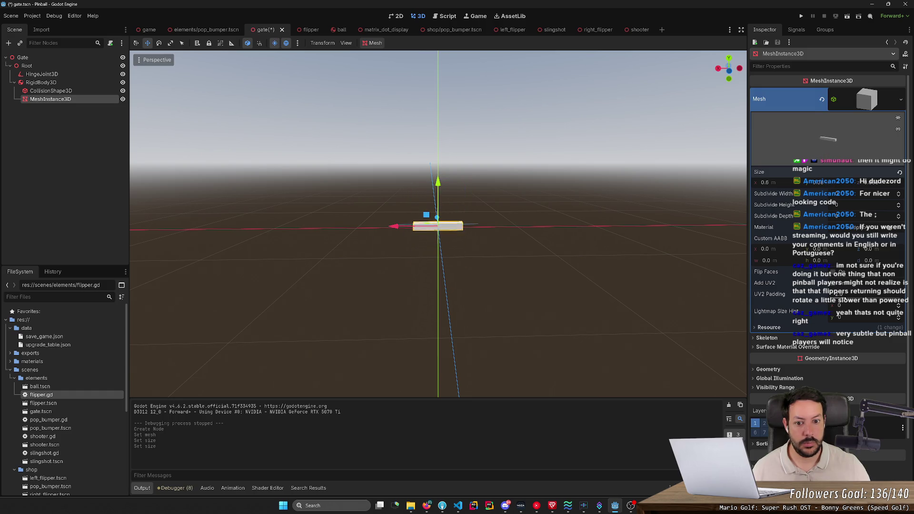
pyautogui.press('w')
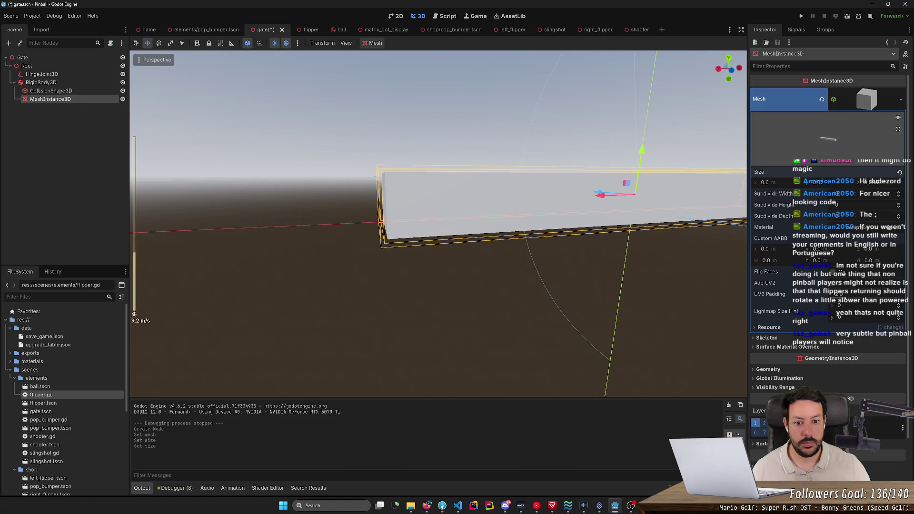
pyautogui.moveTo(795, 184)
pyautogui.mouseDown()
pyautogui.moveTo(777, 184)
pyautogui.moveTo(790, 184)
pyautogui.mouseUp()
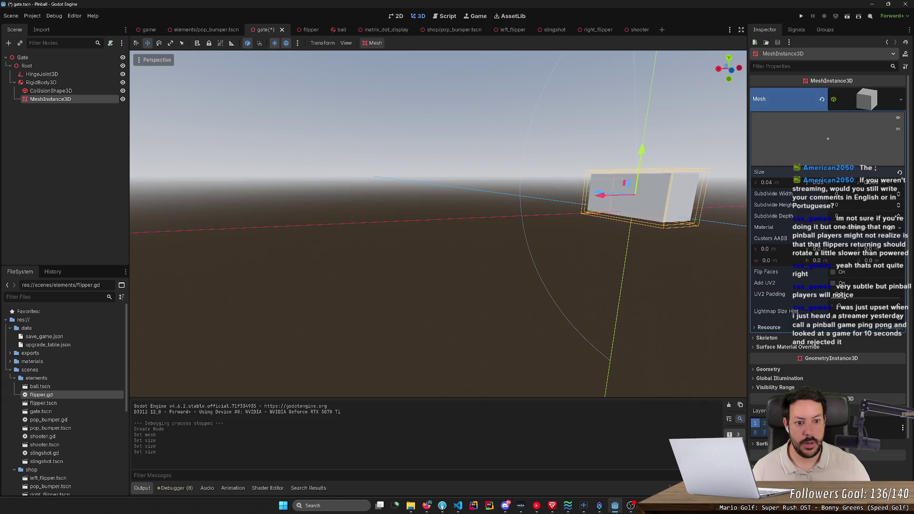
pyautogui.press('f')
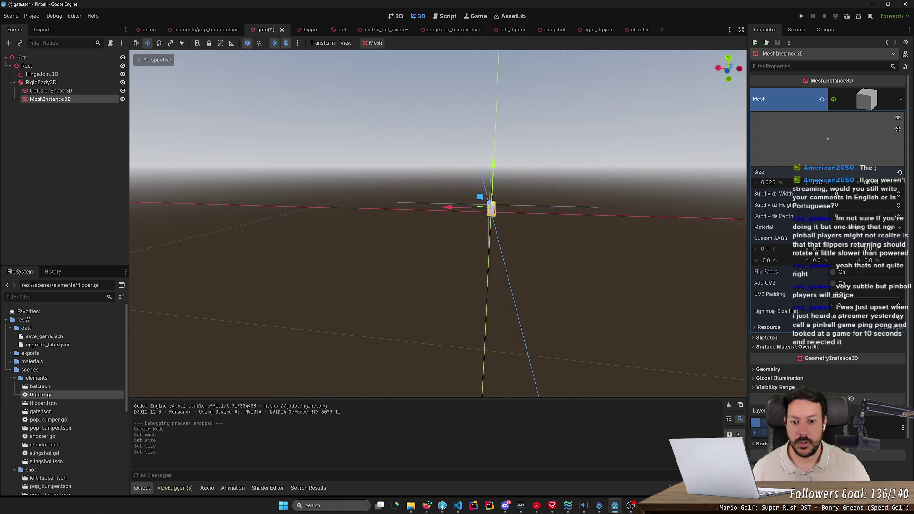
pyautogui.scroll(-5, 438, 224)
pyautogui.scroll(-3, 364, 166)
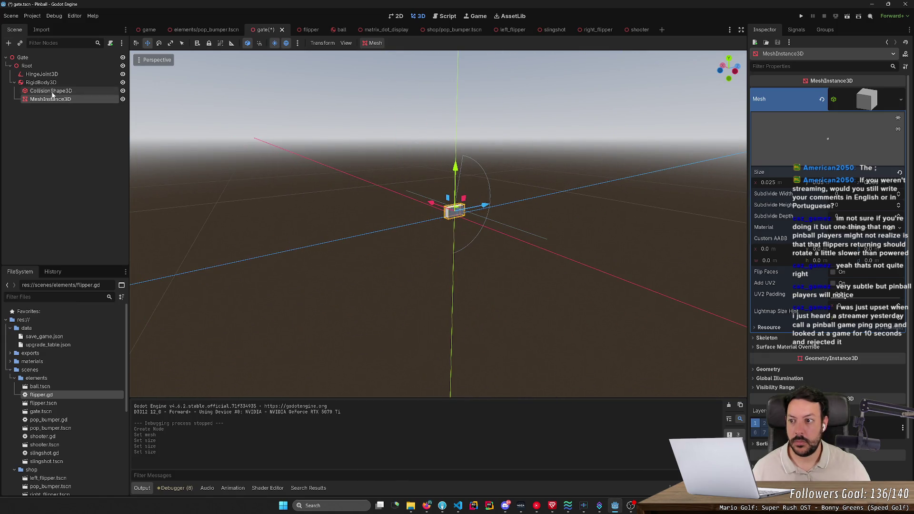
# Step: Read the collision box's x size and set the mesh x size to 0.044
pyautogui.click(51, 91)
pyautogui.press('f')
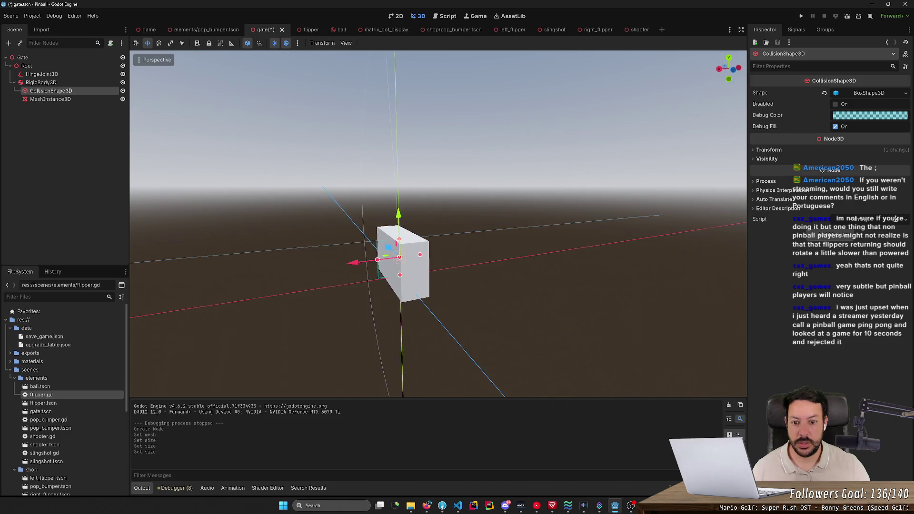
pyautogui.click(880, 94)
pyautogui.click(777, 118)
pyautogui.click(53, 98)
pyautogui.click(780, 183)
pyautogui.write('0.044')
pyautogui.press('Return')
# Step: Match the mesh y size to 0.038 and depth to 0.001 from the collision box
pyautogui.click(34, 92)
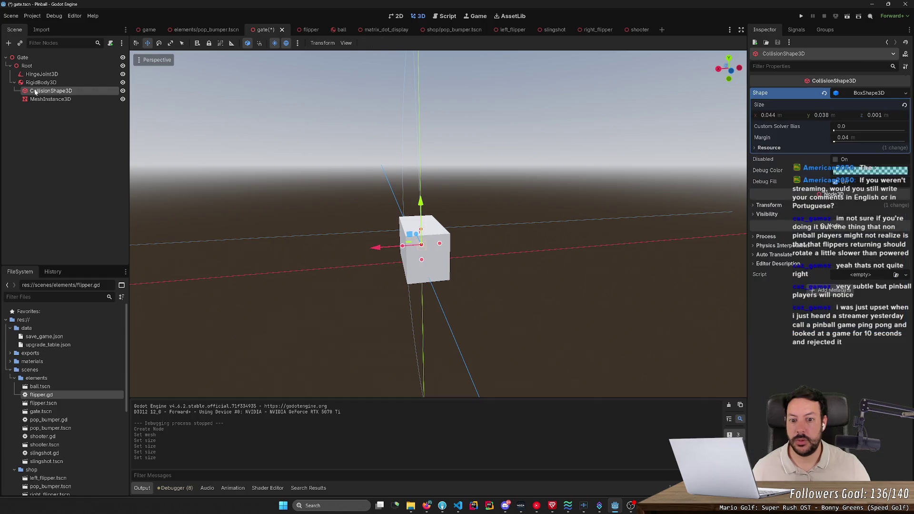
pyautogui.click(65, 100)
pyautogui.click(819, 183)
pyautogui.write('0.038')
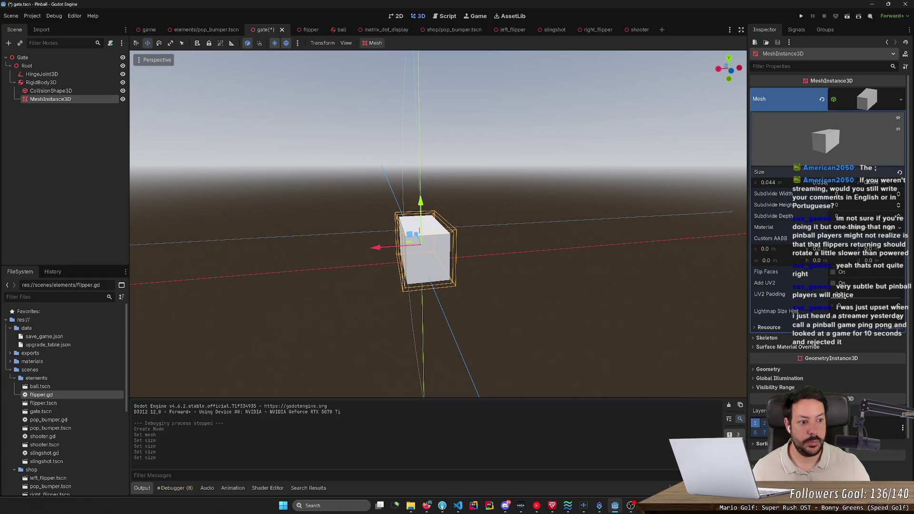
pyautogui.press('Return')
pyautogui.click(44, 90)
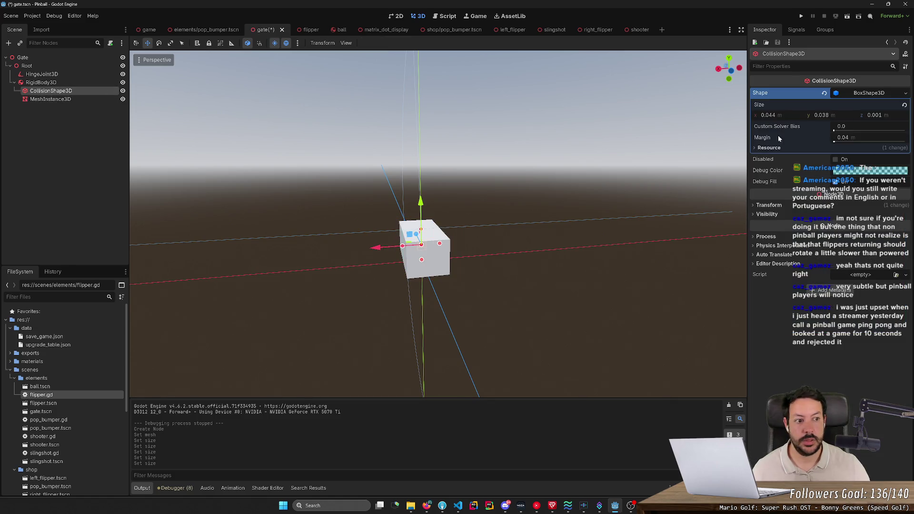
pyautogui.click(876, 115)
pyautogui.click(84, 100)
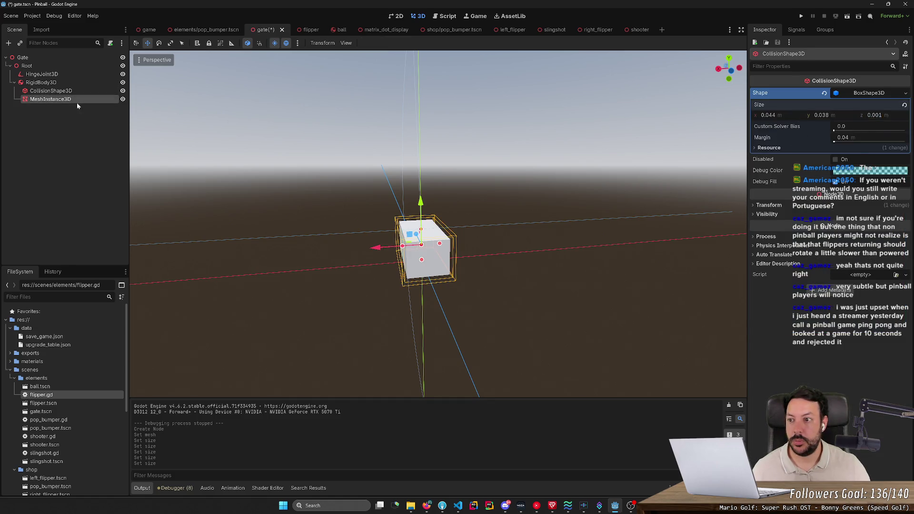
pyautogui.press('Return')
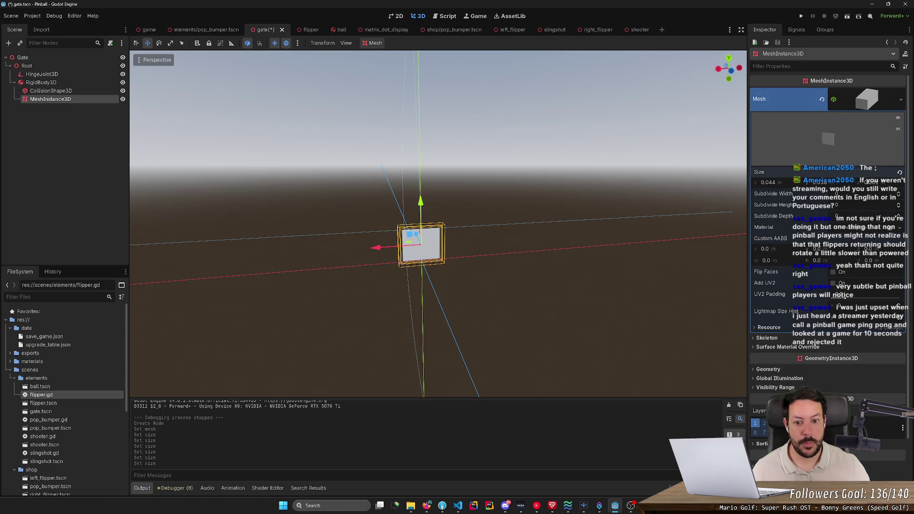
# Step: Save the gate scene and switch back to the main game scene
pyautogui.click(627, 200)
pyautogui.hotkey('ctrl', 's')
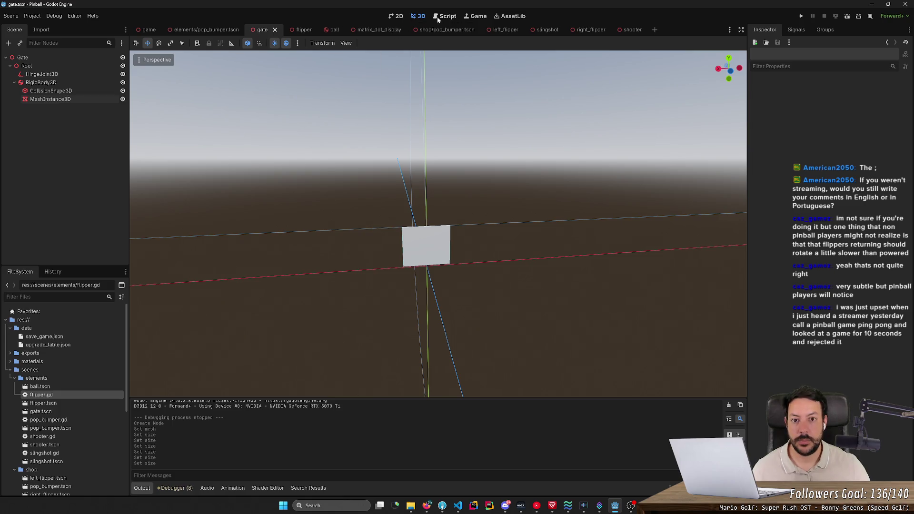
pyautogui.click(149, 30)
# Step: Move the view to the gate paddle by the CONFIRM shop display, select it, and run with F5
pyautogui.moveTo(437, 224)
pyautogui.mouseDown()
pyautogui.moveTo(743, 135)
pyautogui.moveTo(642, 152)
pyautogui.mouseUp()
pyautogui.scroll(4, 438, 223)
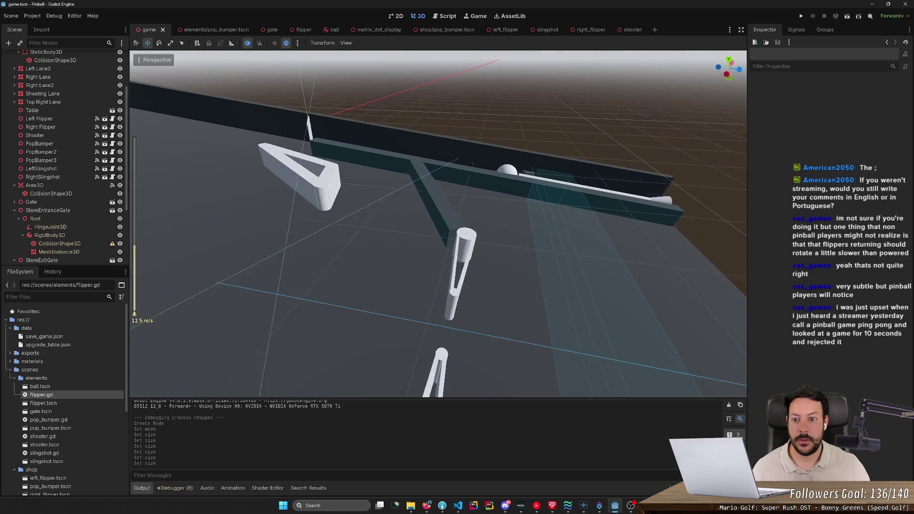
pyautogui.press('w')
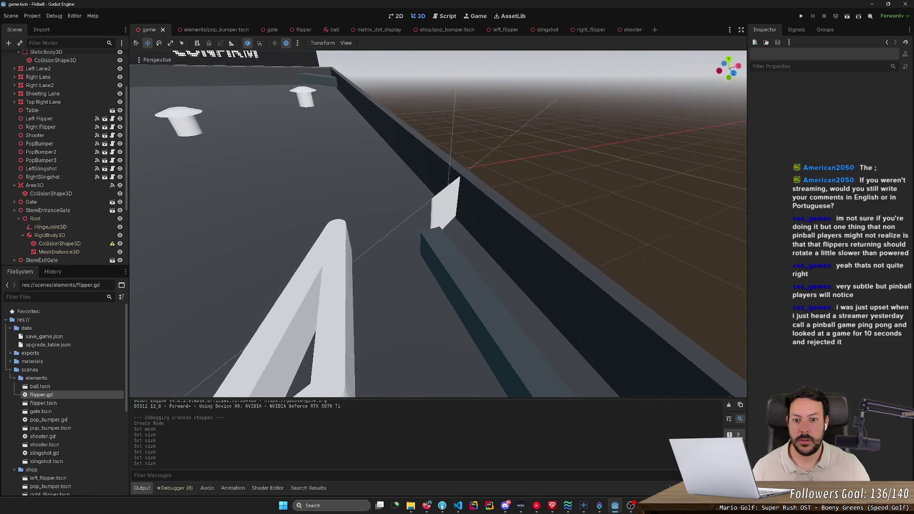
pyautogui.press('s')
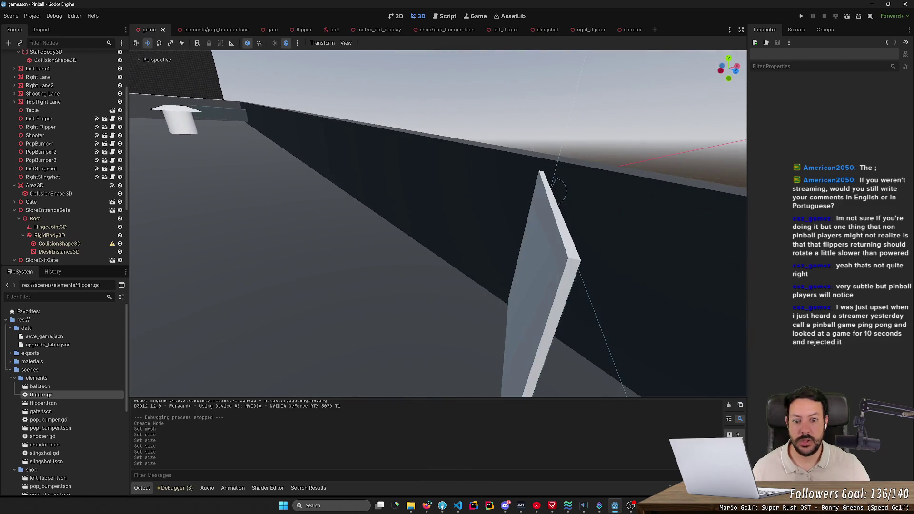
pyautogui.press('w')
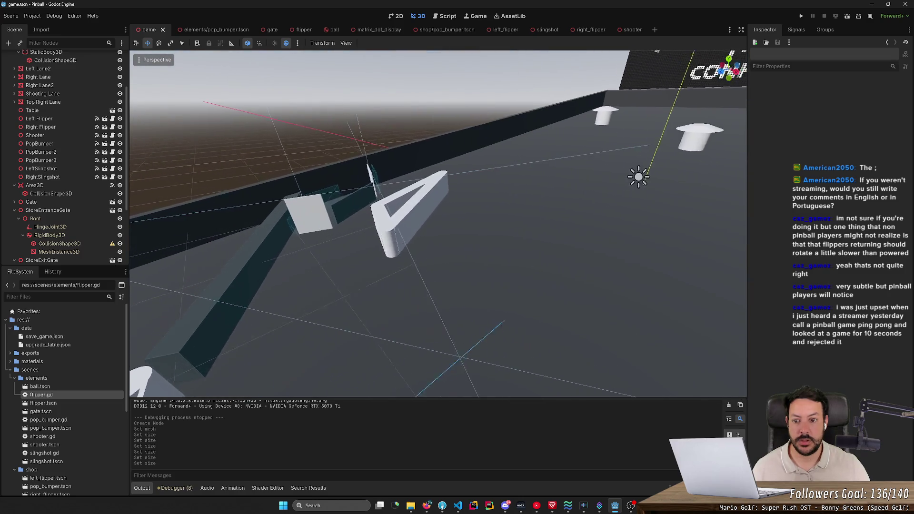
pyautogui.press('w')
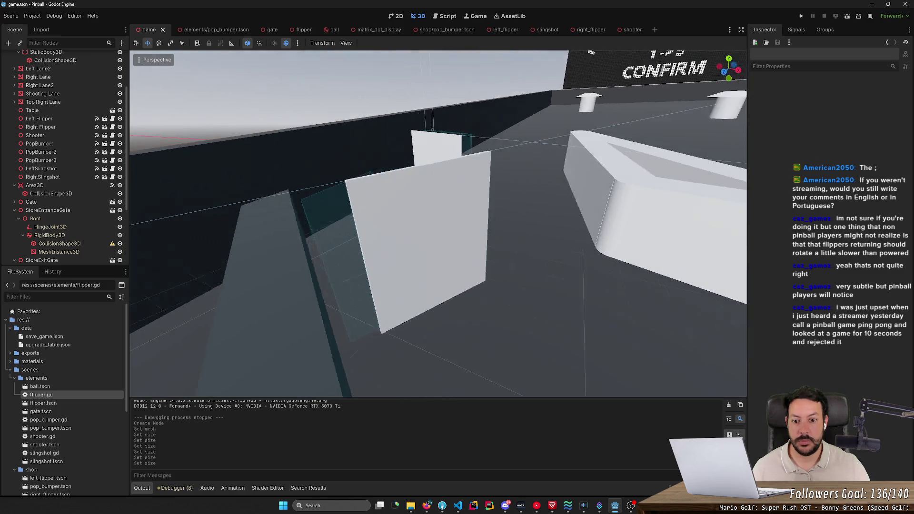
pyautogui.press('s')
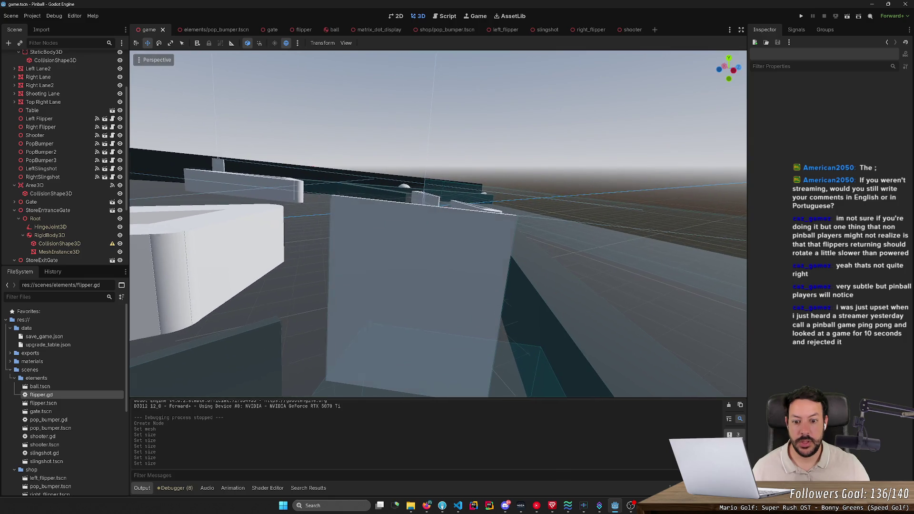
pyautogui.press('s')
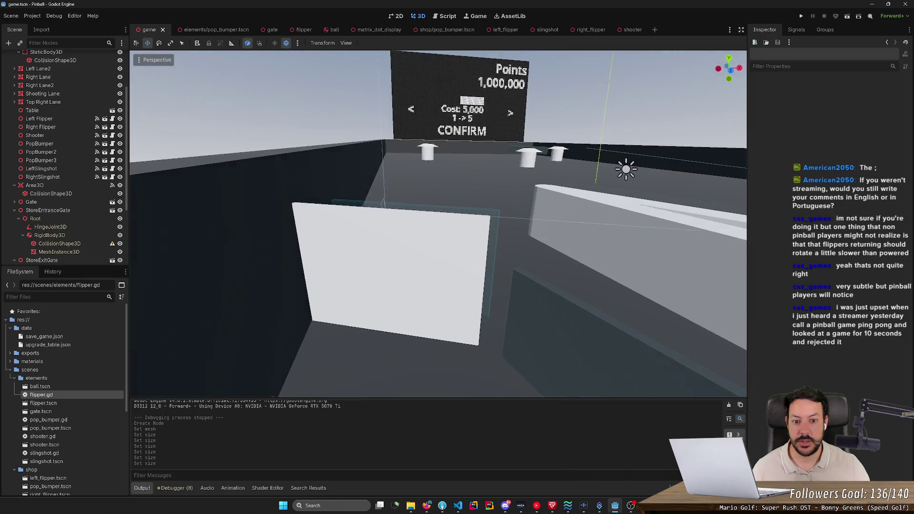
pyautogui.moveTo(421, 215); pyautogui.dragTo(430, 206)
pyautogui.click(463, 190)
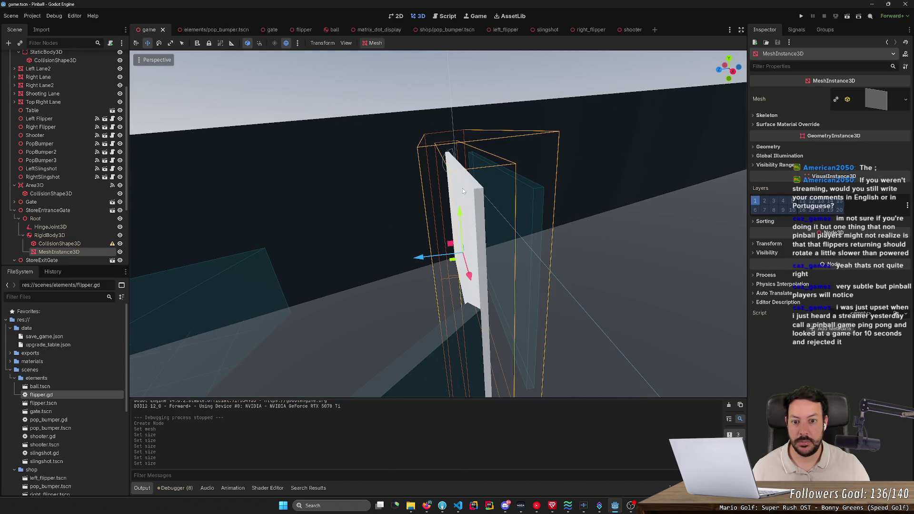
pyautogui.press('F5')
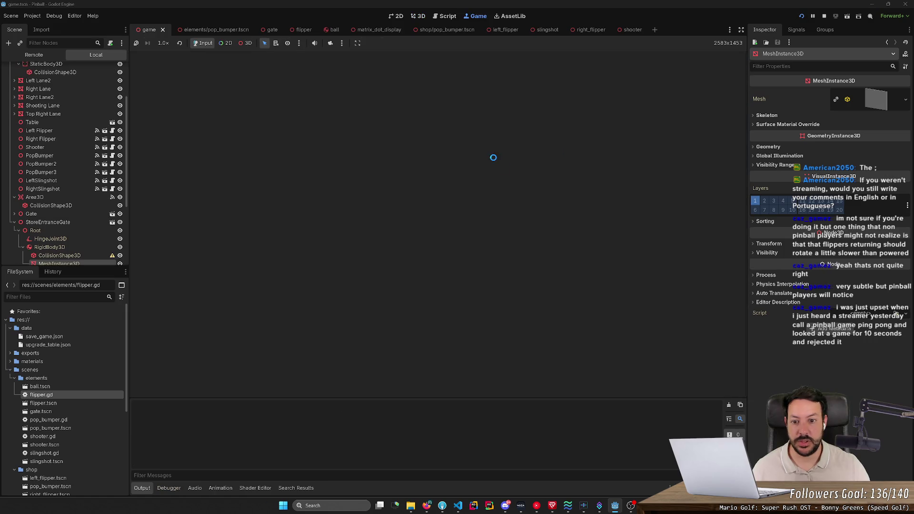
# Step: Launch the ball with Space and work the flippers, cycling shop upgrades and scoring 1 point
pyautogui.press('space')
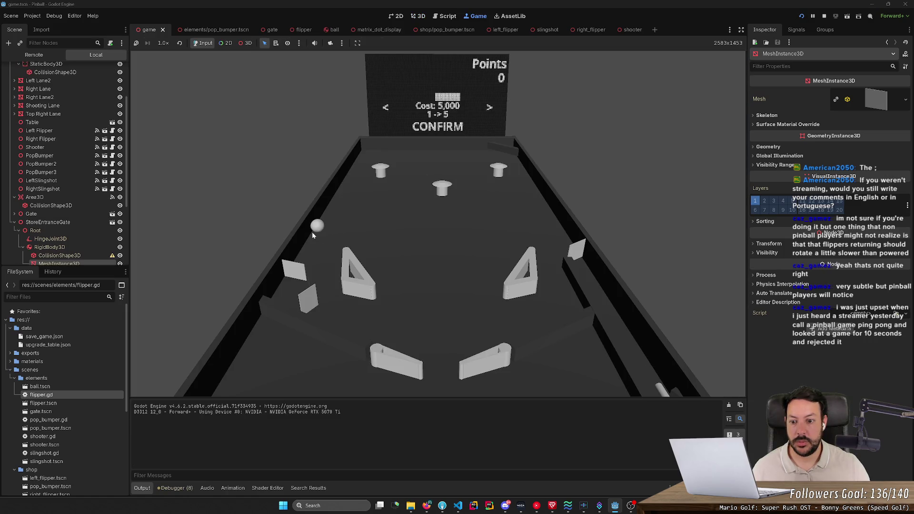
pyautogui.press('Left')
pyautogui.press('Right')
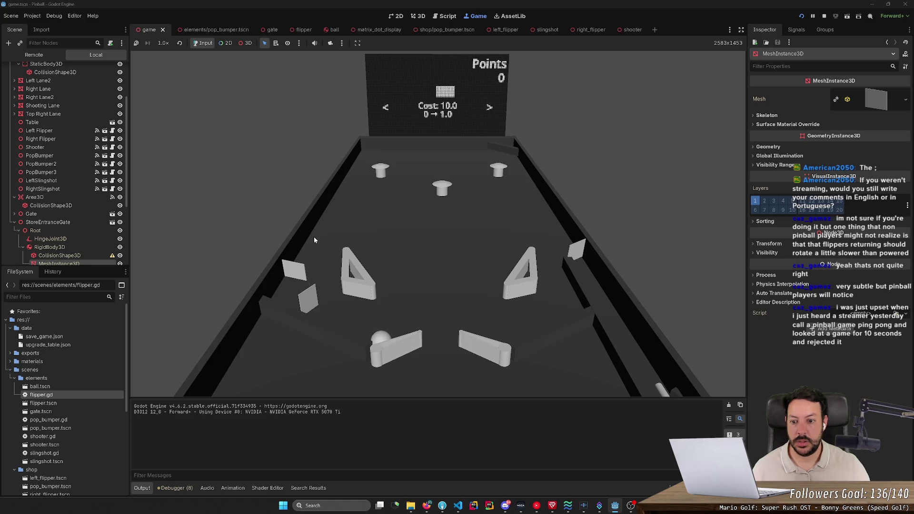
pyautogui.press('Left')
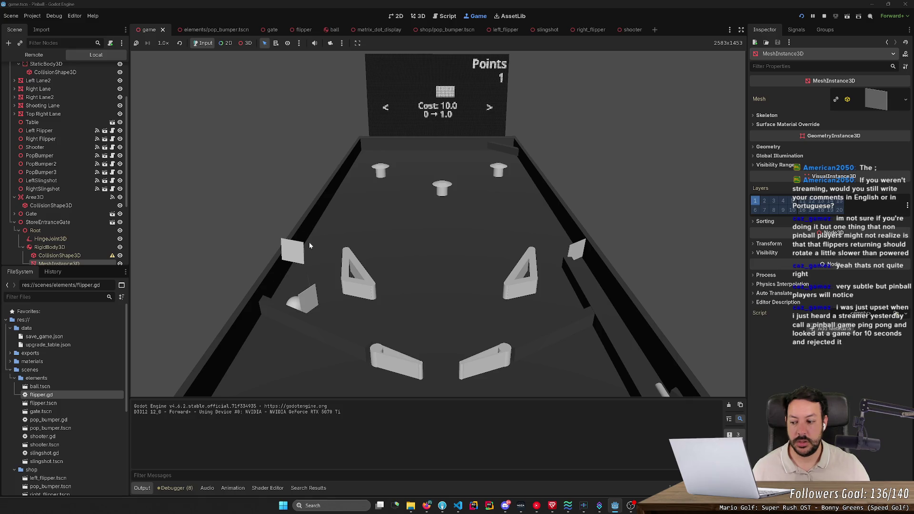
pyautogui.press('Right')
pyautogui.press('Right')
pyautogui.press('Right')
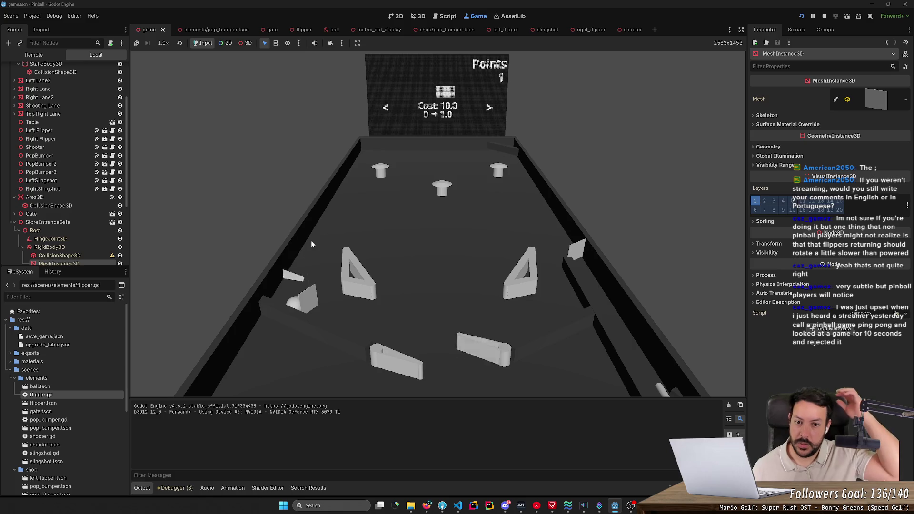
pyautogui.press('Right')
pyautogui.press('Right')
pyautogui.press('Right')
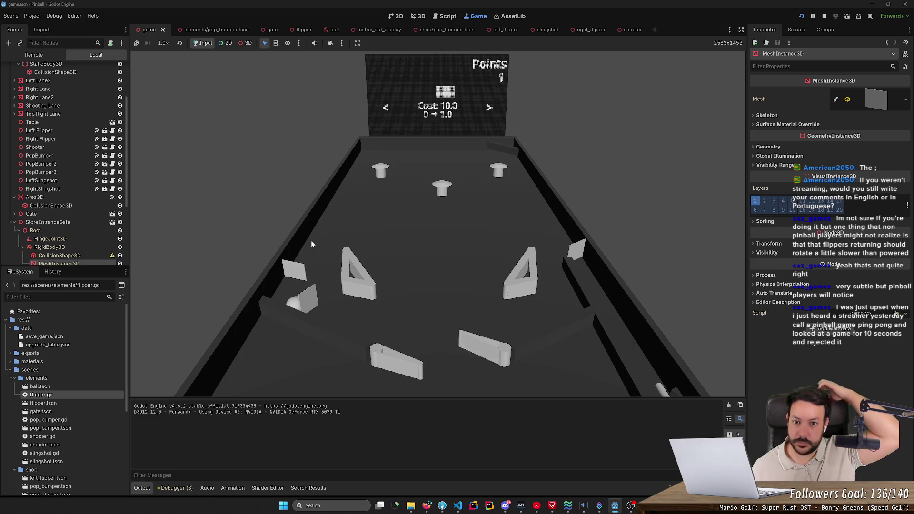
pyautogui.press('Right')
pyautogui.press('Right')
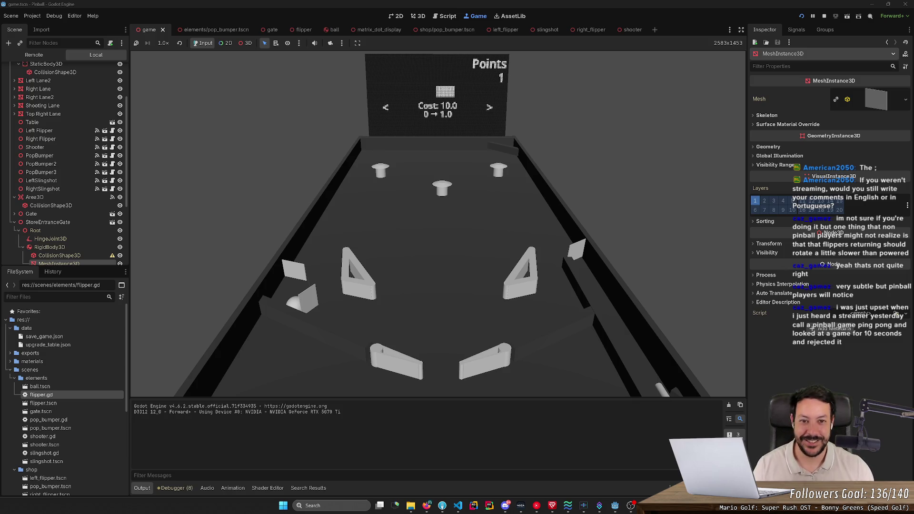
# Step: Refocus the game, cycle through the shop upgrades, and exit the shop with Space
pyautogui.click(328, 230)
pyautogui.press('Left')
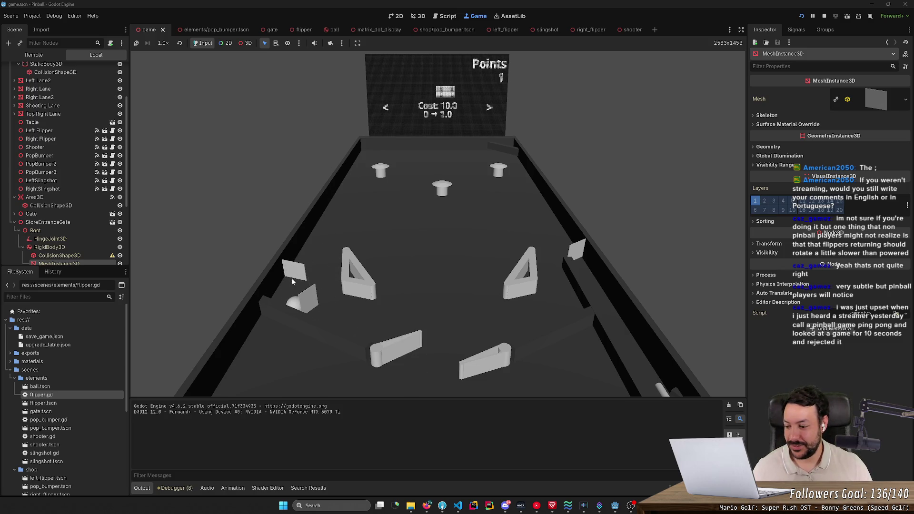
pyautogui.press('Left')
pyautogui.press('Right')
pyautogui.press('Left')
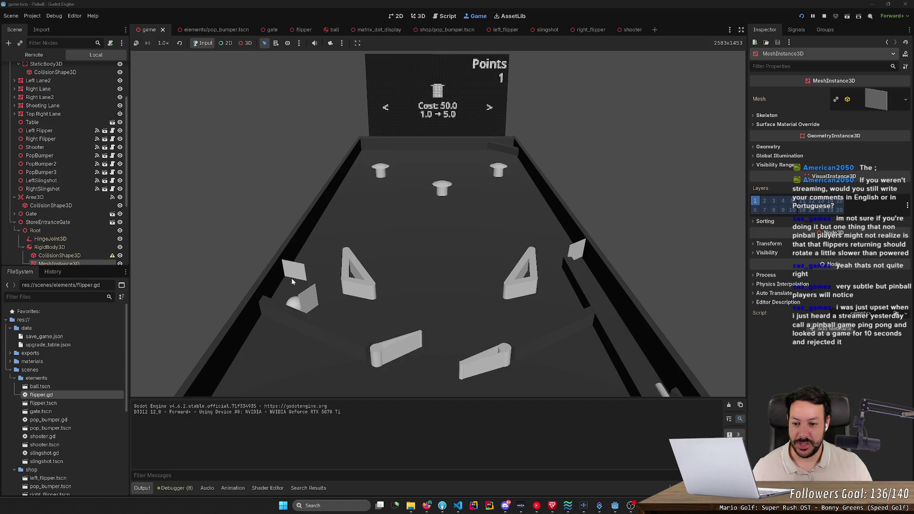
pyautogui.press('space')
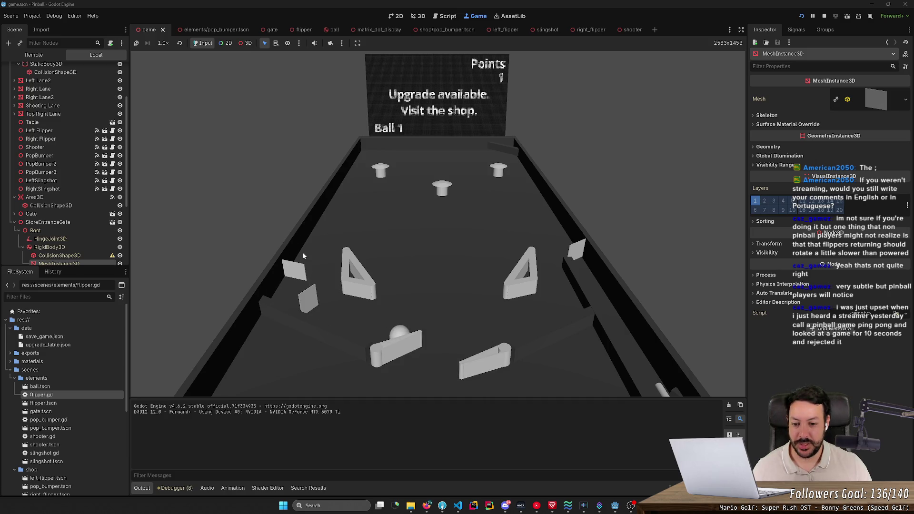
# Step: Work both flippers to keep the ball in play until the score reaches 13 points
pyautogui.press('Left')
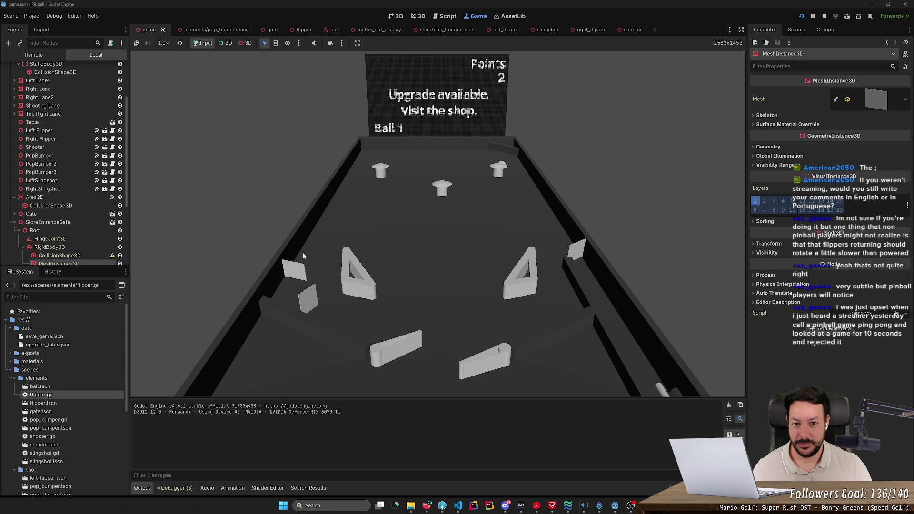
pyautogui.press('Right')
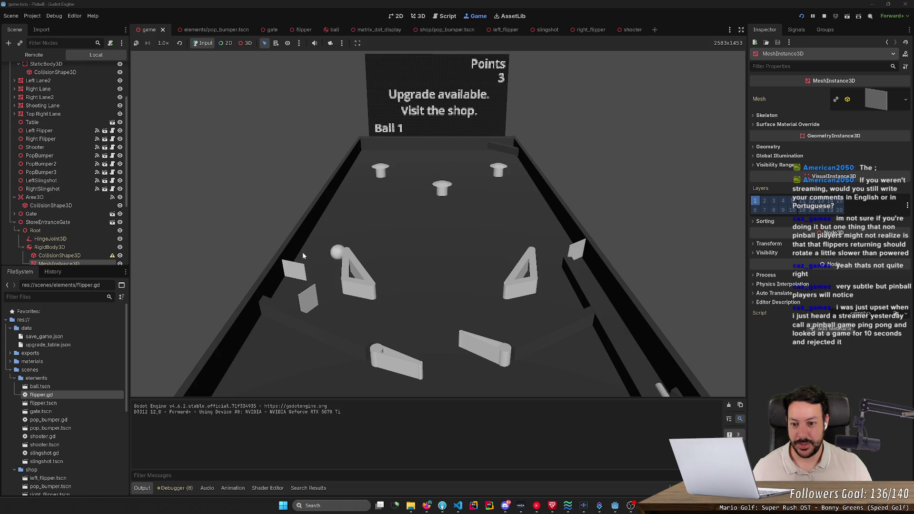
pyautogui.press('Left')
pyautogui.press('Left')
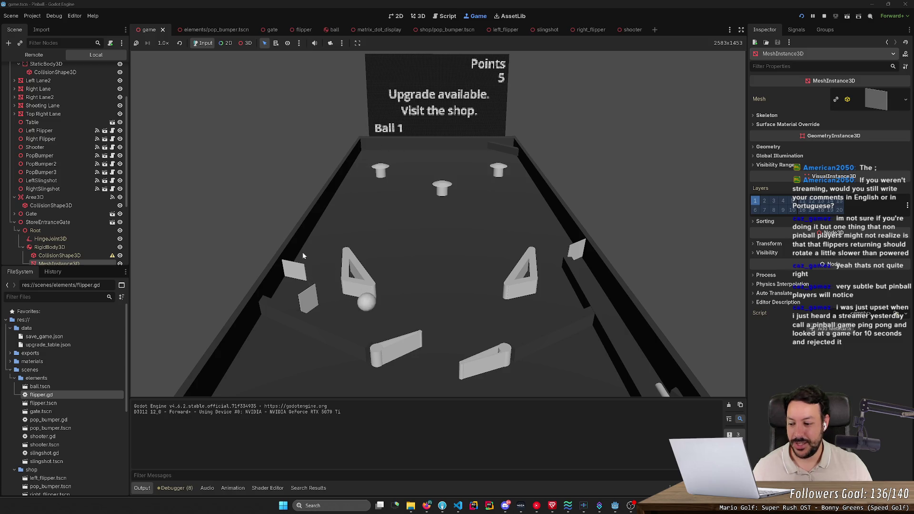
pyautogui.press('Left')
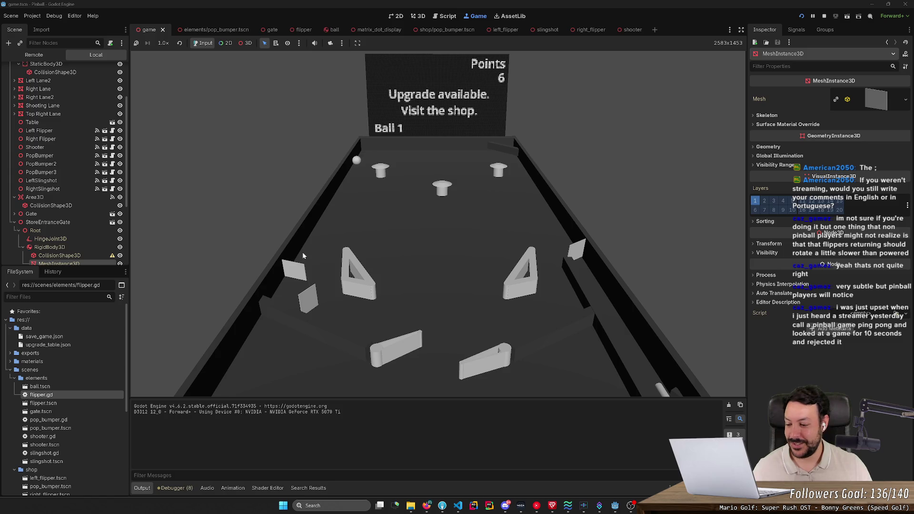
pyautogui.press('Left')
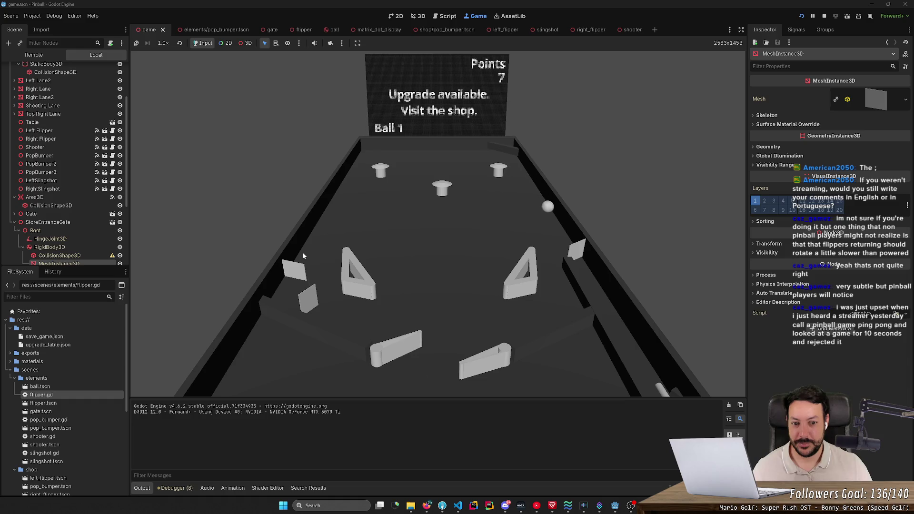
pyautogui.press('Right')
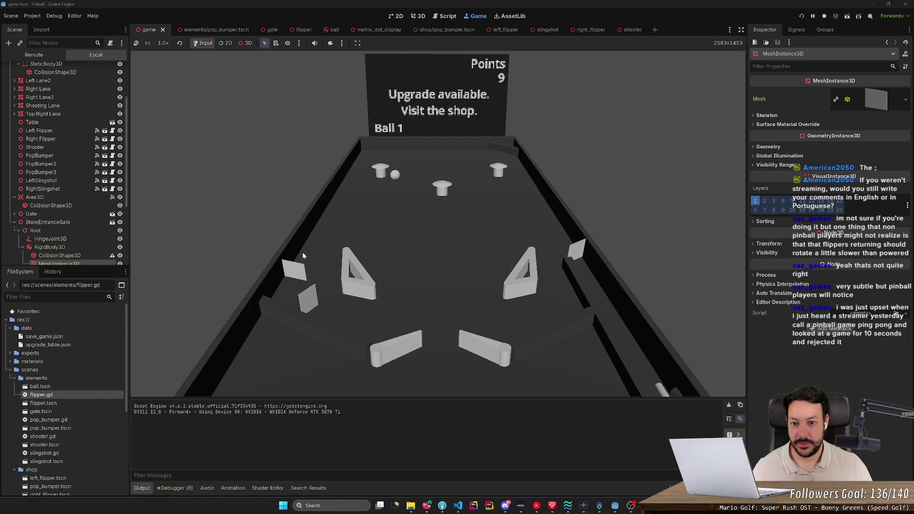
pyautogui.press('Left')
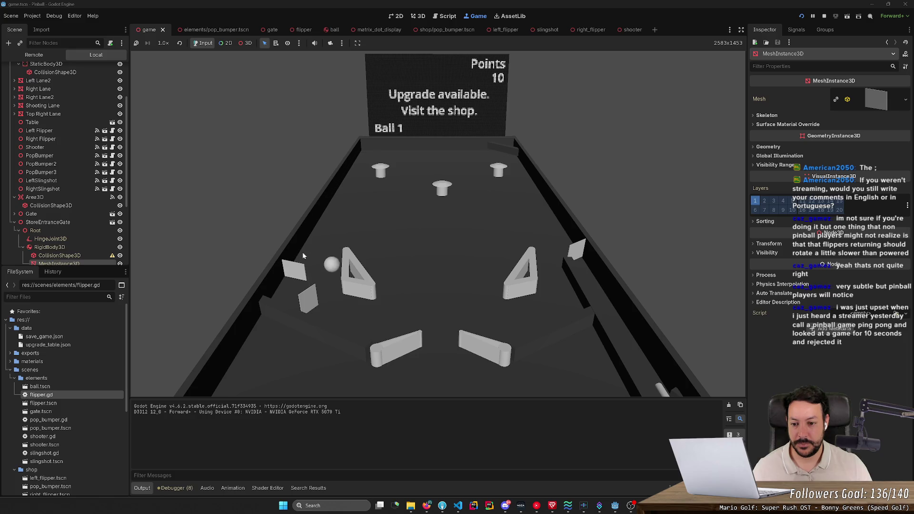
pyautogui.press('Left')
pyautogui.press('Right')
pyautogui.press('Left')
pyautogui.press('Right')
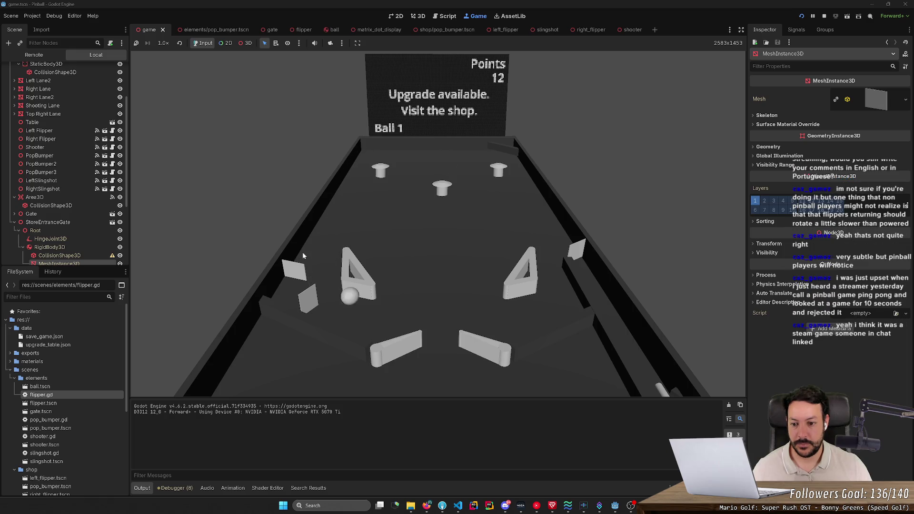
pyautogui.press('Left')
pyautogui.press('Right')
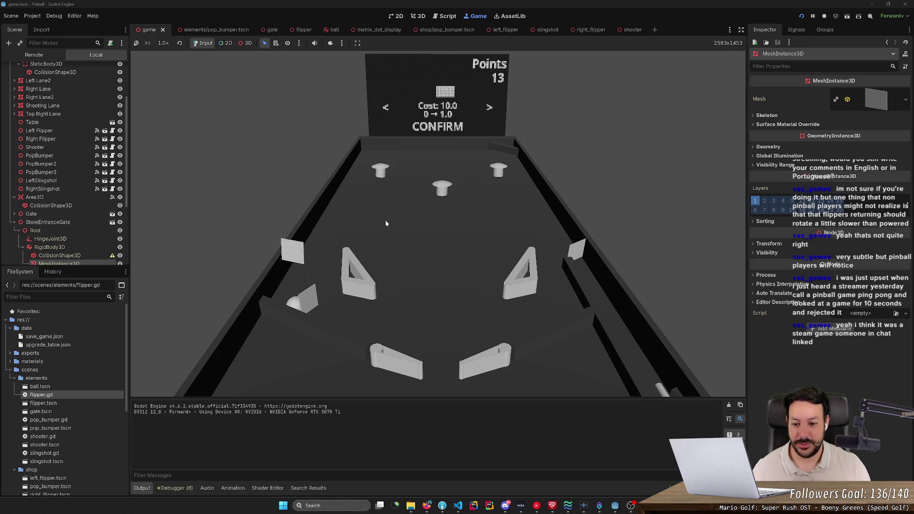
# Step: Cycle the shop selection back and forth between the 50-point upgrade and the affordable upgrade
pyautogui.press('Left')
pyautogui.press('Right')
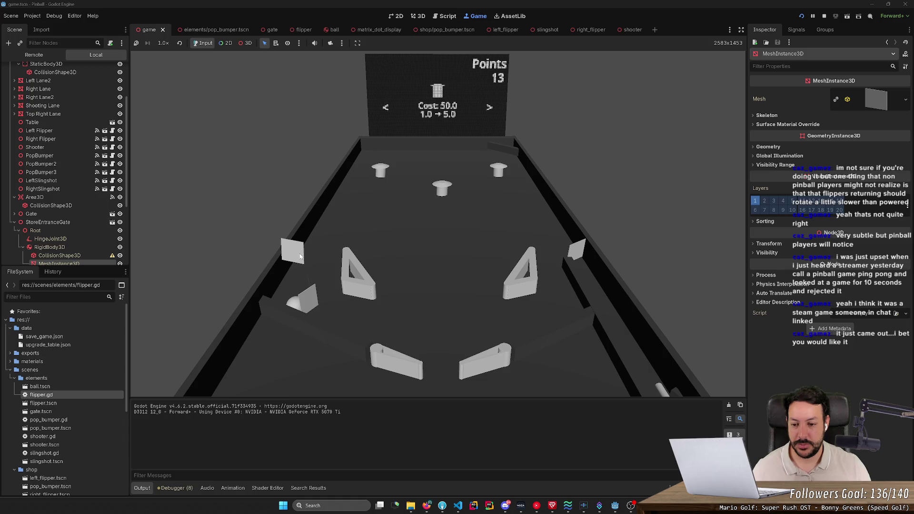
pyautogui.press('Left')
pyautogui.press('Right')
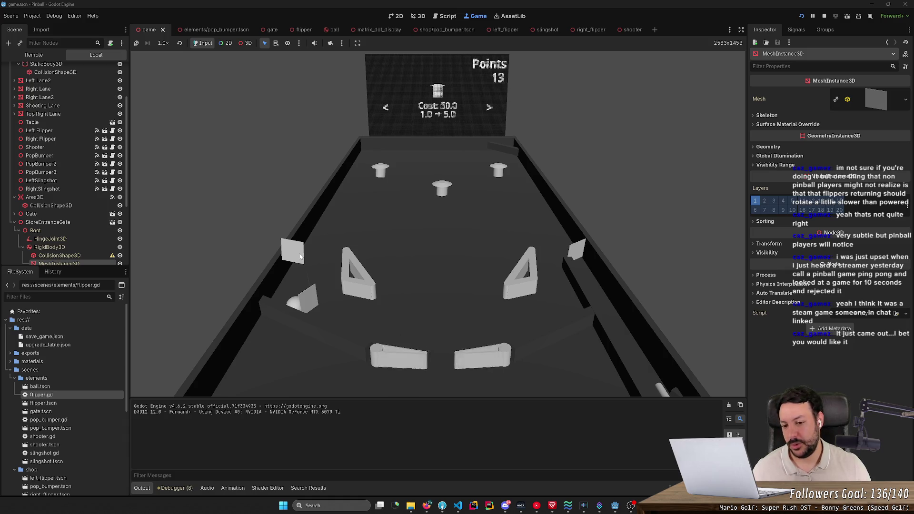
pyautogui.press('Left')
pyautogui.press('Left')
pyautogui.press('Left')
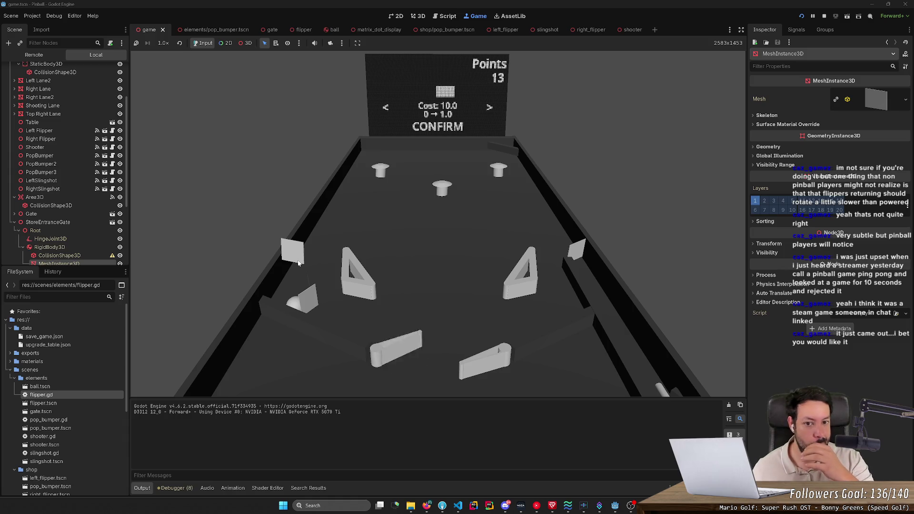
pyautogui.press('Right')
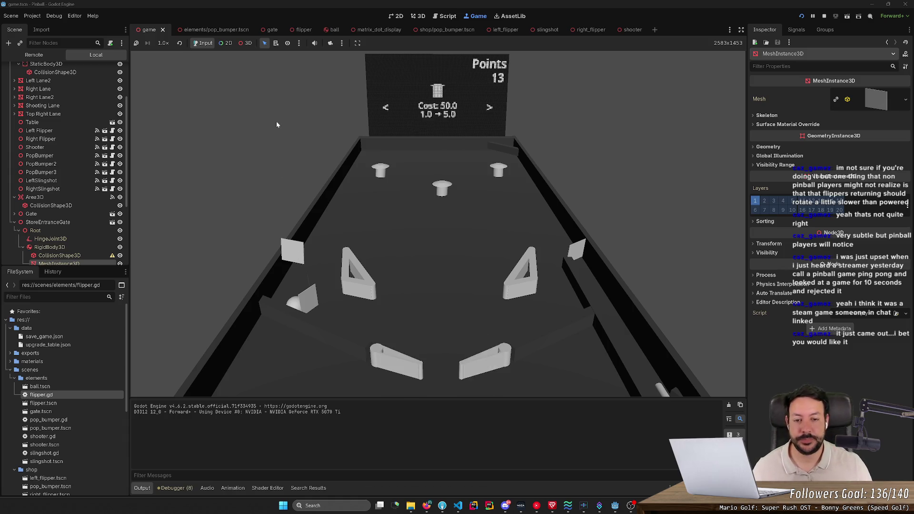
pyautogui.press('Left')
pyautogui.press('Right')
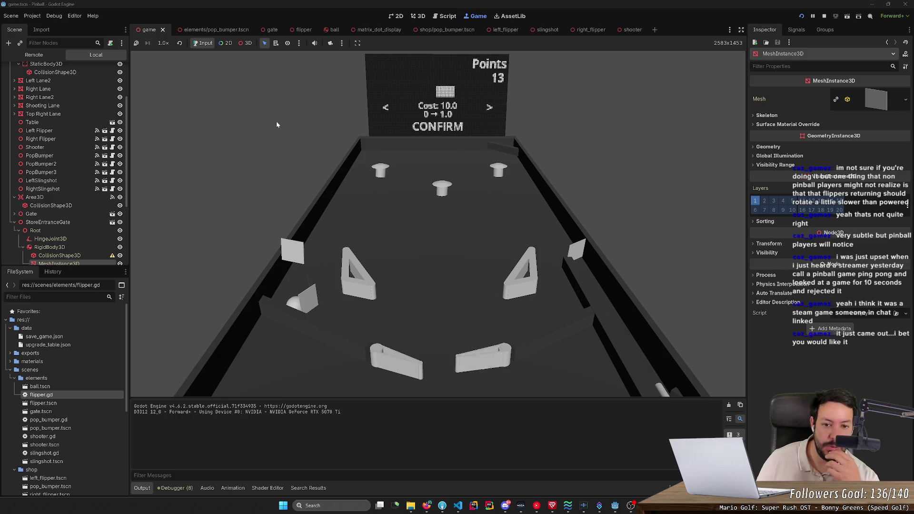
pyautogui.press('Left')
pyautogui.press('Left')
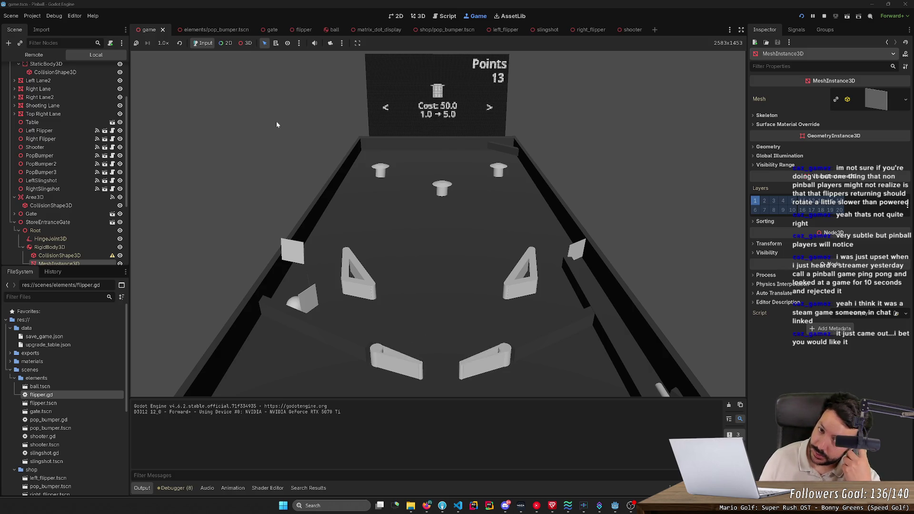
# Step: Cycle through all shop upgrades to test wraparound, then stop the running game
pyautogui.press('Left')
pyautogui.press('Left')
pyautogui.press('Right')
pyautogui.press('Right')
pyautogui.press('Right')
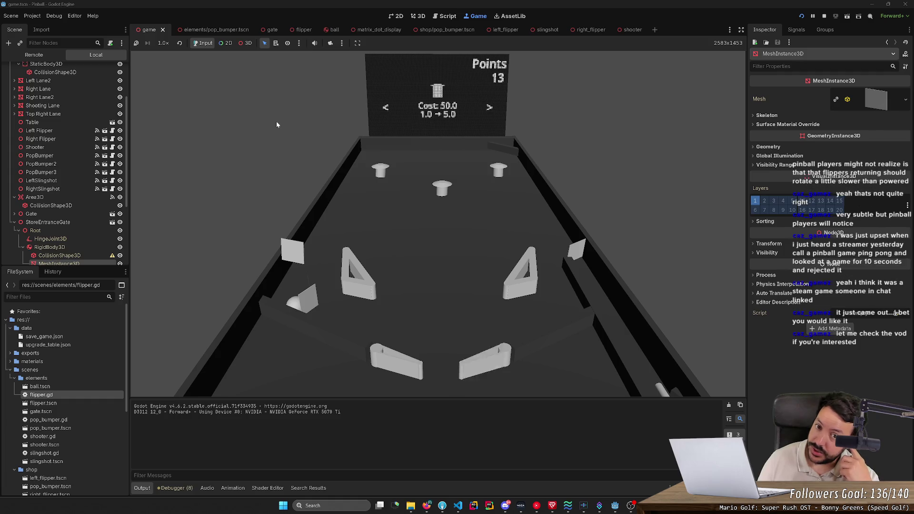
pyautogui.press('Right')
pyautogui.press('Right')
pyautogui.press('Right')
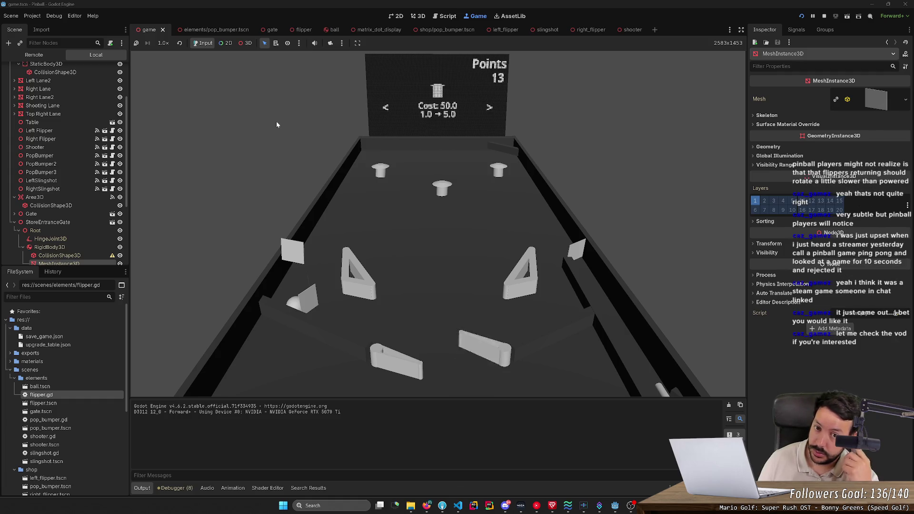
pyautogui.press('Right')
pyautogui.press('Right')
pyautogui.press('Right')
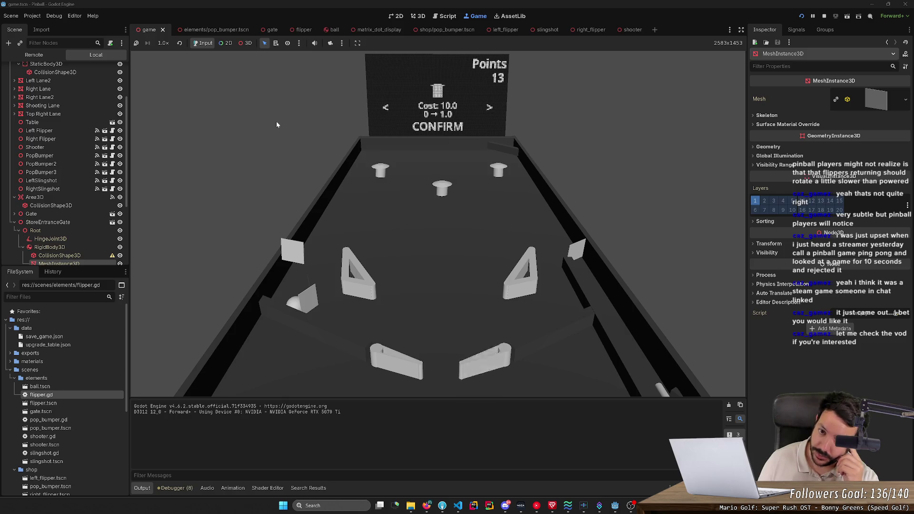
pyautogui.press('Right')
pyautogui.press('Right')
pyautogui.press('Right')
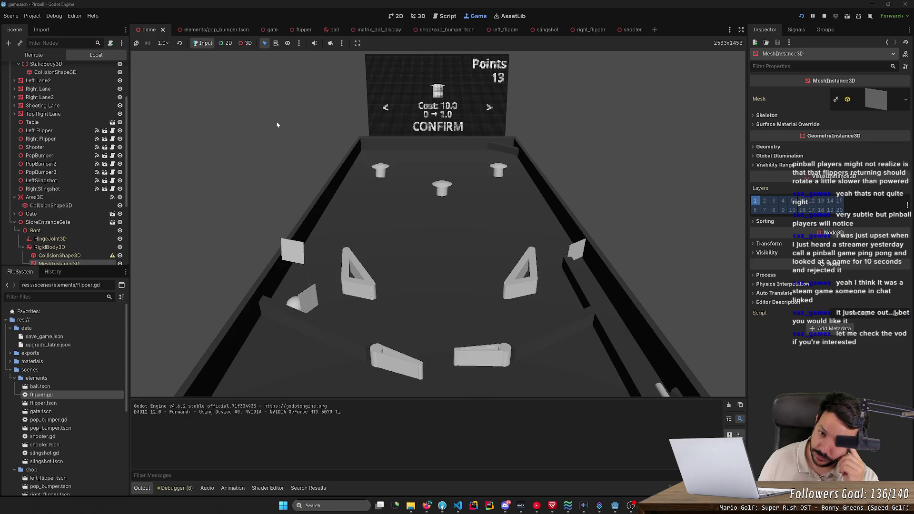
pyautogui.press('Right')
pyautogui.press('Right')
pyautogui.press('Right')
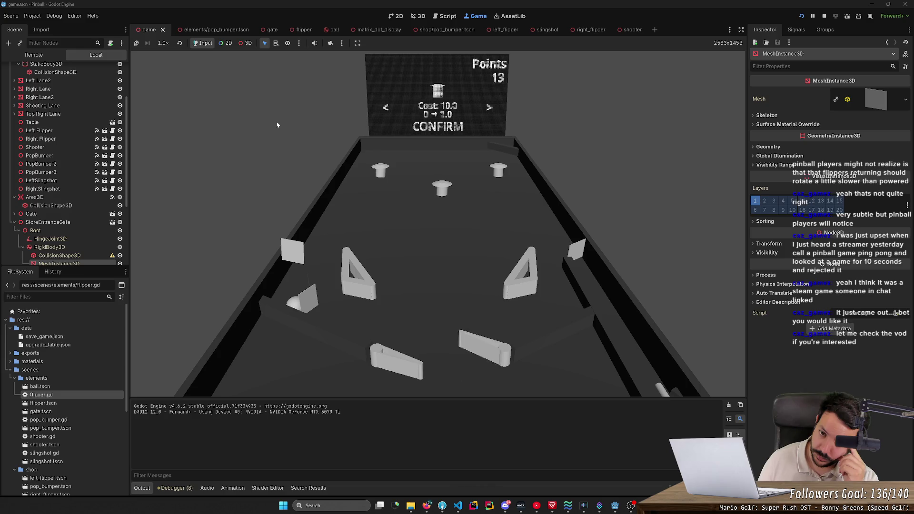
pyautogui.press('Right')
pyautogui.press('Right')
pyautogui.press('Right')
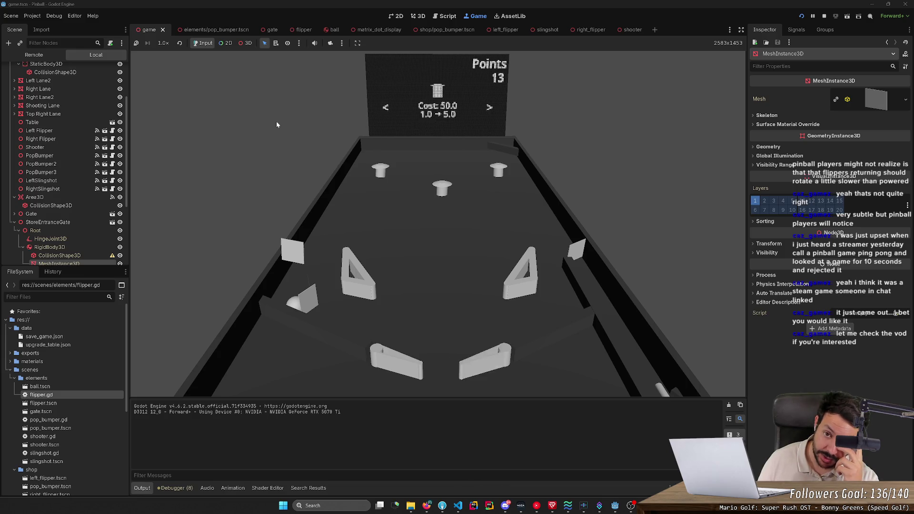
pyautogui.press('Right')
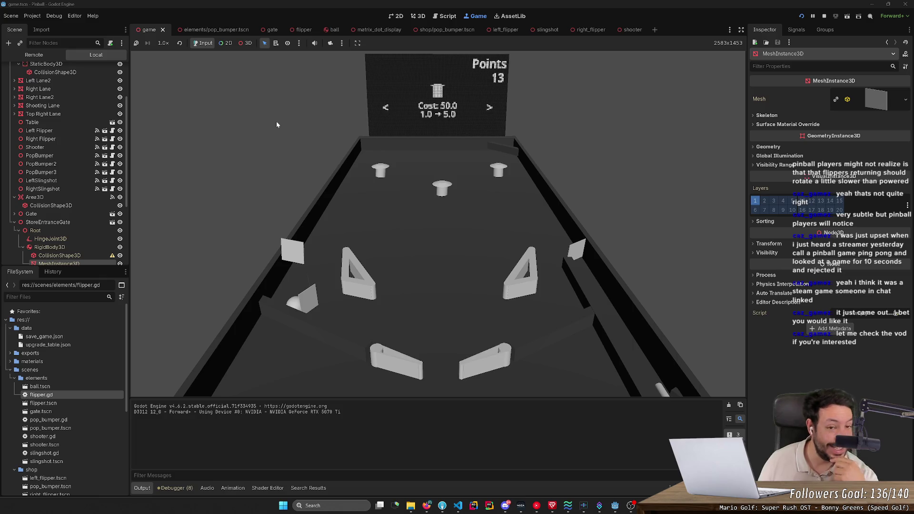
pyautogui.click(826, 14)
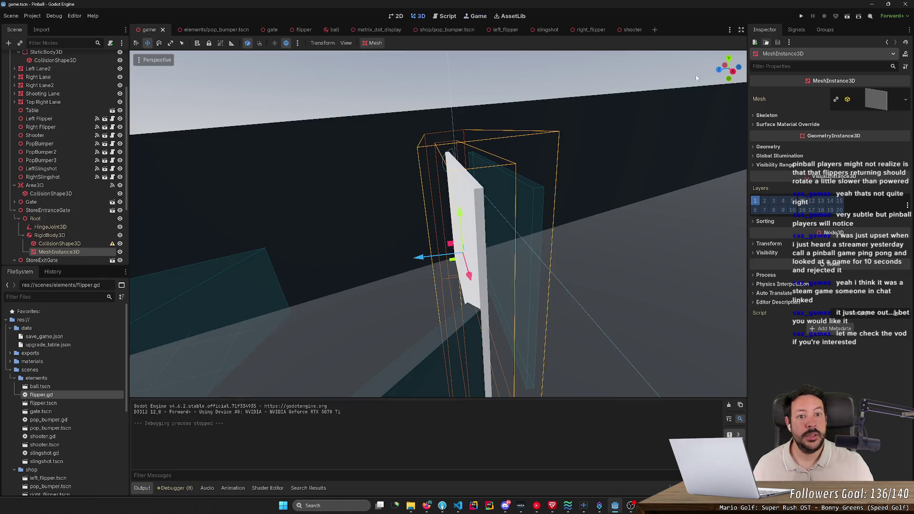
# Step: Open shop_screen_ui.gd in the script editor, with the script list narrowed for more code room
pyautogui.click(477, 16)
pyautogui.click(445, 17)
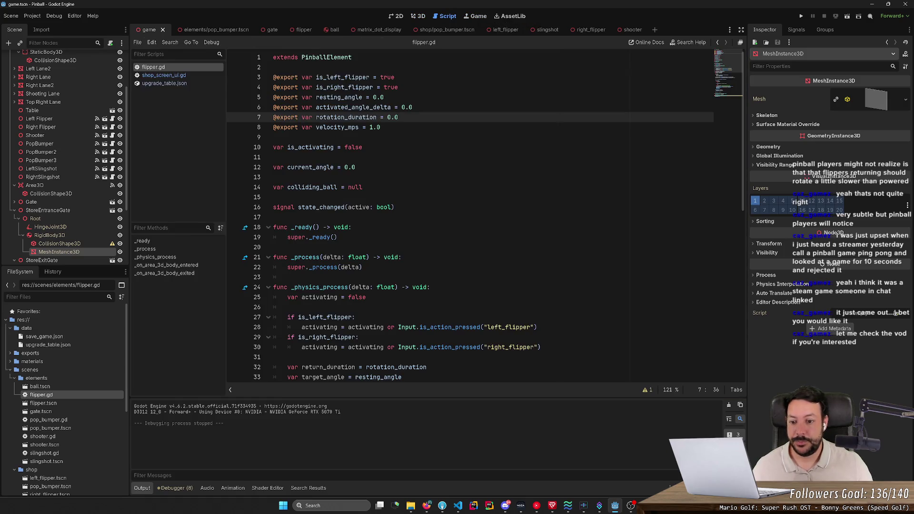
pyautogui.scroll(-3, 476, 214)
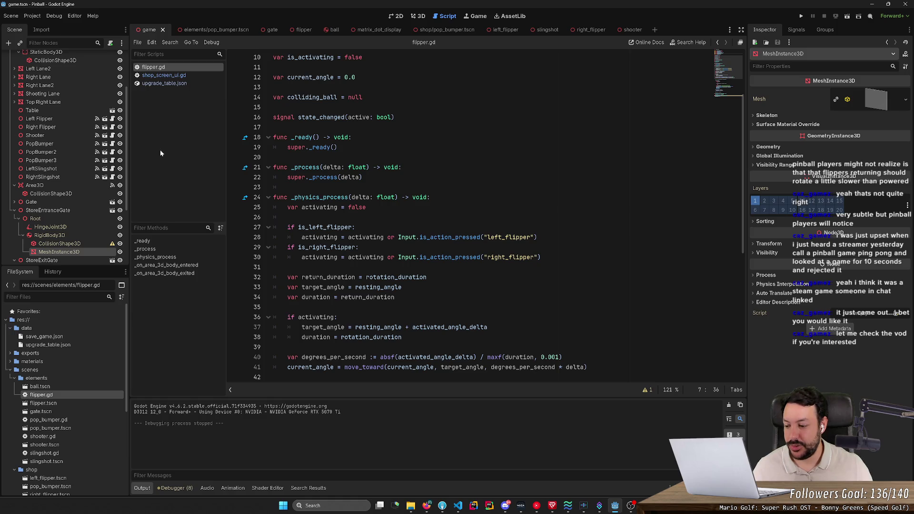
pyautogui.scroll(-3, 89, 234)
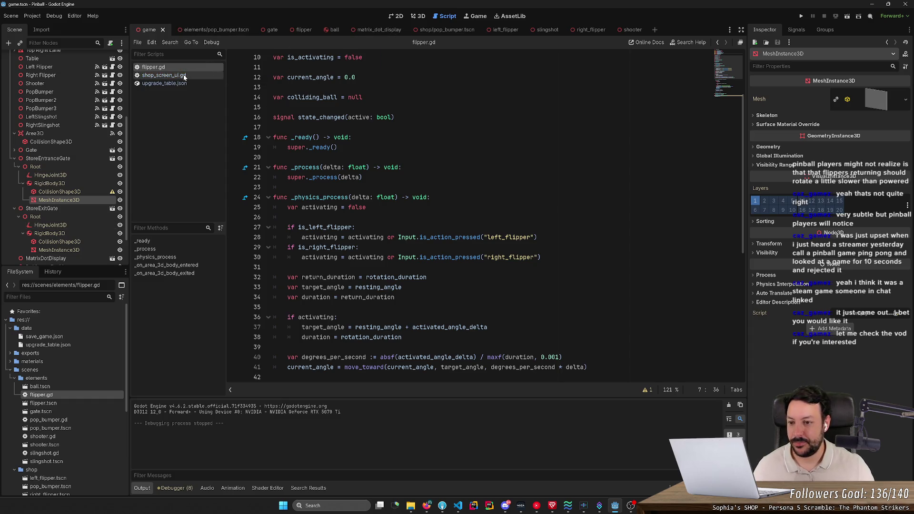
pyautogui.moveTo(225, 88); pyautogui.dragTo(205, 88)
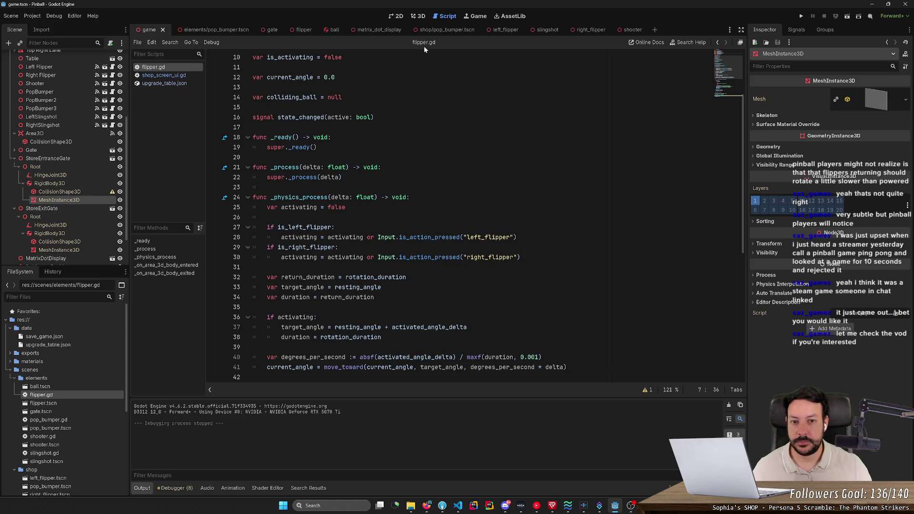
pyautogui.click(163, 75)
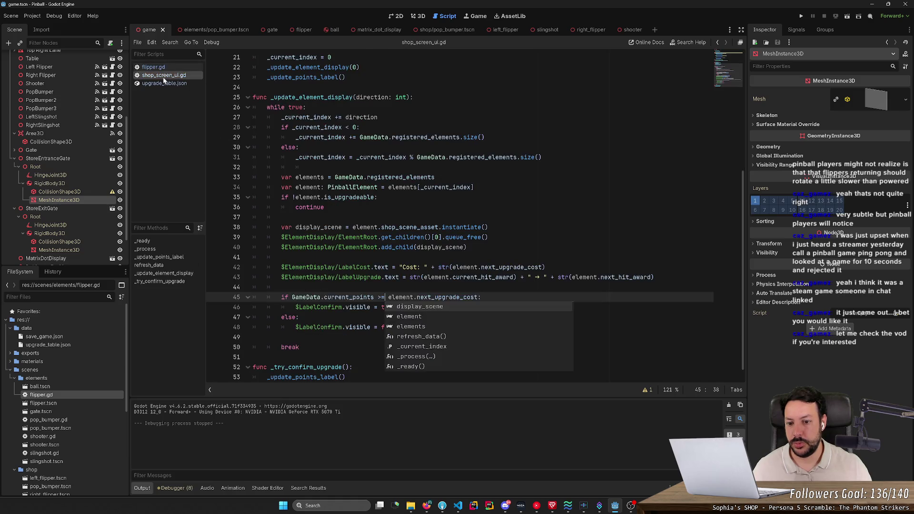
# Step: Add + 1 to both size() expressions, parenthesize the modulo divisor on line 31, and save
pyautogui.click(498, 217)
pyautogui.scroll(4, 476, 157)
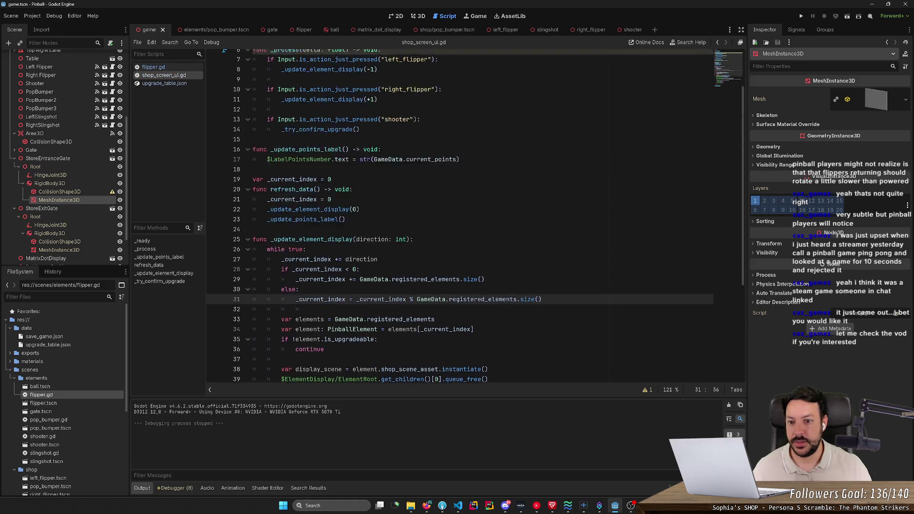
pyautogui.scroll(-3, 476, 157)
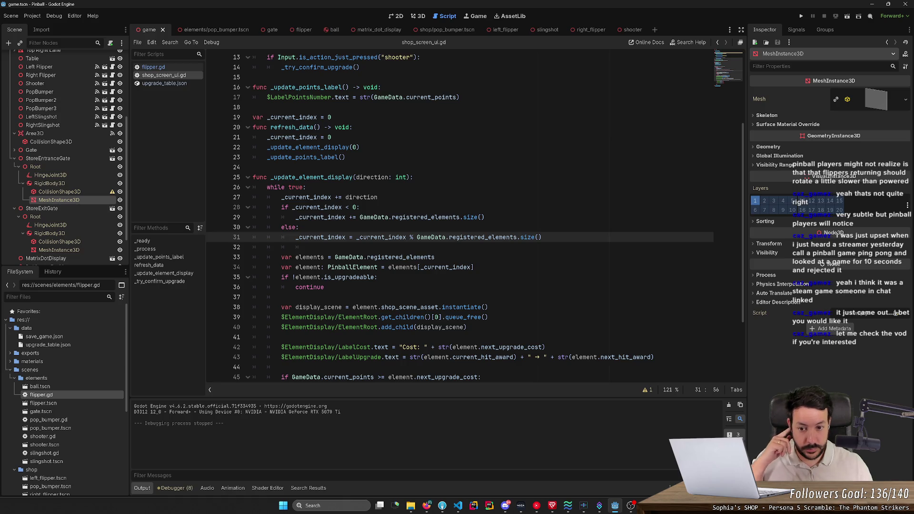
pyautogui.click(484, 217)
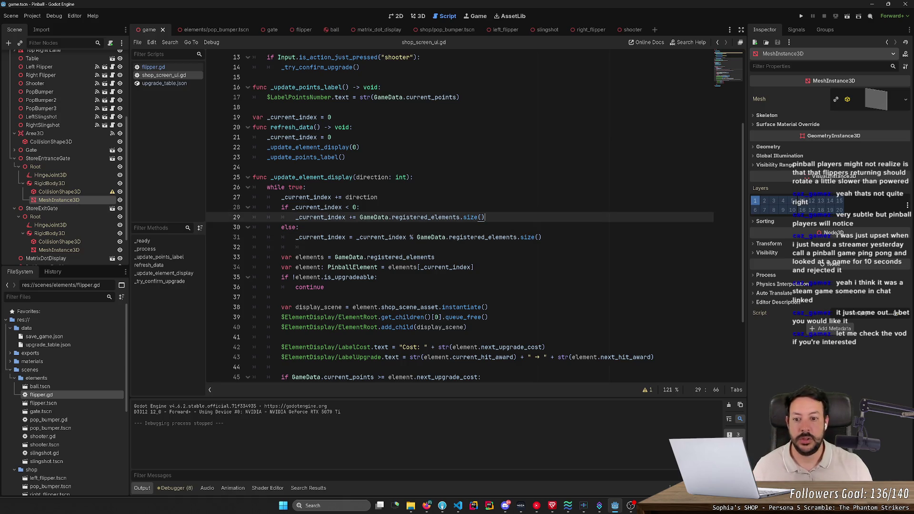
pyautogui.click(546, 237)
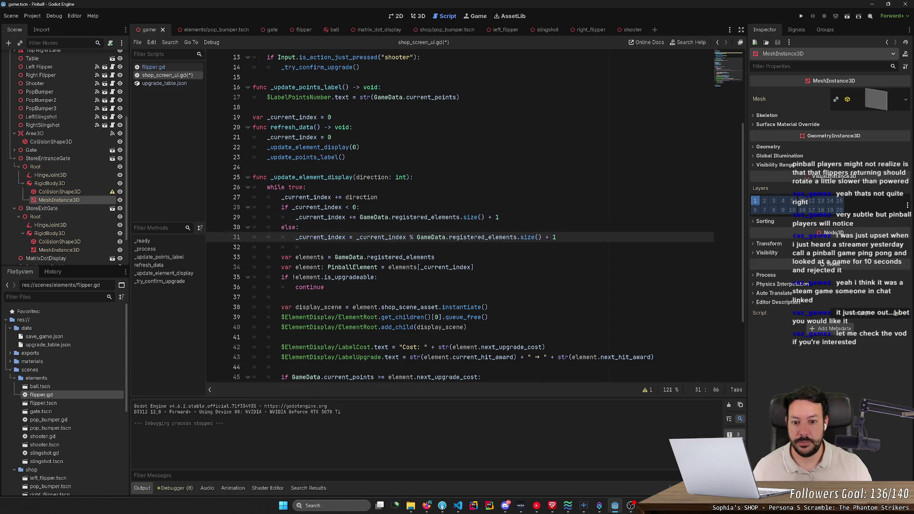
pyautogui.write('(')
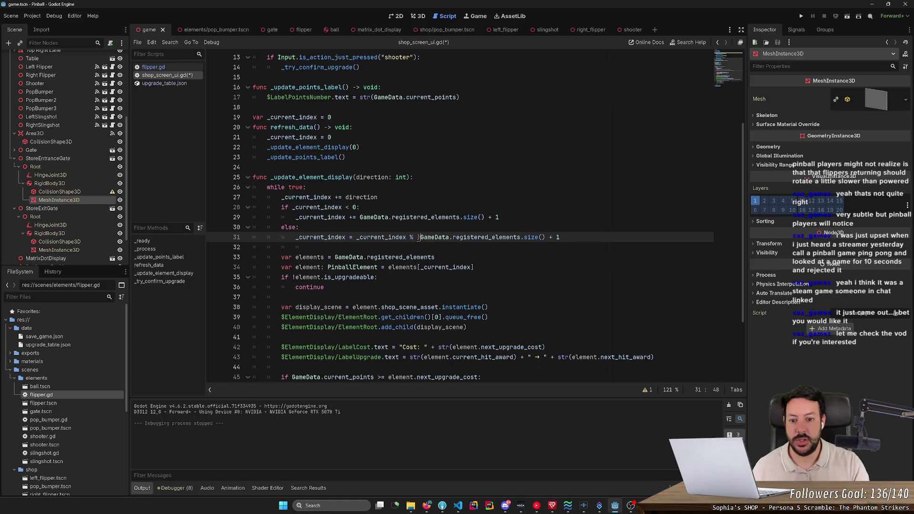
pyautogui.click(559, 237)
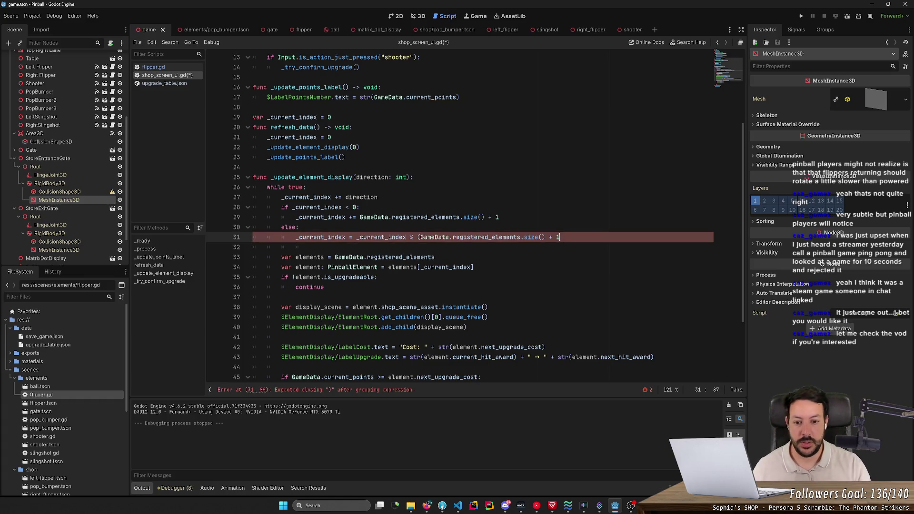
pyautogui.hotkey('ctrl', 's')
# Step: Add an 'if _current_index ==' check against the copied element-count expression after the else branch
pyautogui.click(299, 247)
pyautogui.press('Return')
pyautogui.write('_current_index ==')
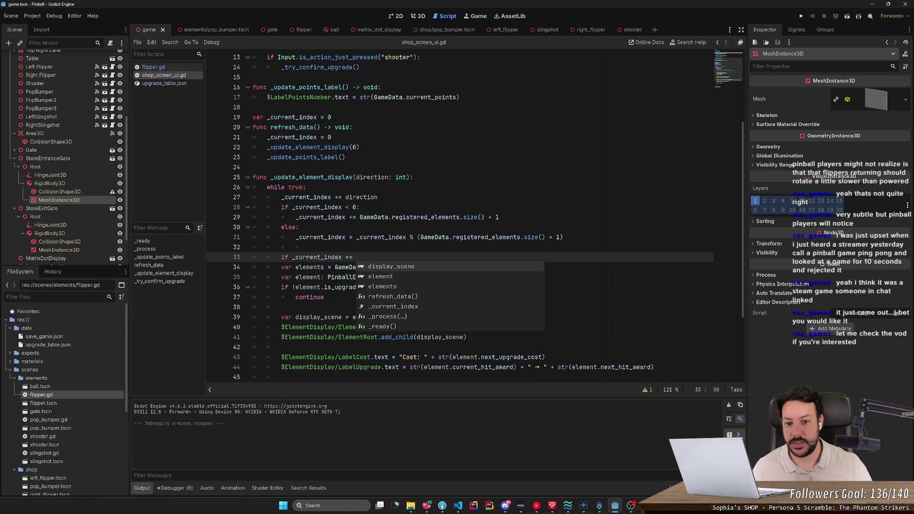
pyautogui.doubleClick(374, 217)
pyautogui.keyDown('shift'); pyautogui.click(485, 217); pyautogui.keyUp('shift')
pyautogui.hotkey('ctrl', 'c')
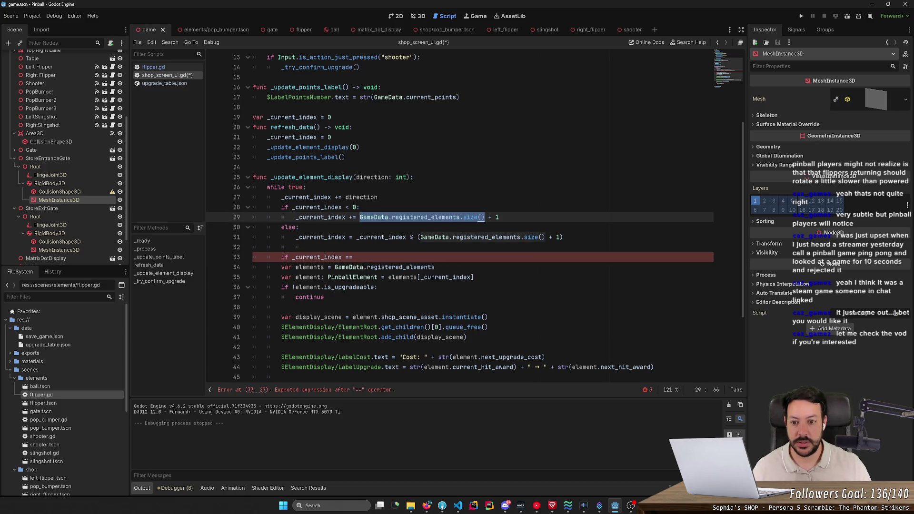
pyautogui.click(353, 257)
pyautogui.hotkey('ctrl', 'v')
pyautogui.write(':')
pyautogui.press('Return')
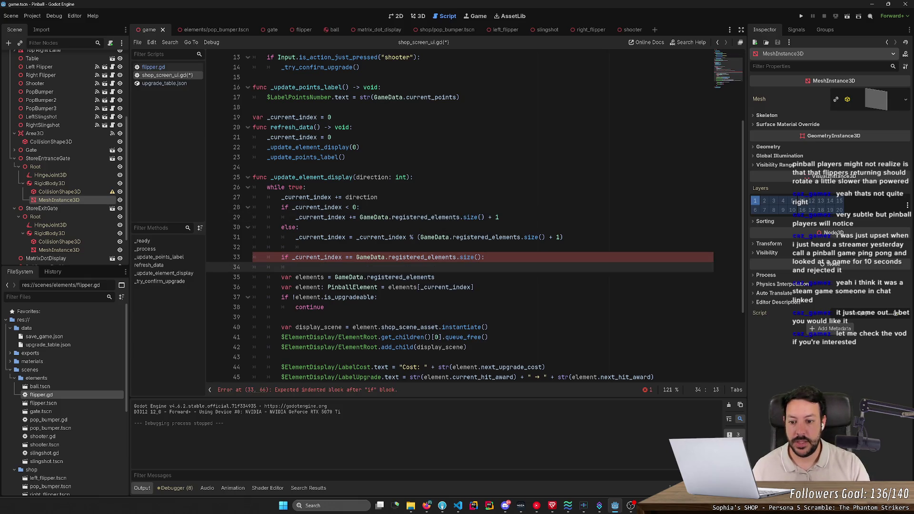
pyautogui.press('Return')
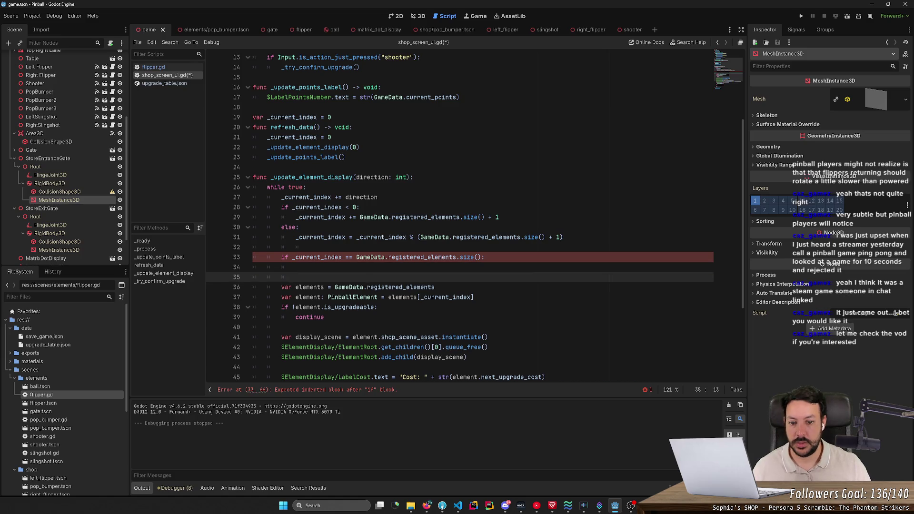
# Step: Replace all three element-count expressions with number_of_elements at once
pyautogui.doubleClick(373, 217)
pyautogui.keyDown('shift'); pyautogui.click(485, 217); pyautogui.keyUp('shift')
pyautogui.scroll(-4, 484, 217)
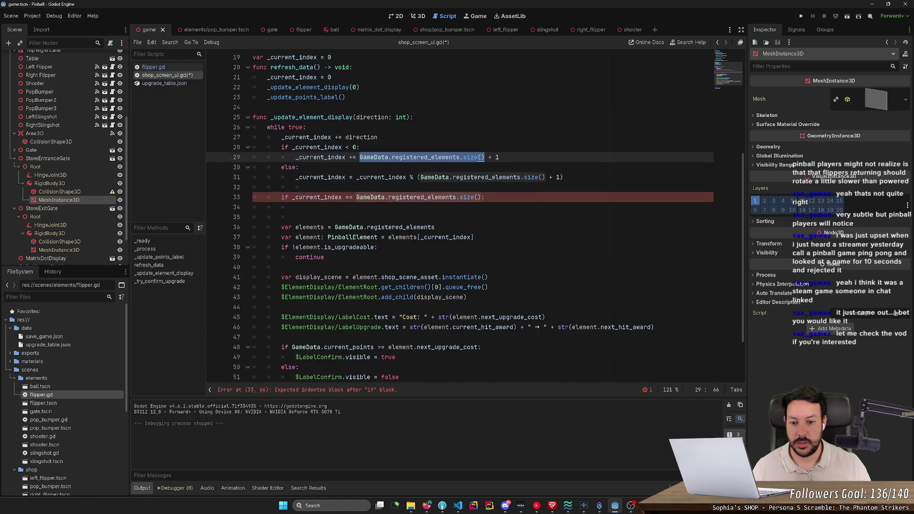
pyautogui.scroll(8, 474, 217)
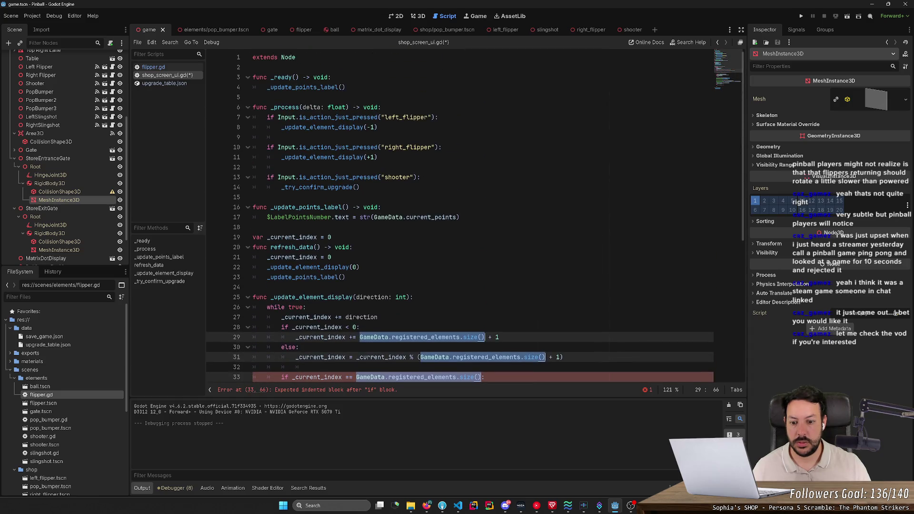
pyautogui.scroll(-2, 475, 217)
pyautogui.press('BackSpace')
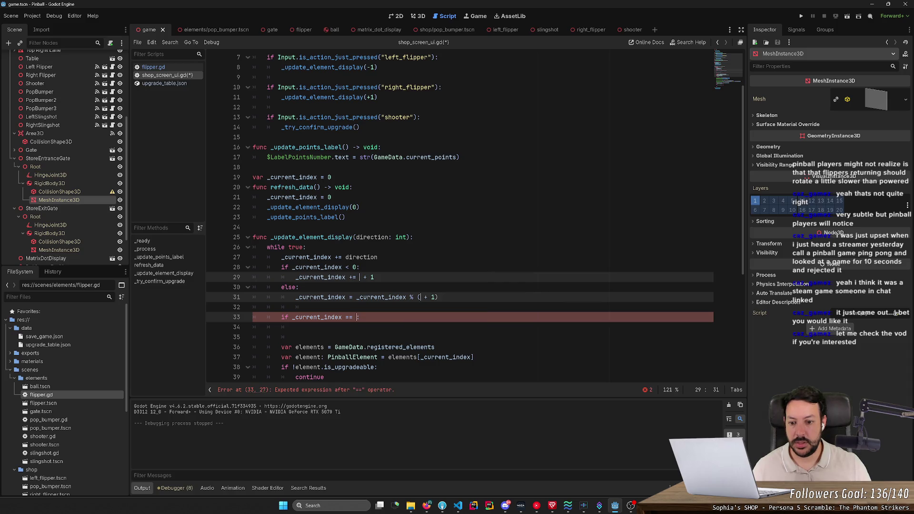
pyautogui.write('num')
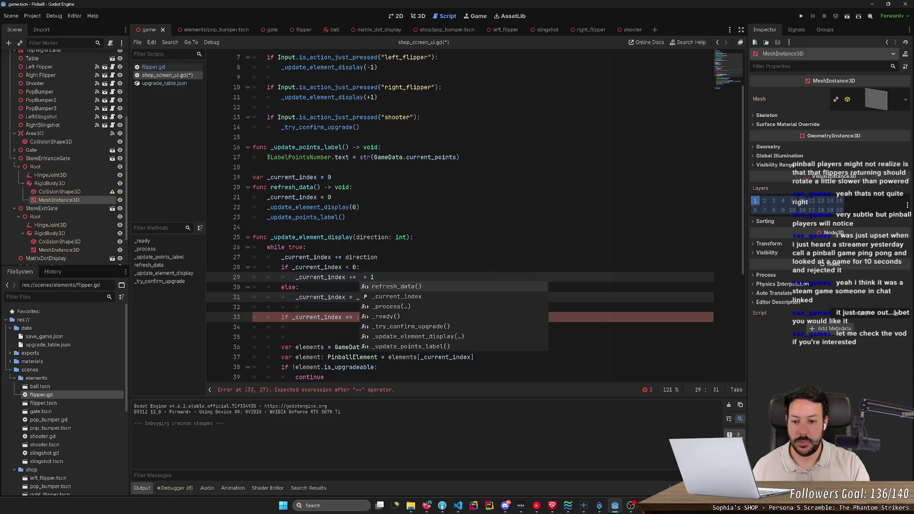
pyautogui.write('ber_of_elements')
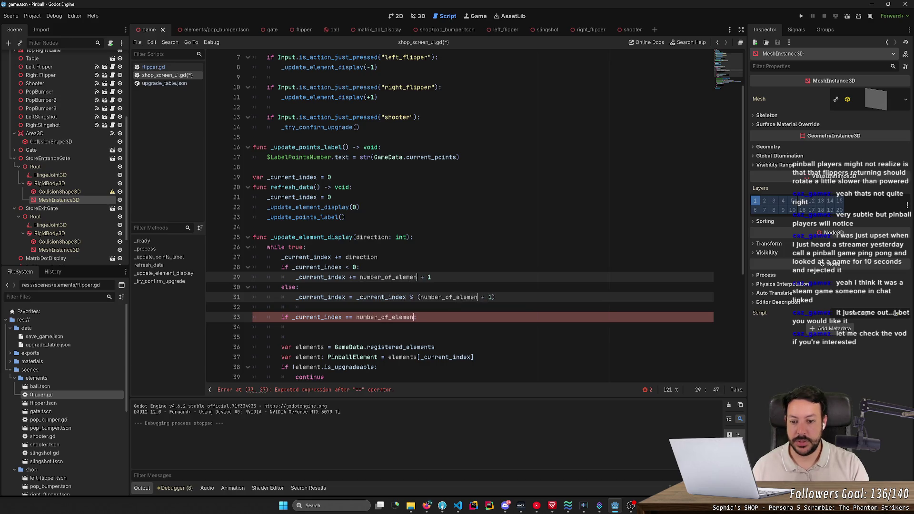
pyautogui.press('Escape')
pyautogui.press('Up')
pyautogui.press('Up')
pyautogui.press('Up')
pyautogui.press('Return')
# Step: Declare 'var number_of_elements =' the element-count expression under the function header and save
pyautogui.write('var number_')
pyautogui.write('of_elements =')
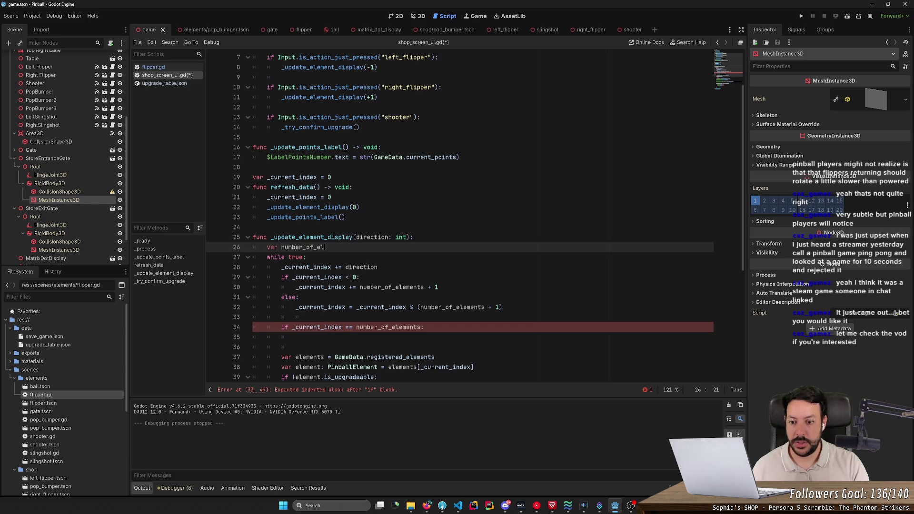
pyautogui.hotkey('ctrl', 'v')
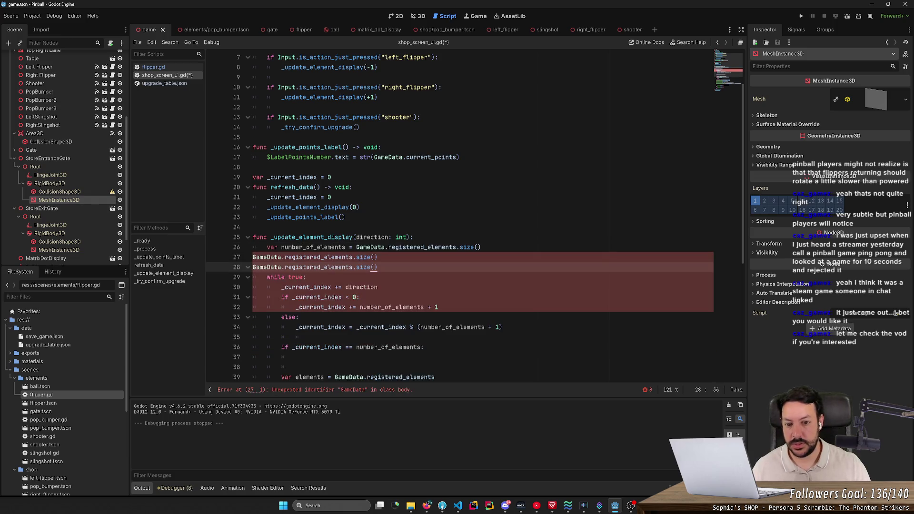
pyautogui.hotkey('shift', 'Up')
pyautogui.hotkey('shift', 'Home')
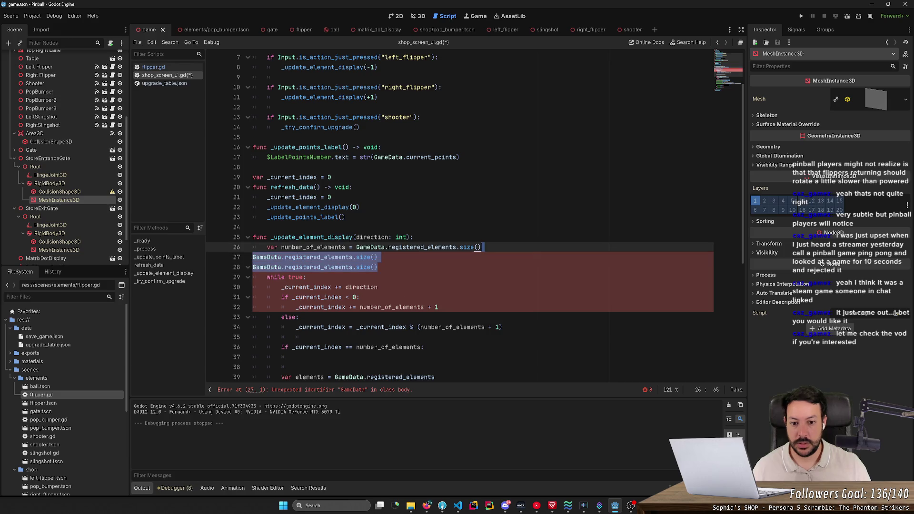
pyautogui.press('BackSpace')
pyautogui.press('Tab')
pyautogui.hotkey('ctrl', 's')
# Step: Fill the end-of-list if block with a '# EXIT' comment and pass
pyautogui.scroll(-2, 474, 214)
pyautogui.click(385, 276)
pyautogui.press('Down')
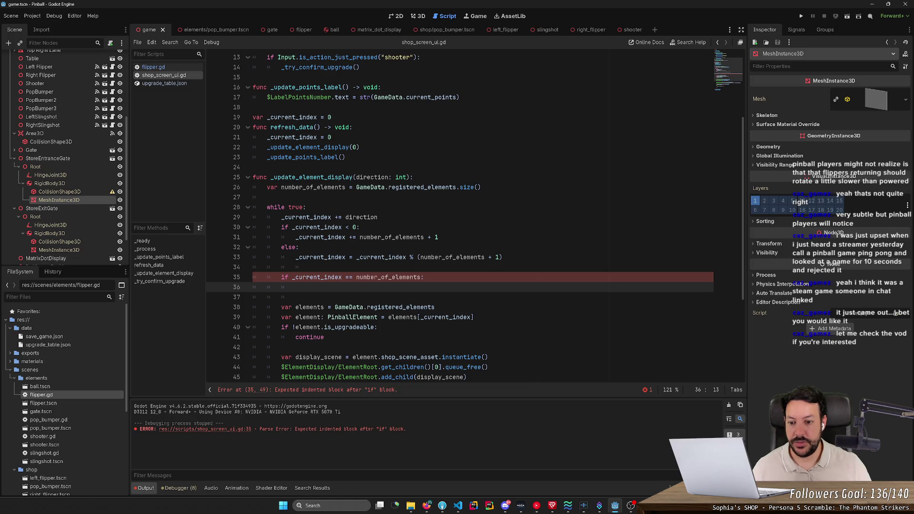
pyautogui.click(309, 277)
pyautogui.press('Down')
pyautogui.write('pass')
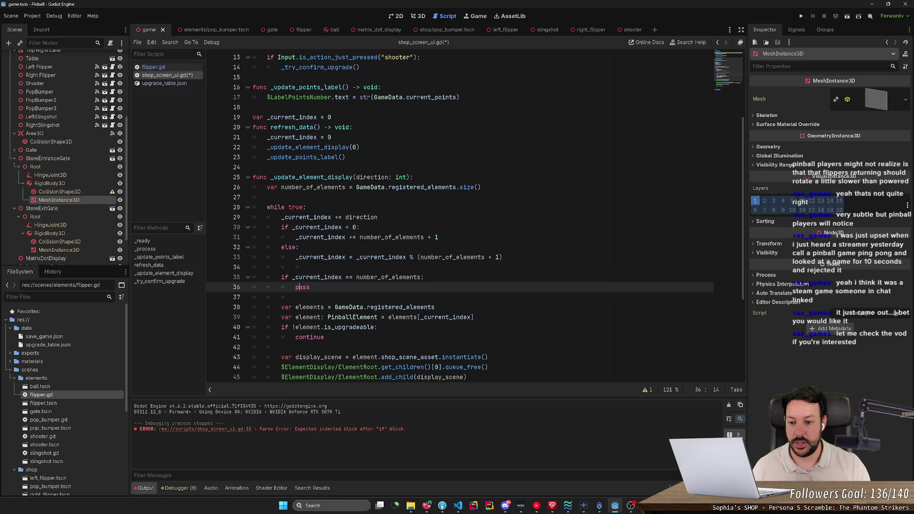
pyautogui.press('Return')
pyautogui.press('Up')
pyautogui.write('# ')
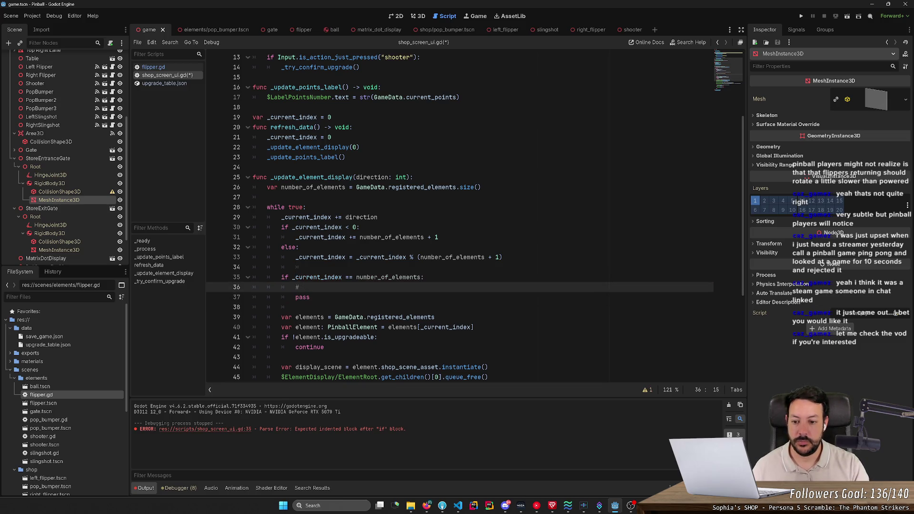
pyautogui.write('EXIT')
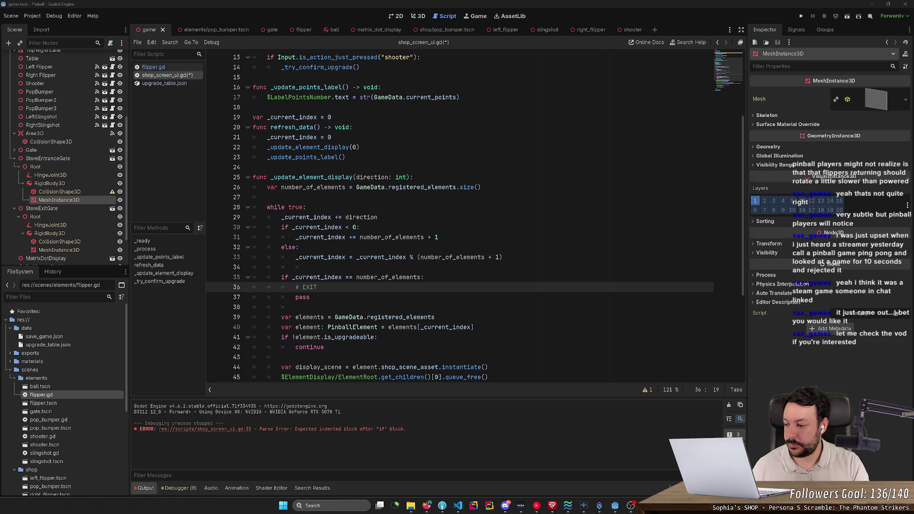
pyautogui.click(152, 112)
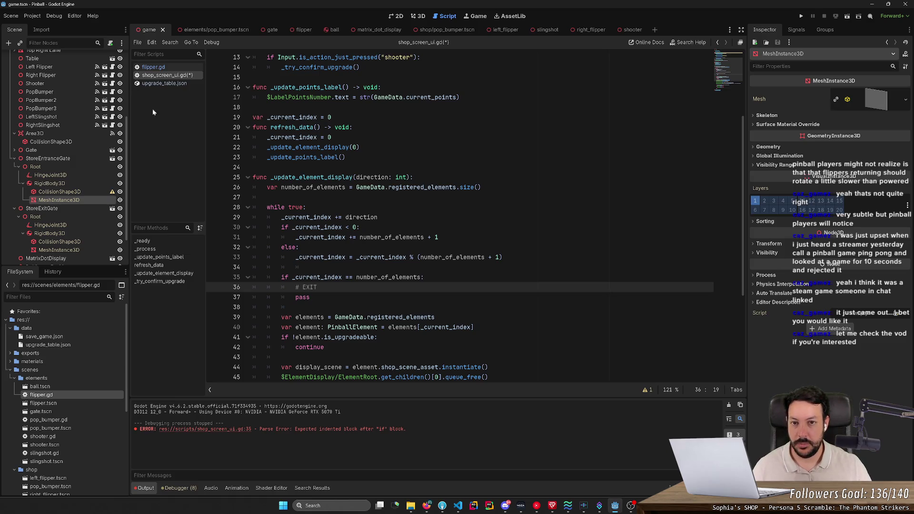
# Step: Copy the '$LabelConfirm.visible = false' line in the shop script
pyautogui.click(417, 16)
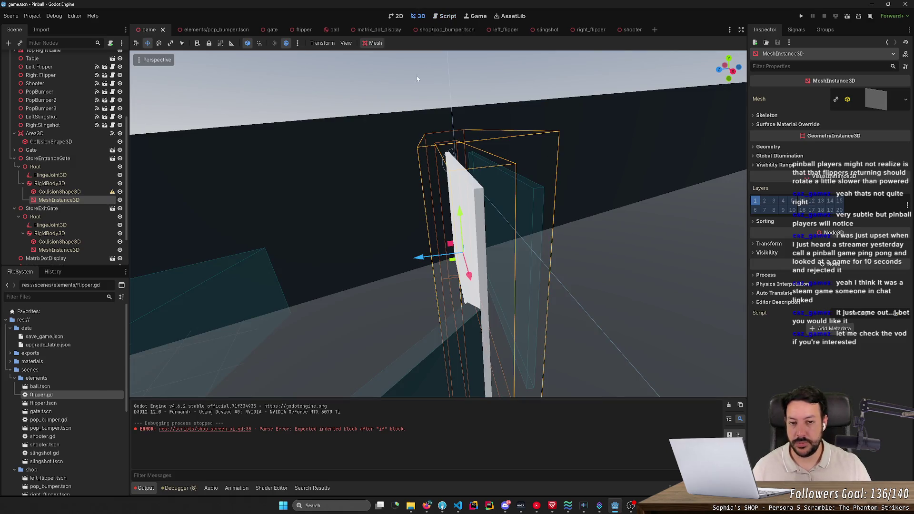
pyautogui.click(448, 17)
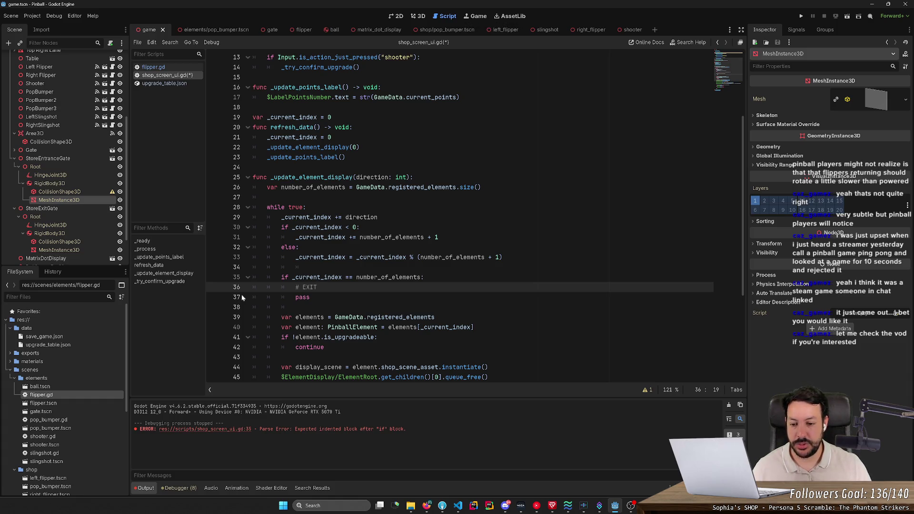
pyautogui.scroll(-2, 460, 216)
pyautogui.scroll(-3, 459, 216)
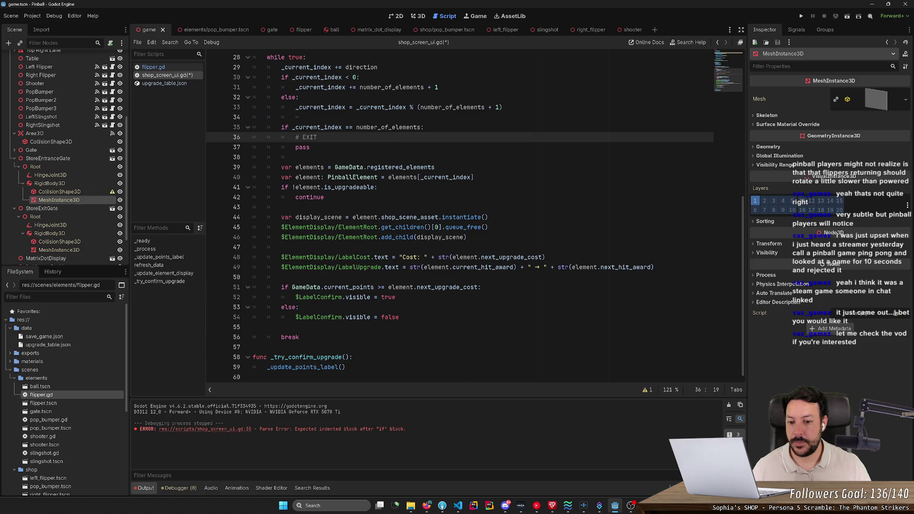
pyautogui.click(399, 316)
pyautogui.hotkey('shift', 'Up')
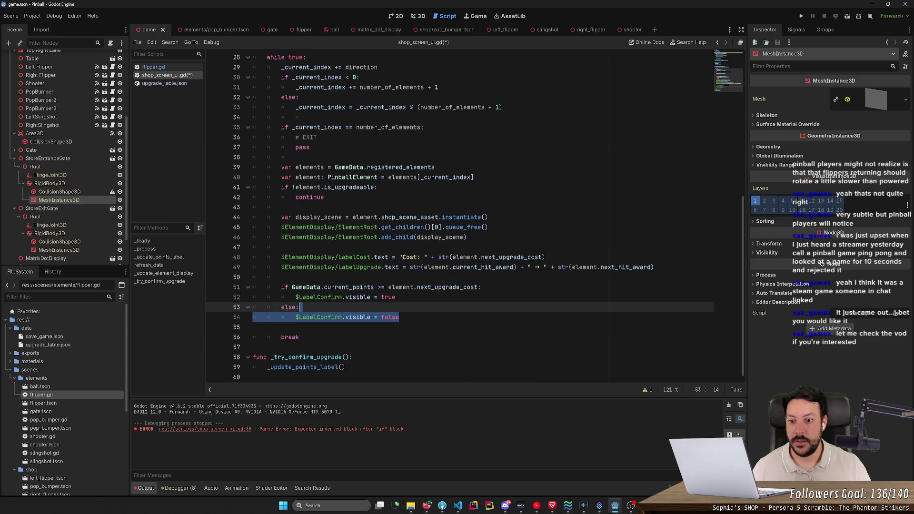
pyautogui.hotkey('ctrl', 'c')
# Step: Paste the line into the EXIT branch, remove the extra blank line, save, and open matrix_dot_display
pyautogui.click(424, 127)
pyautogui.press('Return')
pyautogui.hotkey('ctrl', 'v')
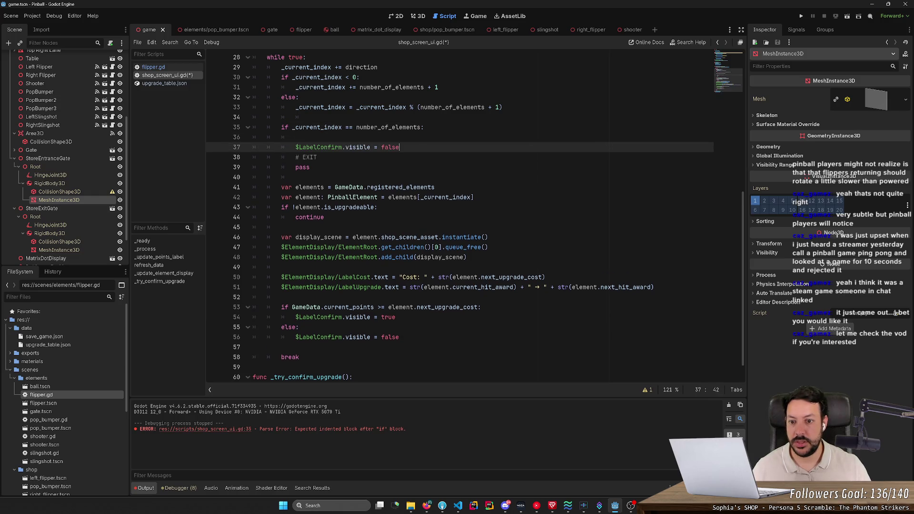
pyautogui.press('Up')
pyautogui.hotkey('ctrl', 'shift', 'k')
pyautogui.press('End')
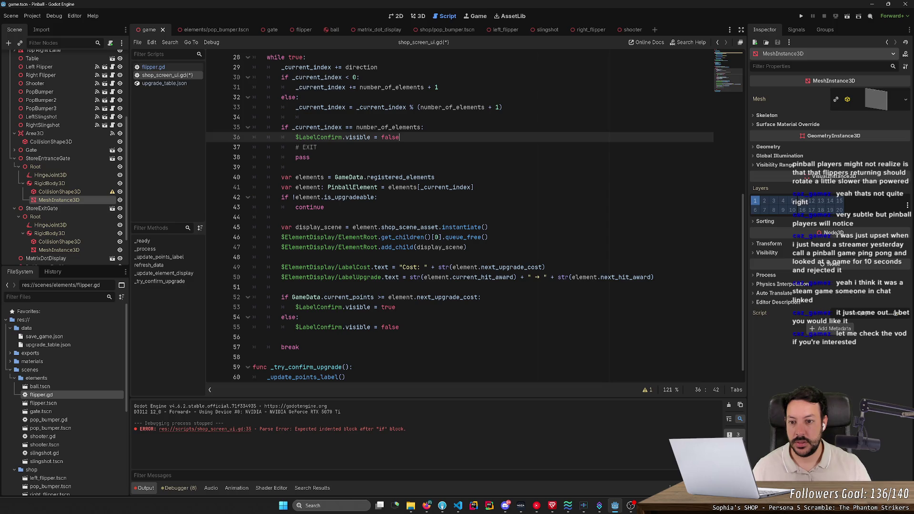
pyautogui.press('Return')
pyautogui.hotkey('ctrl', 's')
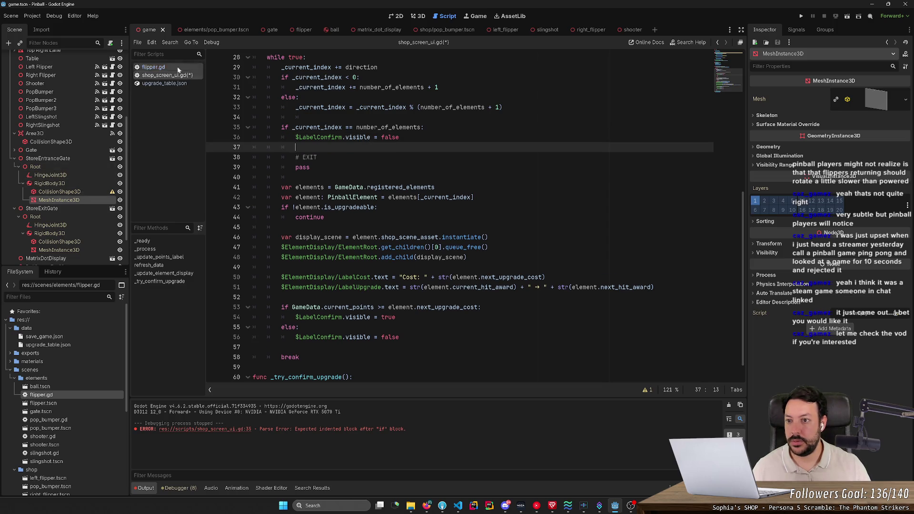
pyautogui.click(372, 31)
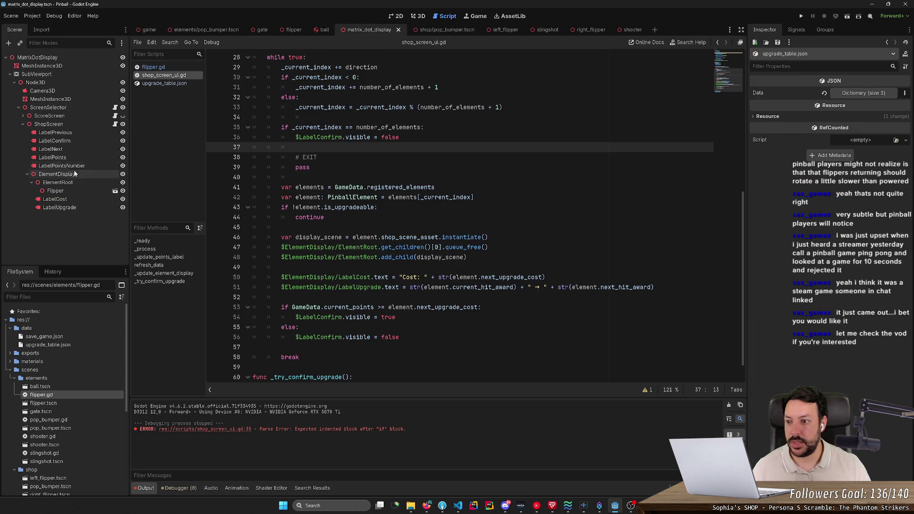
# Step: Duplicate the LabelConfirm node, rename the copy LabelExit, and save the scene
pyautogui.click(81, 141)
pyautogui.hotkey('ctrl', 'v')
pyautogui.hotkey('ctrl', 'z')
pyautogui.hotkey('ctrl', 'd')
pyautogui.press('BackSpace')
pyautogui.press('BackSpace')
pyautogui.press('BackSpace')
pyautogui.write('Exit')
pyautogui.press('Return')
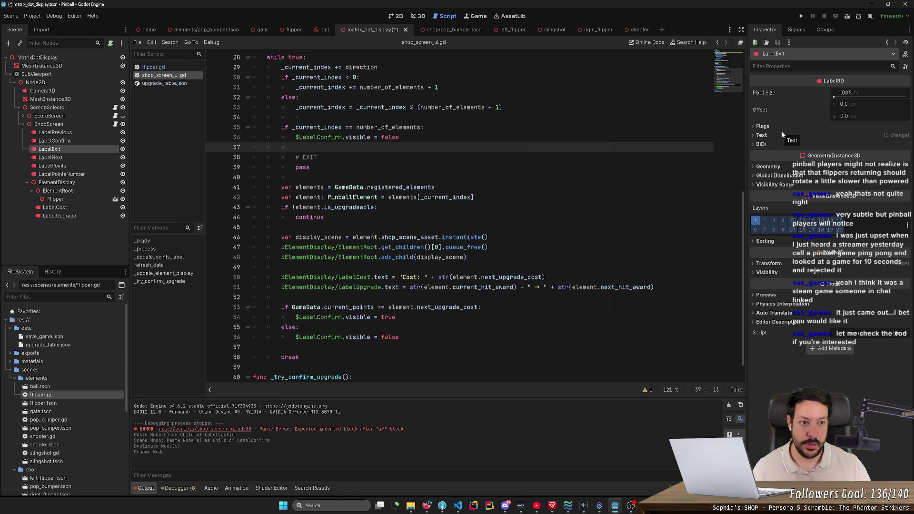
pyautogui.hotkey('ctrl', 's')
# Step: Set LabelExit's Text to EXIT and save, then duplicate the confirm-visibility line in the script
pyautogui.click(761, 127)
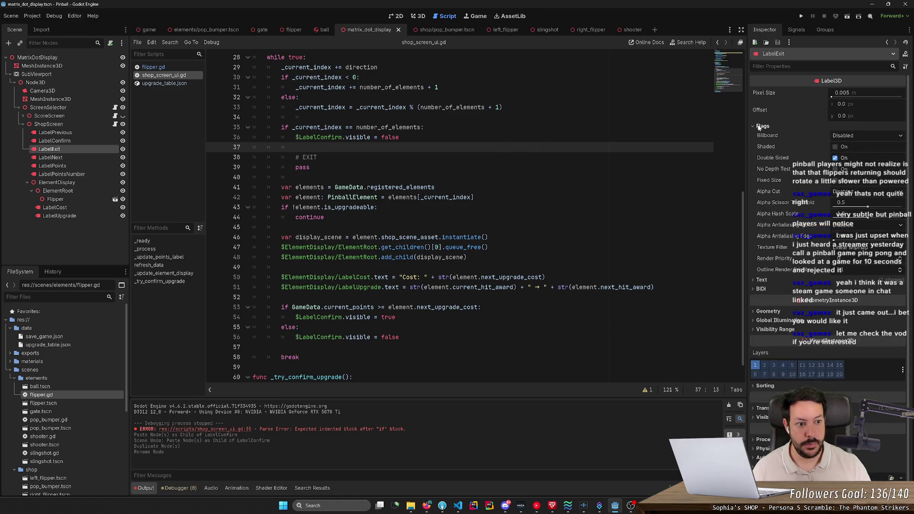
pyautogui.click(760, 126)
pyautogui.click(761, 135)
pyautogui.click(809, 181)
pyautogui.hotkey('ctrl', 'a')
pyautogui.write('EXIT')
pyautogui.hotkey('ctrl', 's')
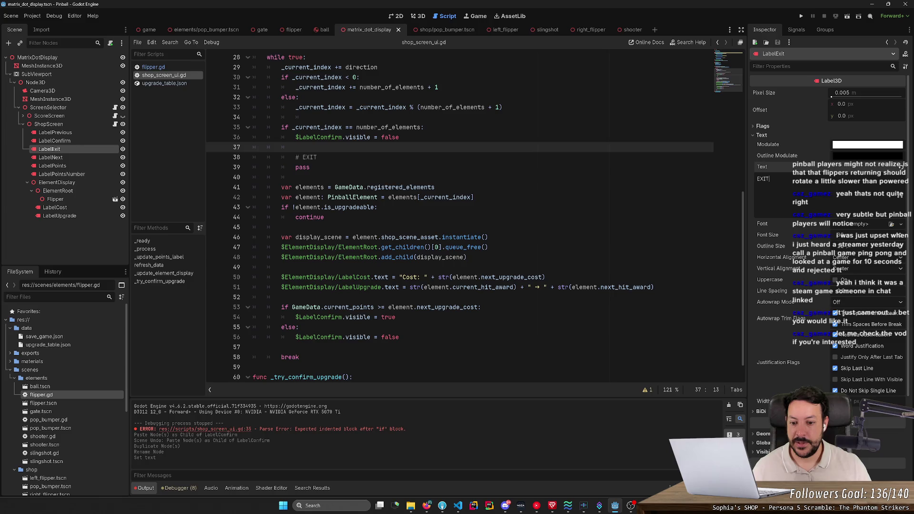
pyautogui.click(395, 317)
pyautogui.hotkey('ctrl', 'd')
pyautogui.doubleClick(358, 327)
# Step: Add `$LabelExit.visible = false` above the points check and save the script
pyautogui.write('EX')
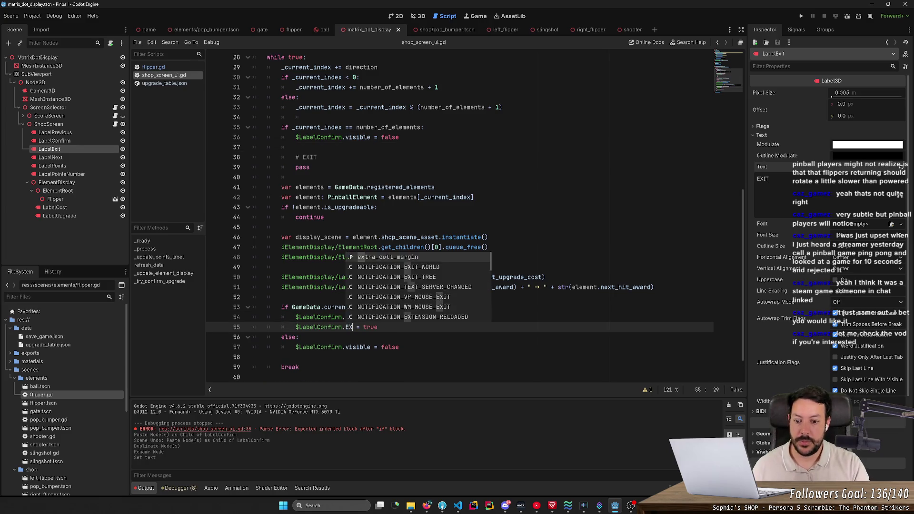
pyautogui.press('BackSpace')
pyautogui.press('BackSpace')
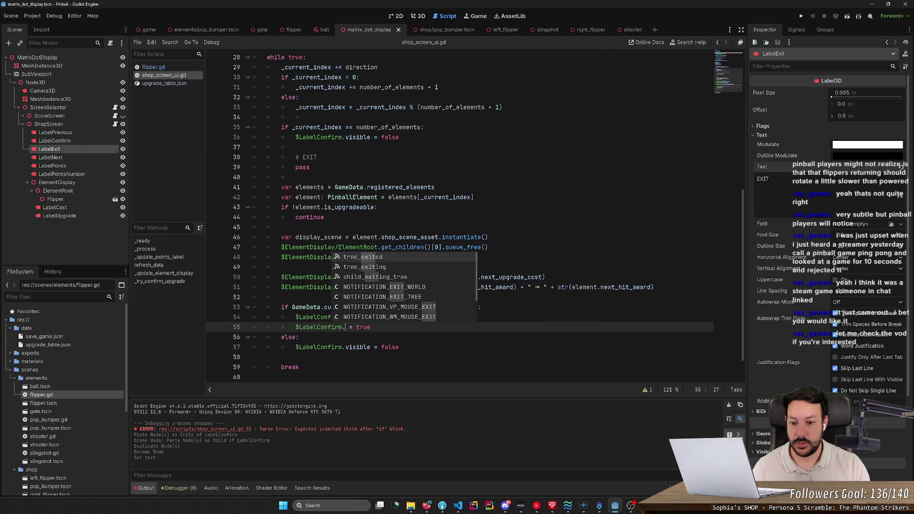
pyautogui.hotkey('ctrl', 'z')
pyautogui.hotkey('ctrl', 'z')
pyautogui.hotkey('ctrl', 'z')
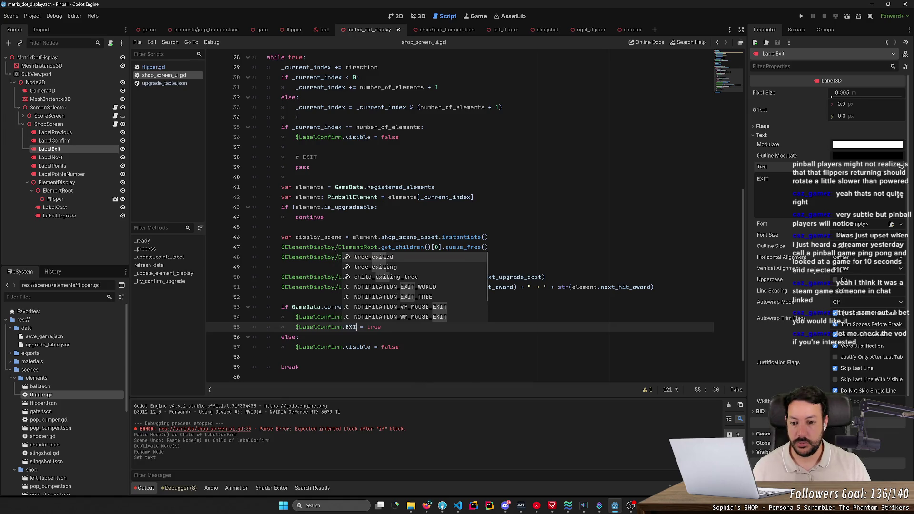
pyautogui.press('Escape')
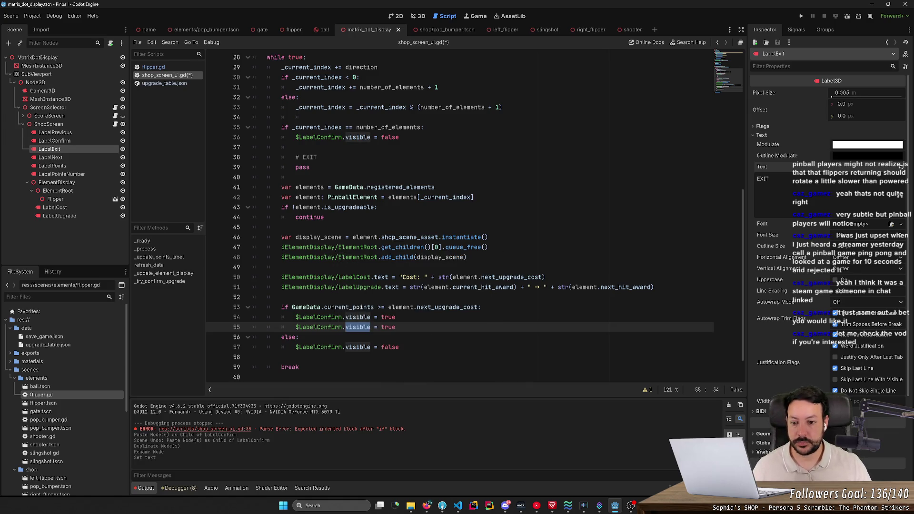
pyautogui.click(386, 287)
pyautogui.click(324, 217)
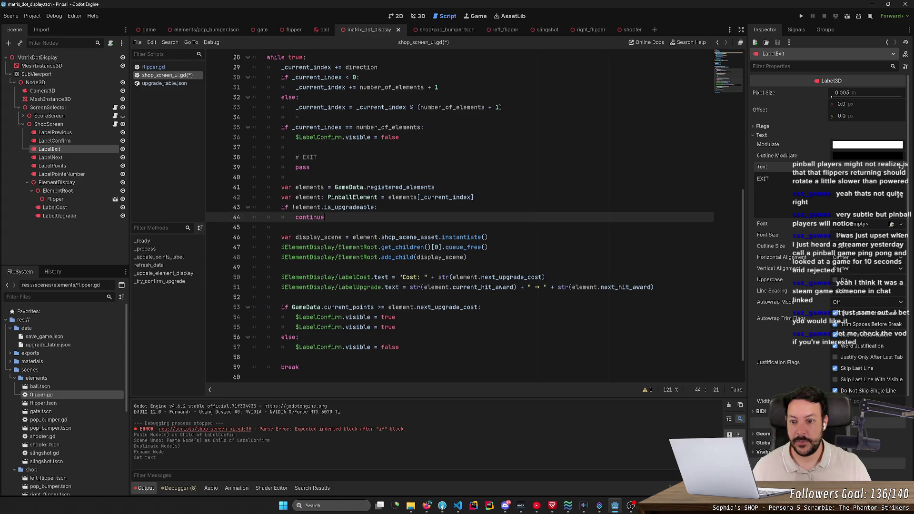
pyautogui.click(282, 297)
pyautogui.press('Return')
pyautogui.write('$LabelE')
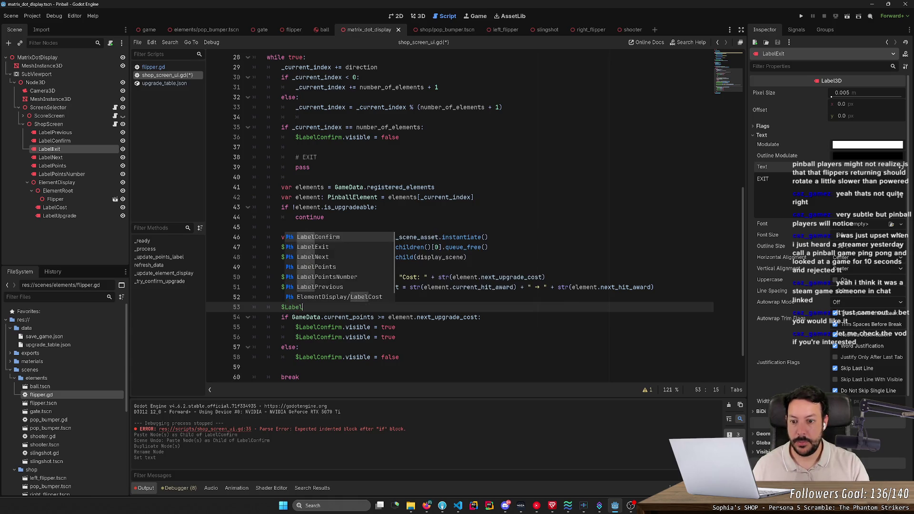
pyautogui.press('Return')
pyautogui.write('.visible = fals')
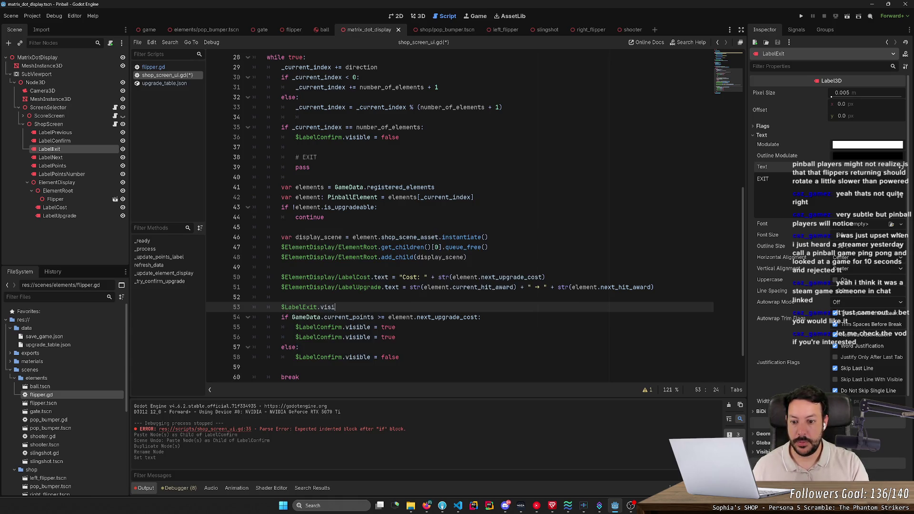
pyautogui.write('e')
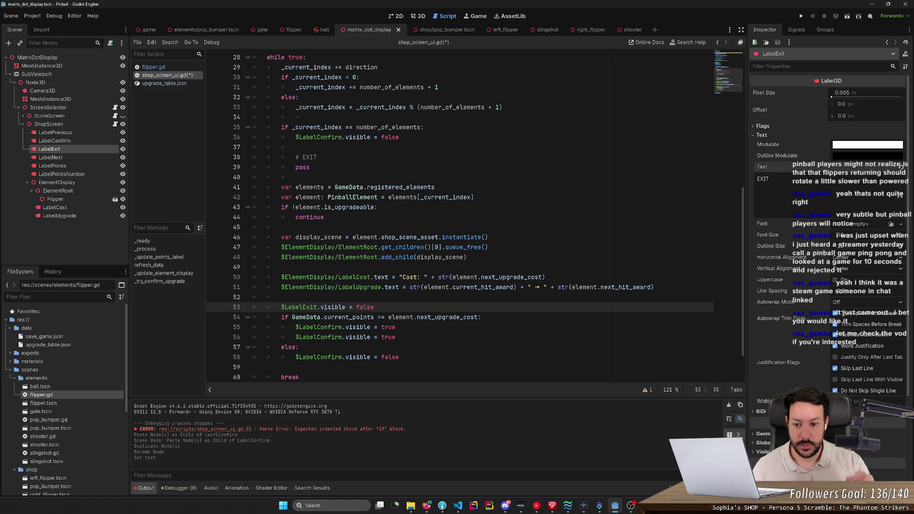
pyautogui.press('Return')
pyautogui.hotkey('ctrl', 's')
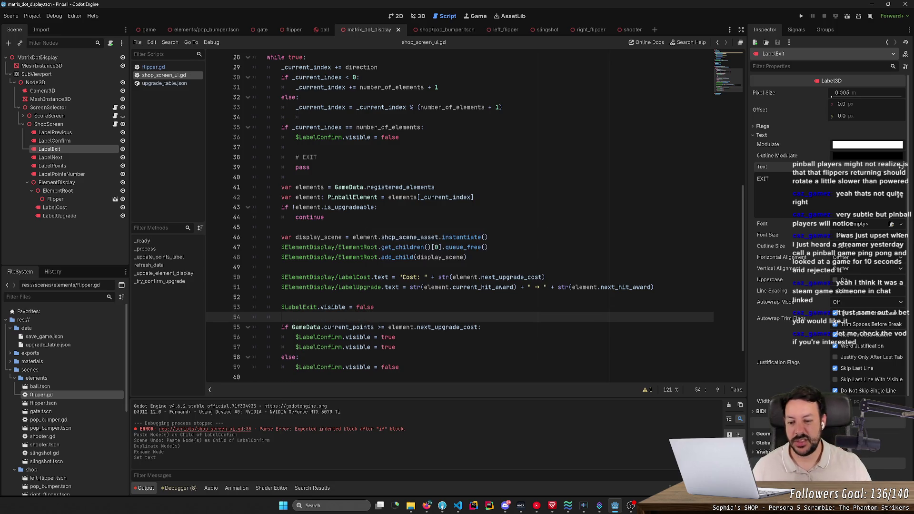
pyautogui.scroll(-2, 471, 215)
pyautogui.press('Up')
pyautogui.press('Up')
pyautogui.press('Up')
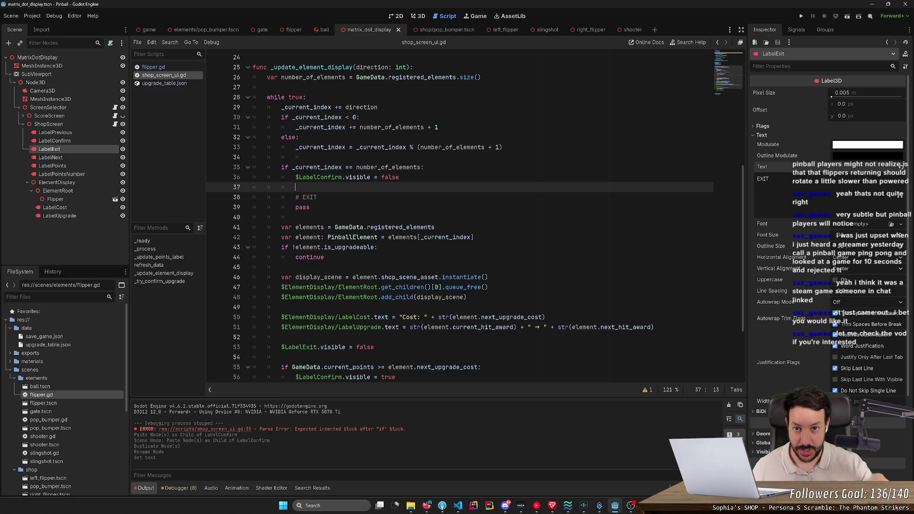
# Step: Copy the `$LabelExit.visible = false` line into the EXIT branch
pyautogui.click(421, 17)
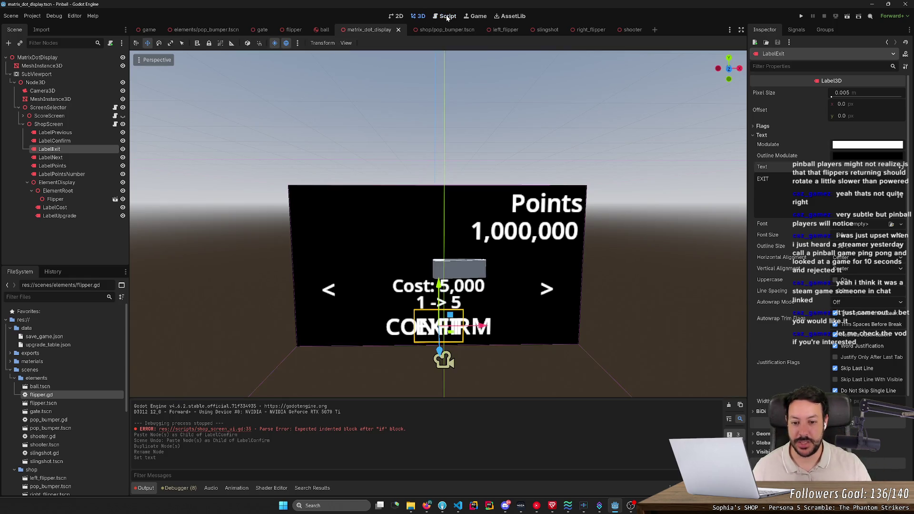
pyautogui.click(447, 17)
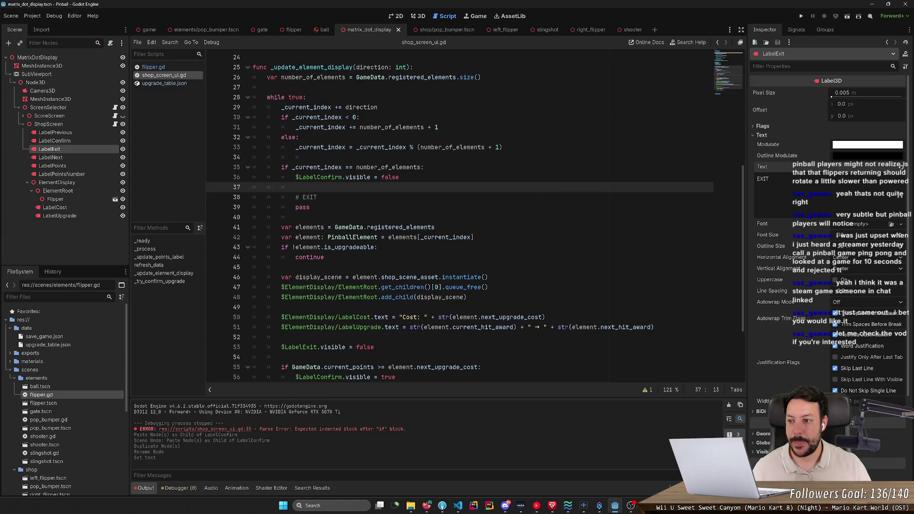
pyautogui.scroll(-2, 474, 120)
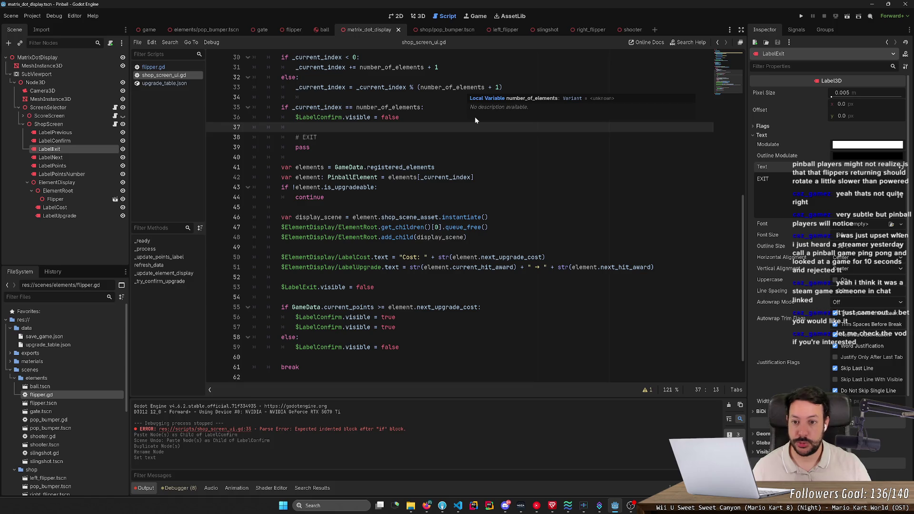
pyautogui.scroll(1, 475, 217)
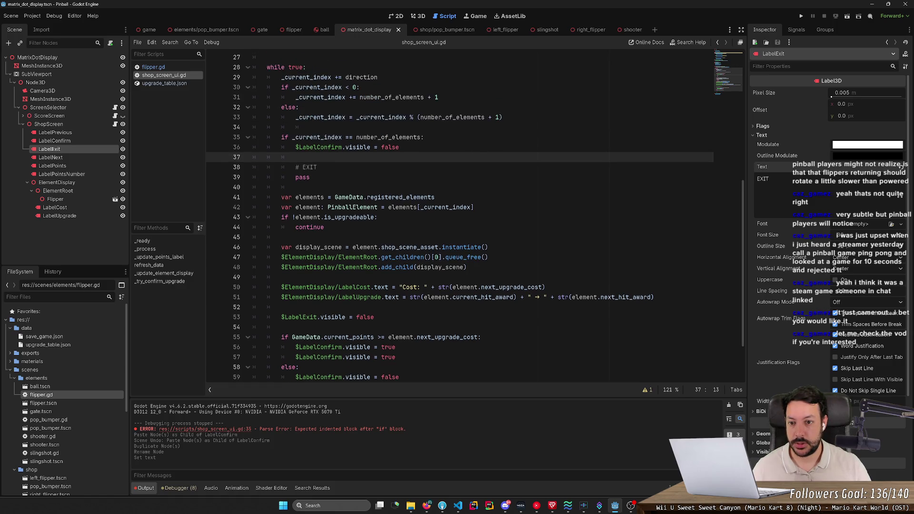
pyautogui.click(374, 317)
pyautogui.hotkey('shift', 'Up')
pyautogui.hotkey('ctrl', 'c')
pyautogui.click(296, 157)
pyautogui.hotkey('ctrl', 'v')
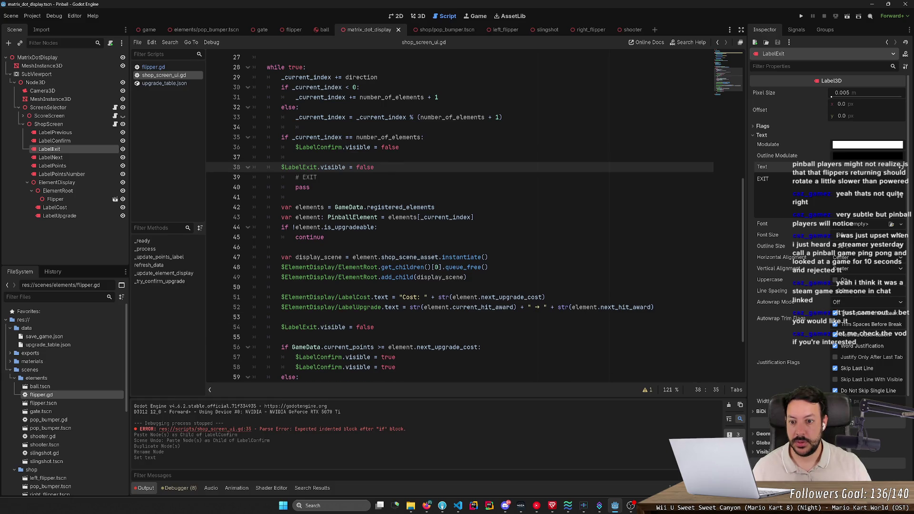
# Step: Make the pasted line `$LabelExit.visible = true`, indent it, and remove the placeholder lines
pyautogui.hotkey('ctrl', 'shift', 'Left')
pyautogui.write('true')
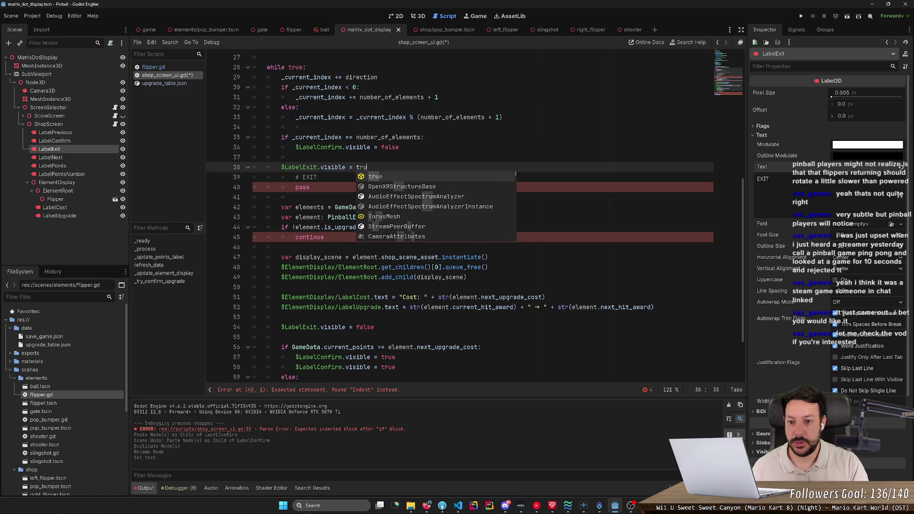
pyautogui.click(296, 157)
pyautogui.hotkey('ctrl', 'shift', 'k')
pyautogui.click(253, 157)
pyautogui.press('Home')
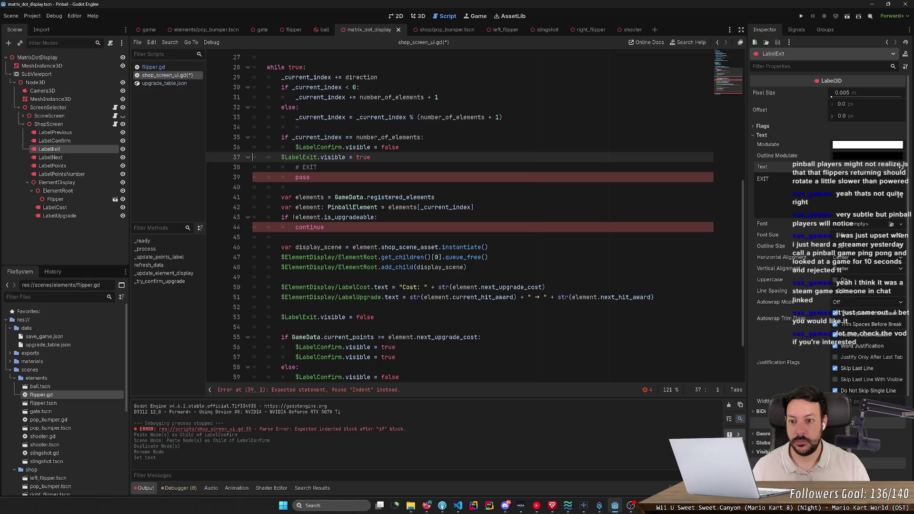
pyautogui.press('Tab')
pyautogui.press('Down')
pyautogui.hotkey('ctrl', 'shift', 'k')
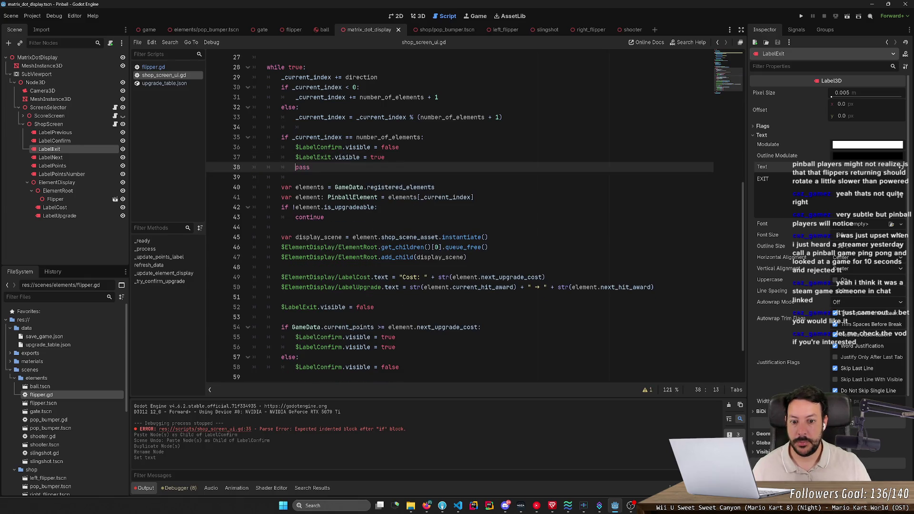
# Step: Copy the queue_free statement that frees the displayed element into the EXIT branch, indented
pyautogui.moveTo(488, 247); pyautogui.dragTo(489, 237)
pyautogui.hotkey('ctrl', 'c')
pyautogui.click(485, 158)
pyautogui.hotkey('ctrl', 'v')
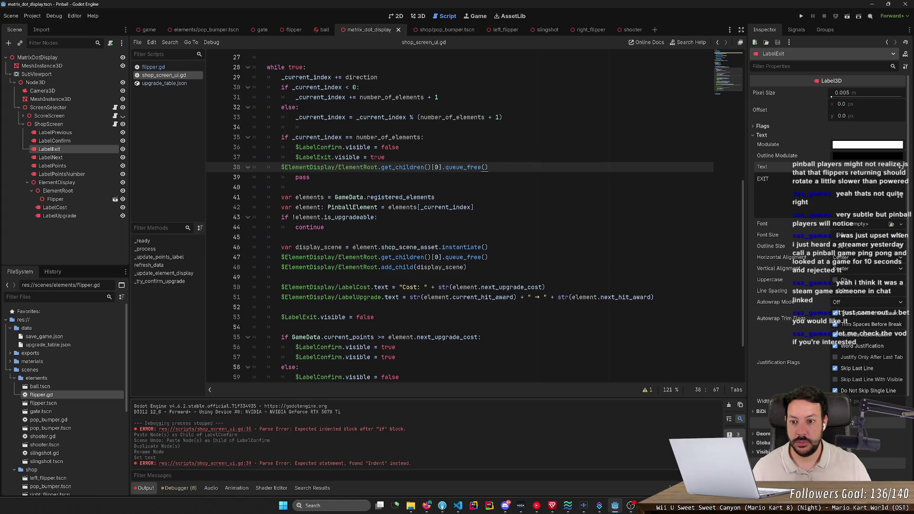
pyautogui.press('Home')
pyautogui.press('Tab')
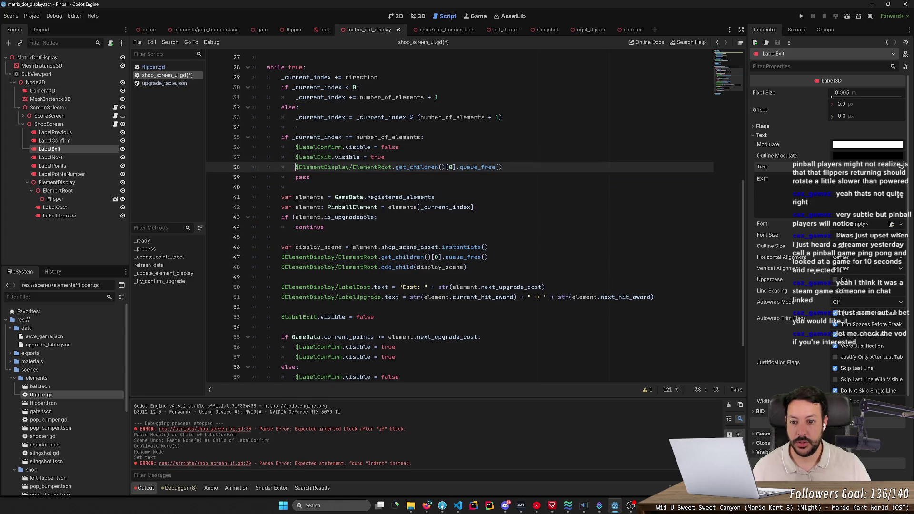
# Step: Add the LabelCost and LabelUpgrade assignments to EXIT with empty "" text, save, and run
pyautogui.moveTo(281, 287); pyautogui.dragTo(657, 298)
pyautogui.hotkey('ctrl', 'c')
pyautogui.click(570, 167)
pyautogui.press('Return')
pyautogui.hotkey('ctrl', 'v')
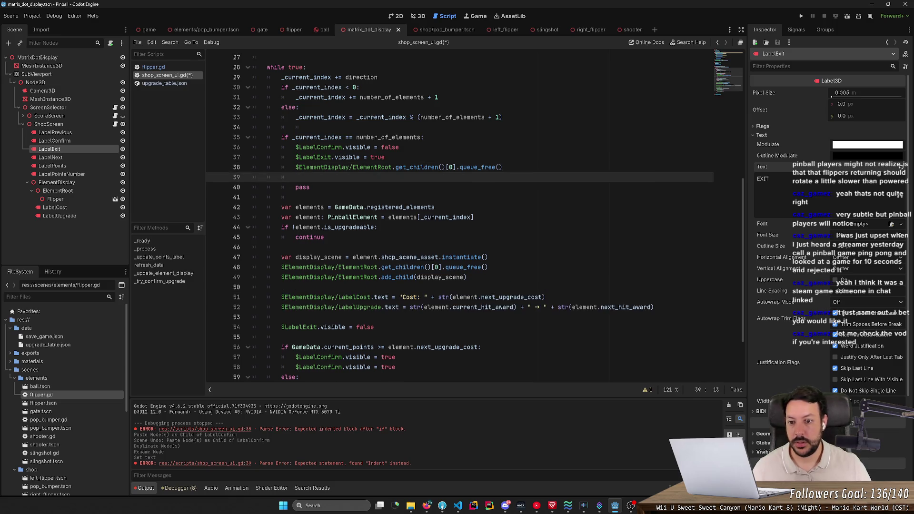
pyautogui.press('Home')
pyautogui.press('Tab')
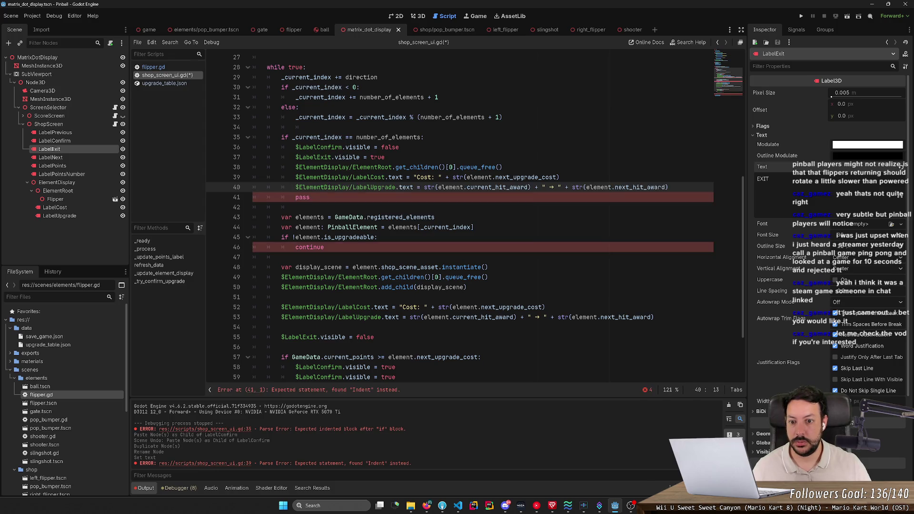
pyautogui.moveTo(413, 177); pyautogui.dragTo(668, 187)
pyautogui.write('"')
pyautogui.press('BackSpace')
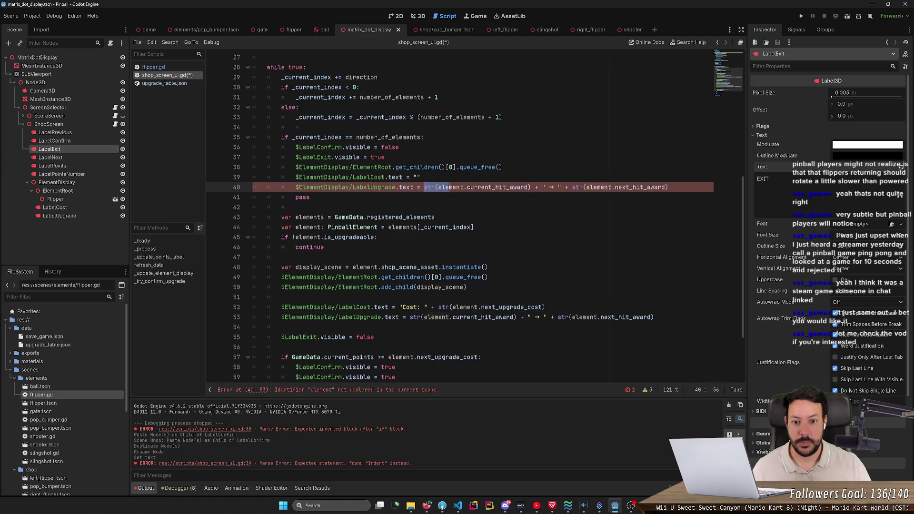
pyautogui.press('BackSpace')
pyautogui.write('"')
pyautogui.hotkey('ctrl', 's')
pyautogui.click(801, 15)
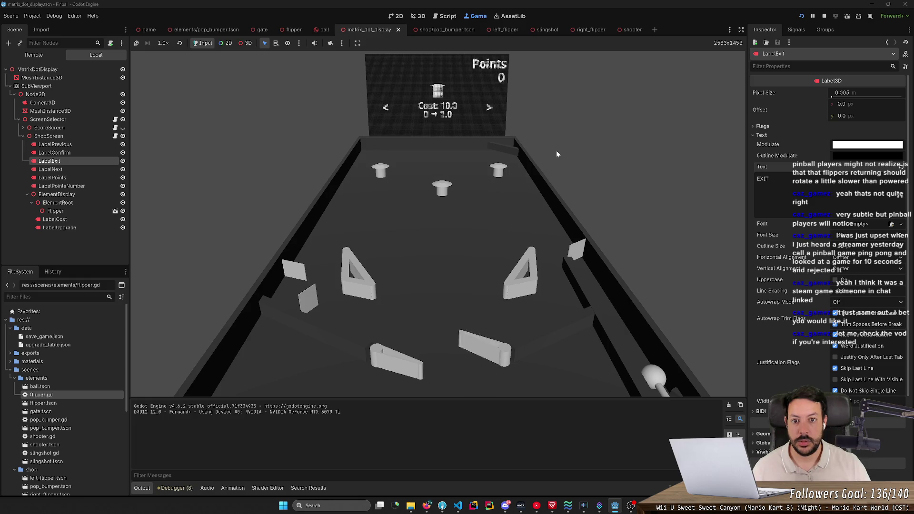
# Step: Cycle the shop selection until the game crashes, then stop the debug session
pyautogui.press('Right')
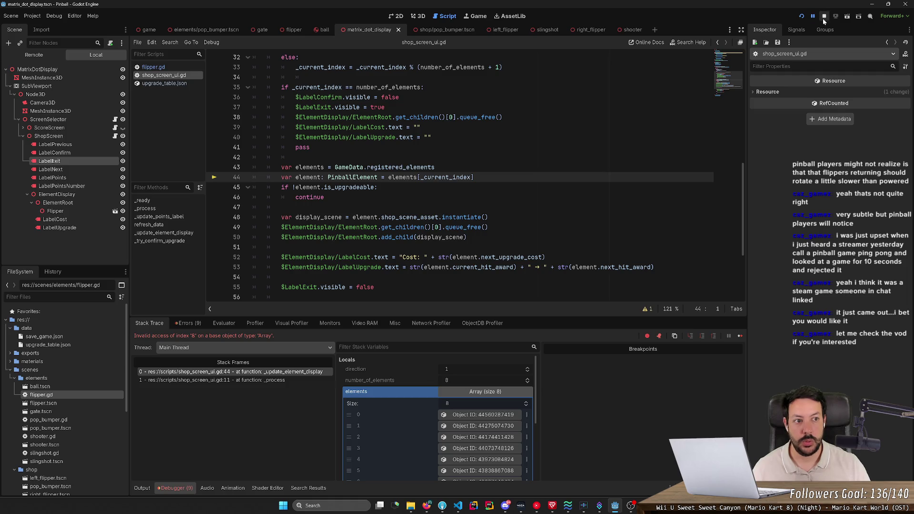
pyautogui.press('F8')
pyautogui.scroll(2, 471, 176)
# Step: Replace pass with break on line 41 and run the game again
pyautogui.doubleClick(302, 207)
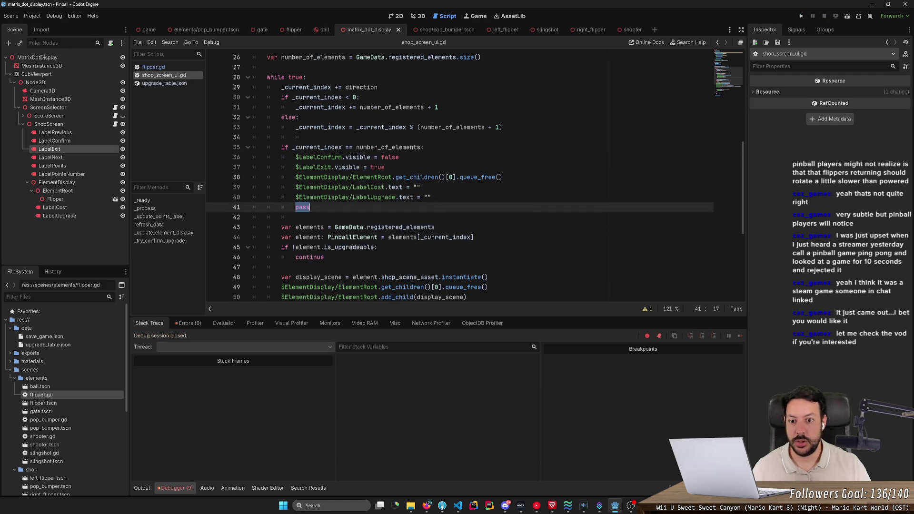
pyautogui.write('return')
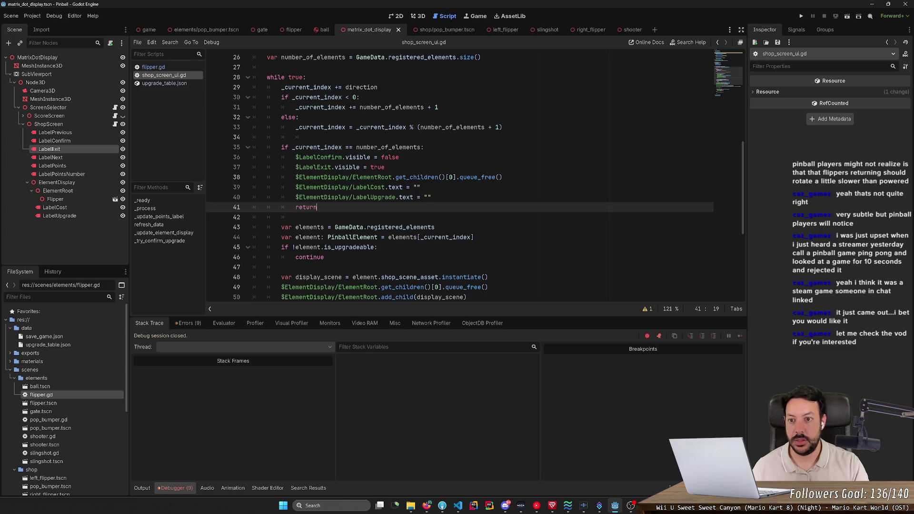
pyautogui.scroll(-1, 471, 176)
pyautogui.hotkey('ctrl', 'BackSpace')
pyautogui.write('break')
pyautogui.press('F5')
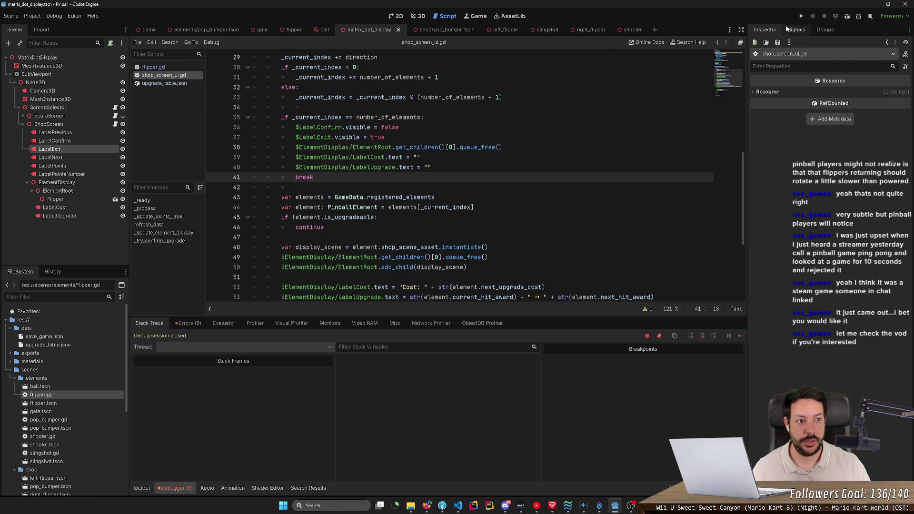
# Step: Cycle the shop selection through to EXIT, then stop the game
pyautogui.press('Right')
pyautogui.press('Right')
pyautogui.press('Right')
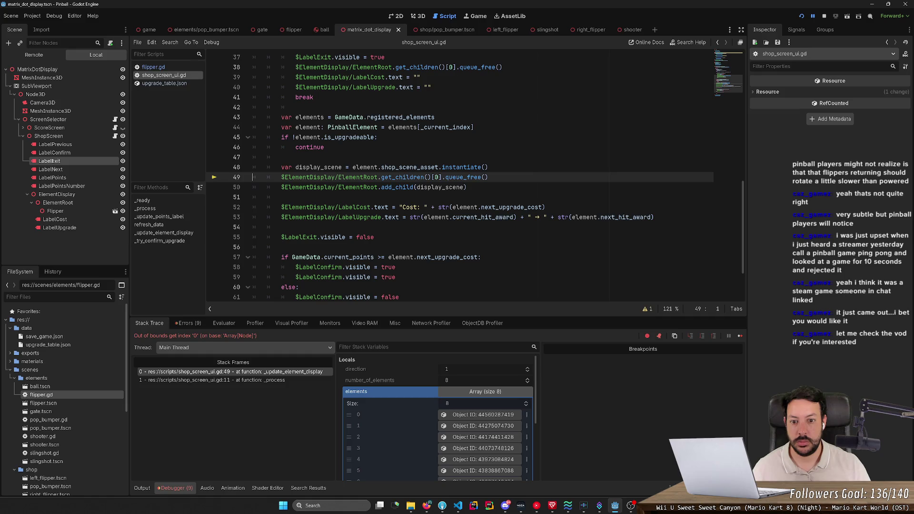
pyautogui.click(824, 19)
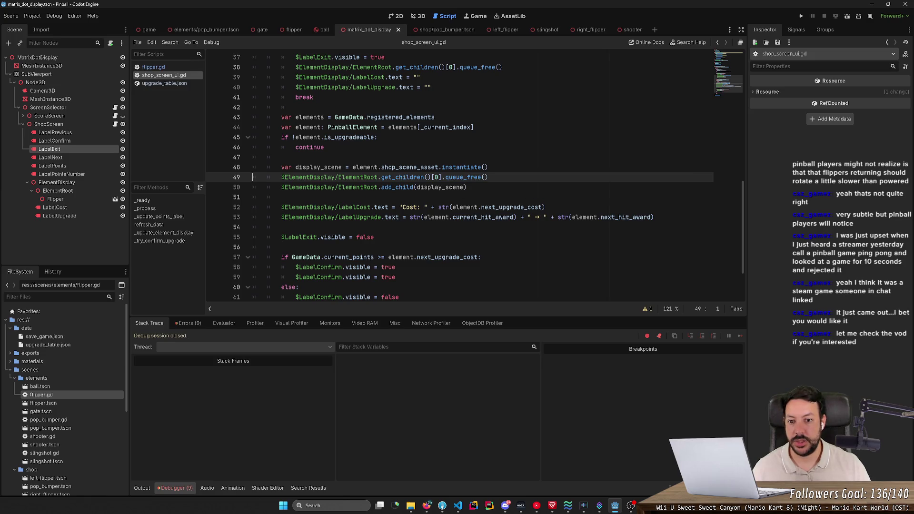
pyautogui.scroll(1, 464, 180)
pyautogui.scroll(3, 464, 180)
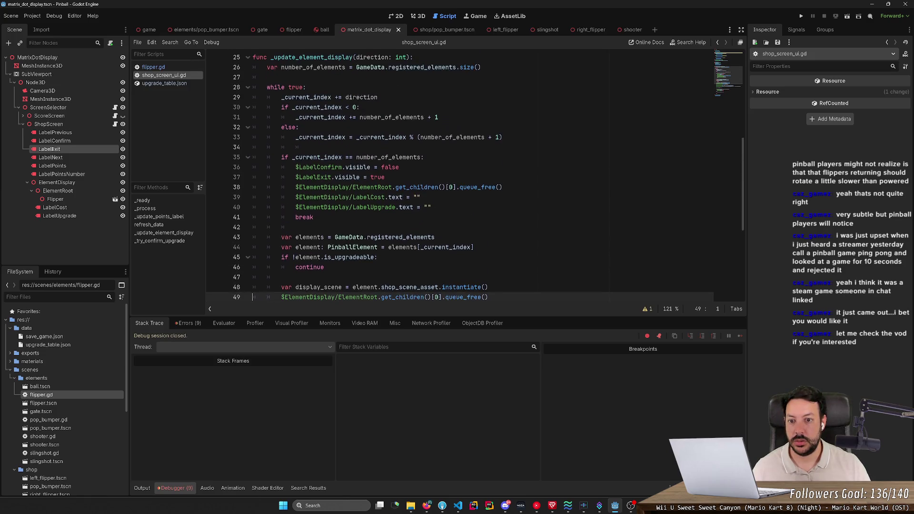
# Step: Change `queue_free()` on line 38 to `visible = false` and run the game to test it
pyautogui.scroll(-2, 464, 181)
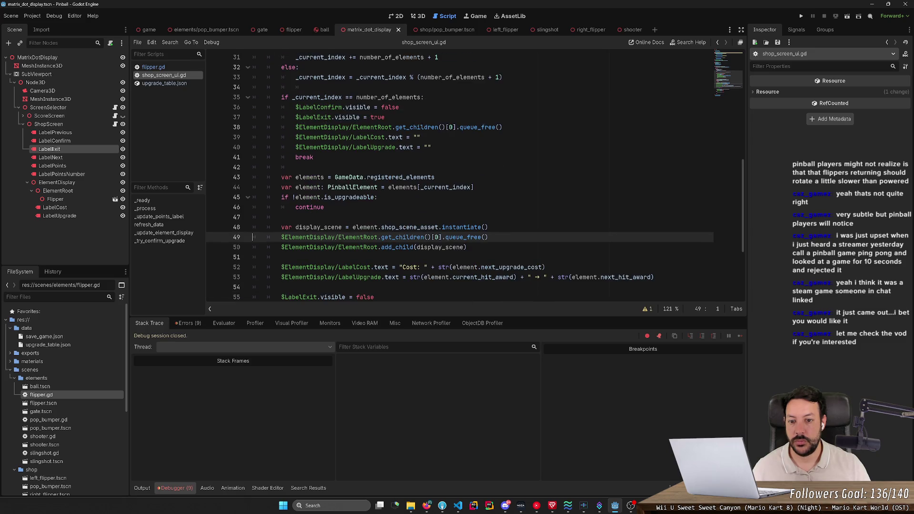
pyautogui.moveTo(460, 127); pyautogui.dragTo(502, 127)
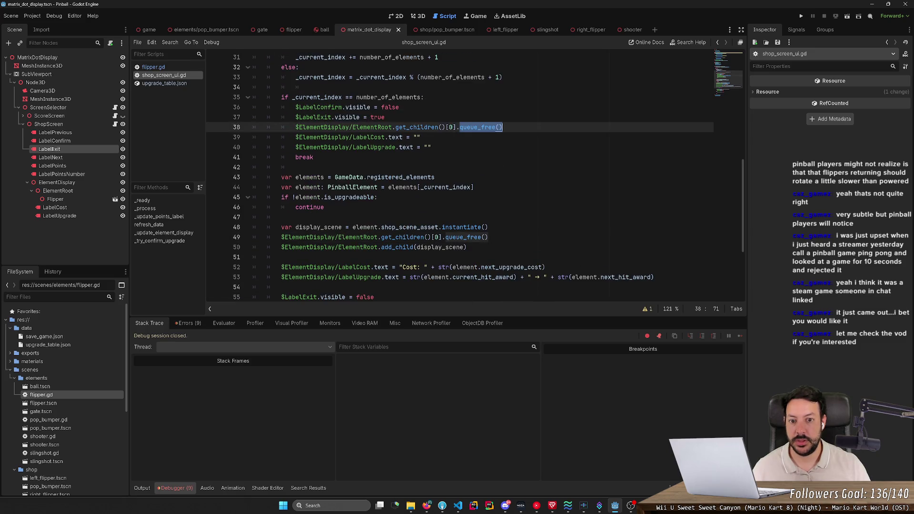
pyautogui.write('visible')
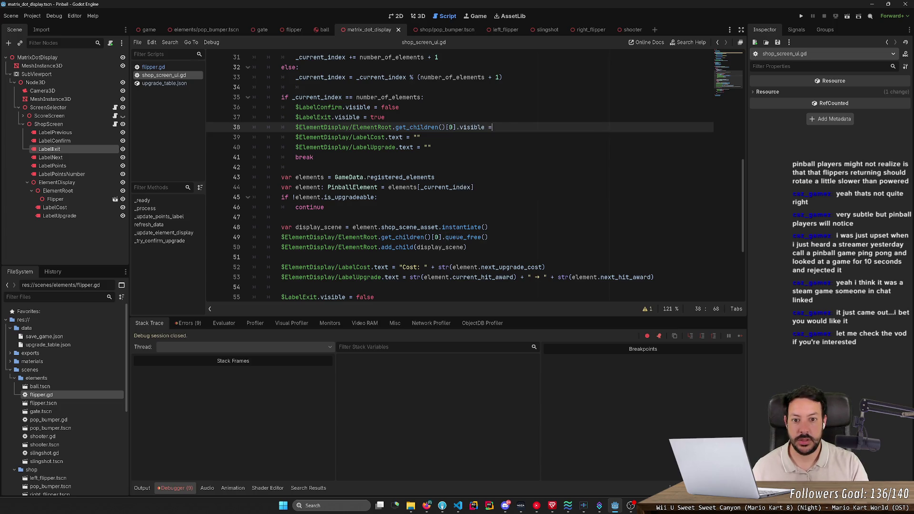
pyautogui.write(' = ')
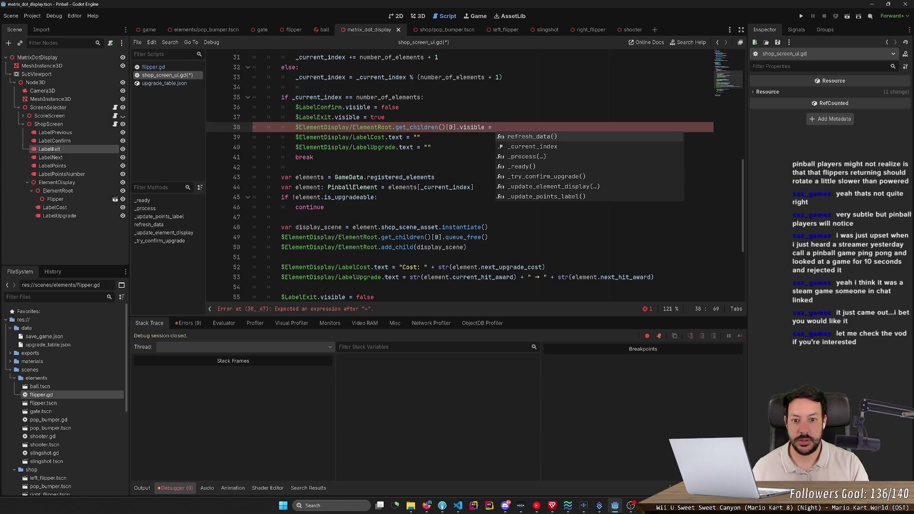
pyautogui.write('false')
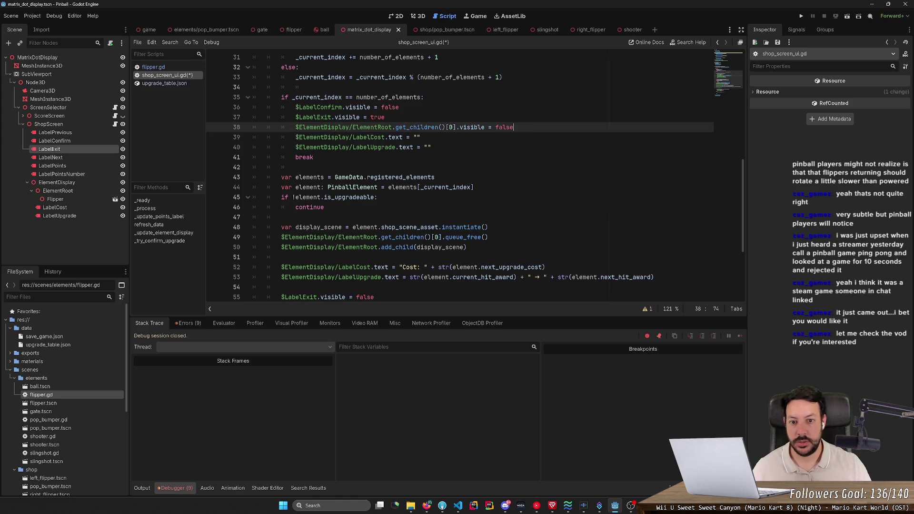
pyautogui.moveTo(484, 127); pyautogui.dragTo(295, 127)
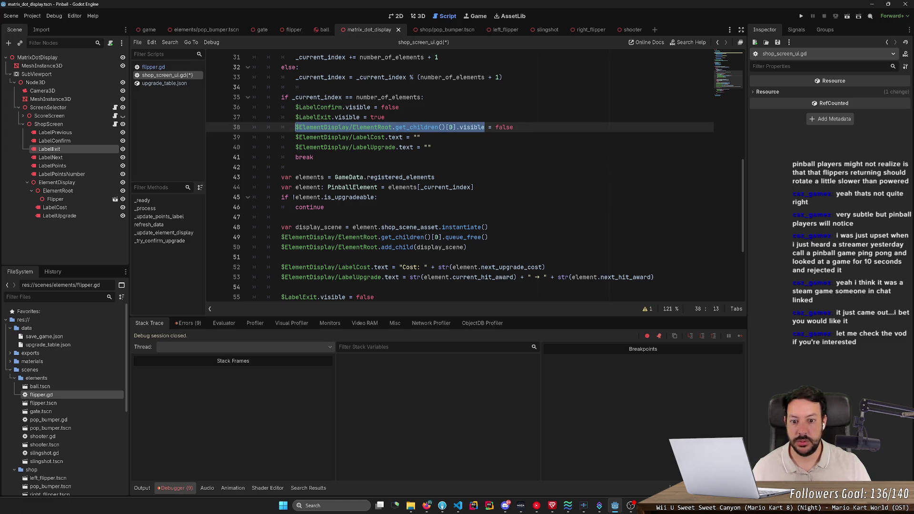
pyautogui.click(487, 237)
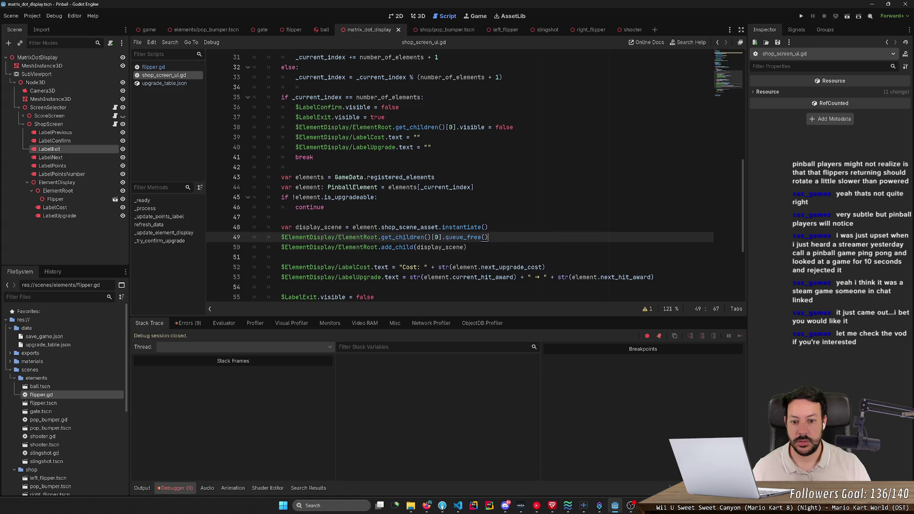
pyautogui.press('F6')
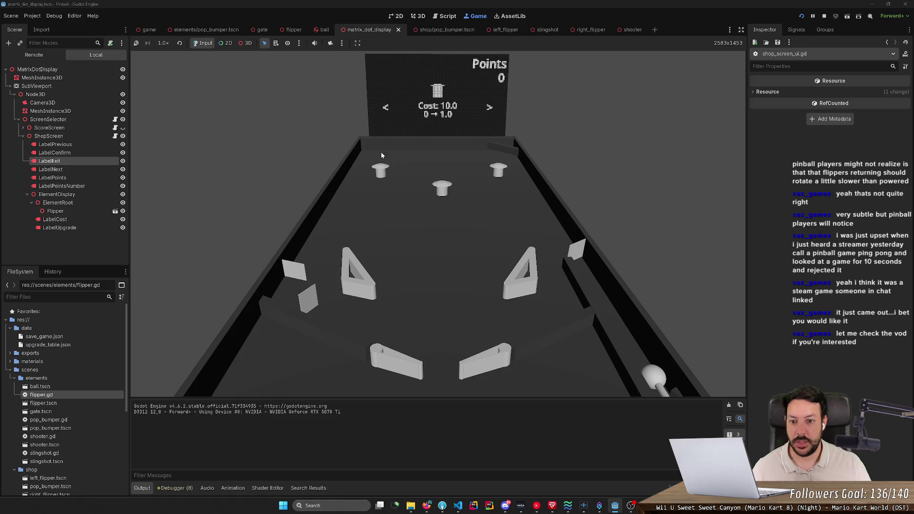
# Step: Launch the ball, cycle the shop between upgrade and EXIT, then stop and return to 3D
pyautogui.press('space')
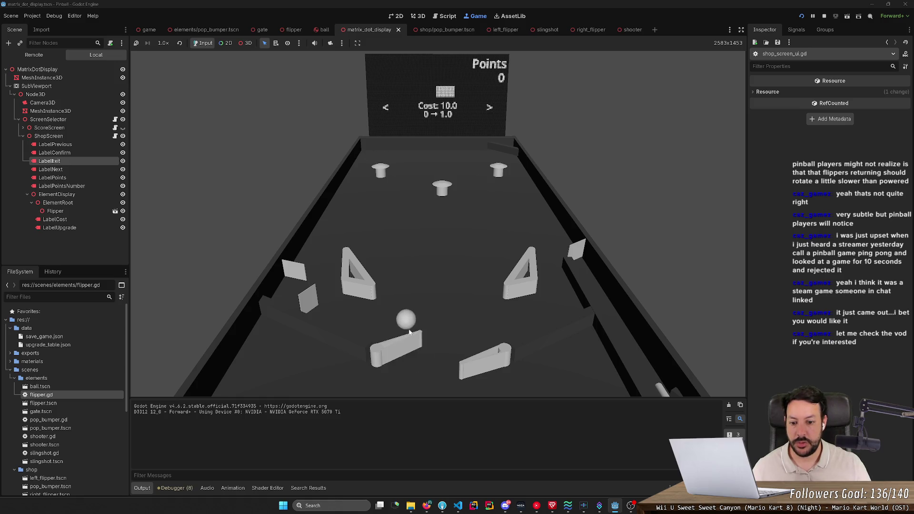
pyautogui.press('Left')
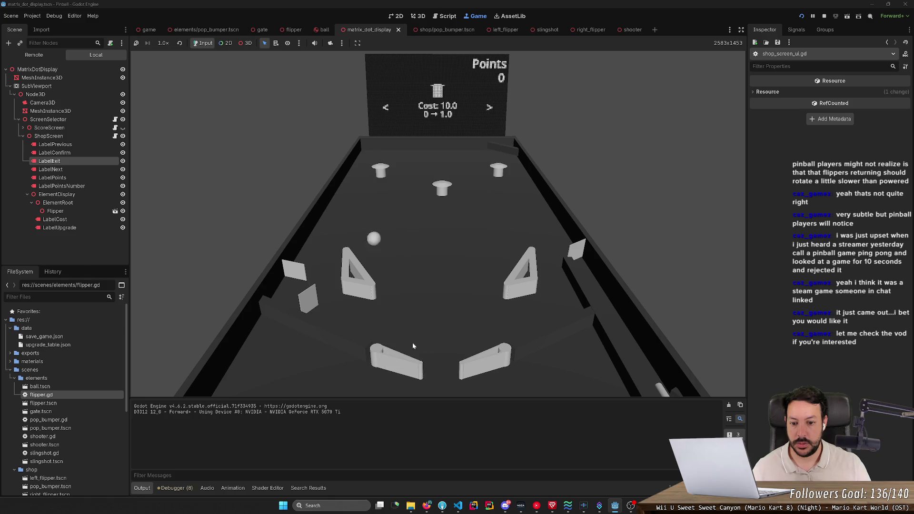
pyautogui.press('Left')
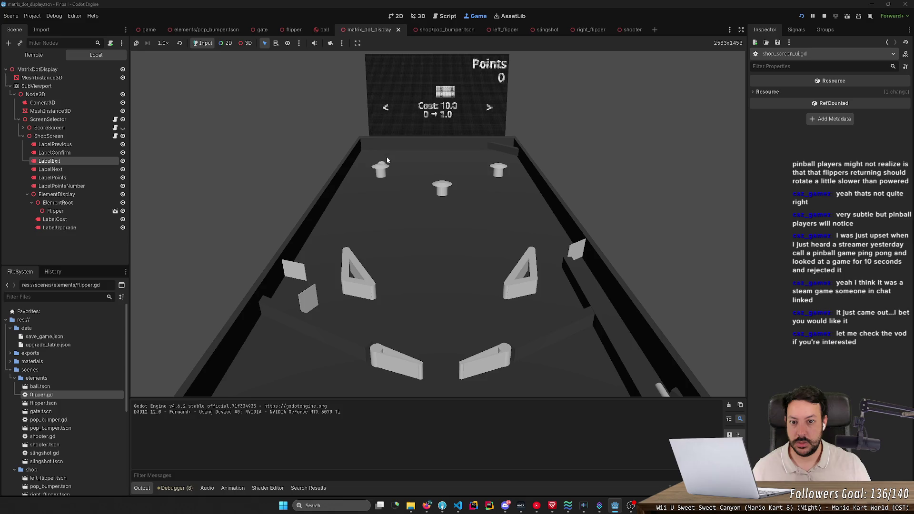
pyautogui.press('Left')
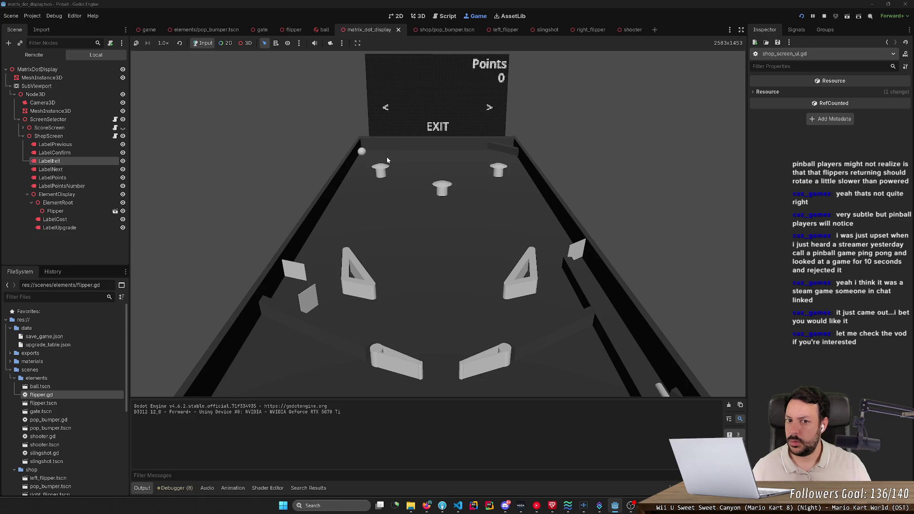
pyautogui.press('Right')
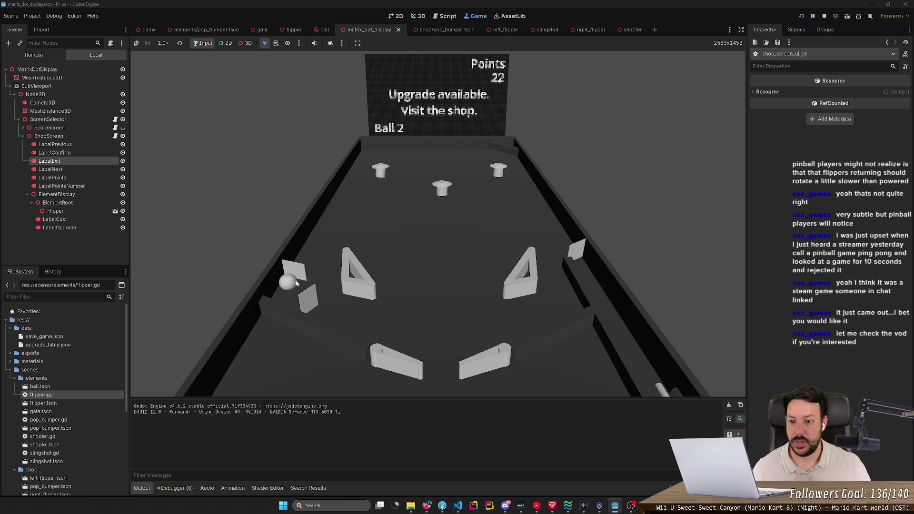
pyautogui.press('Right')
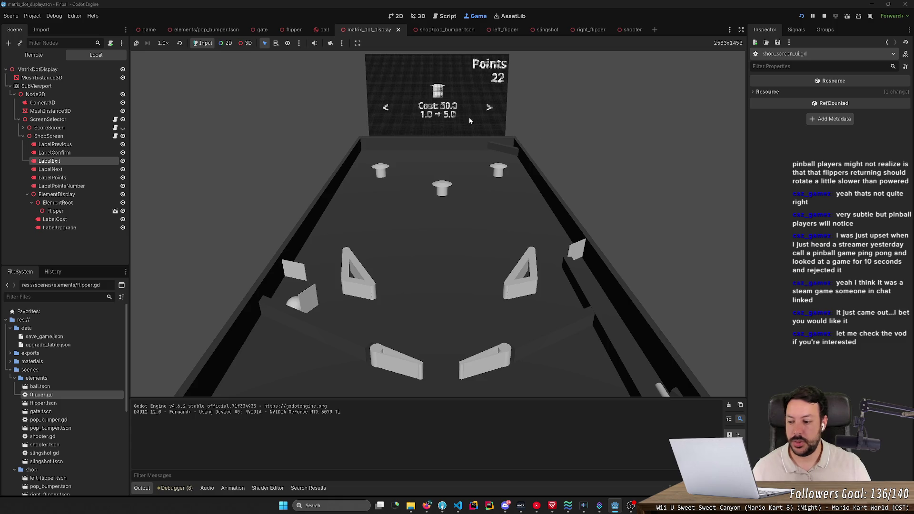
pyautogui.press('Down')
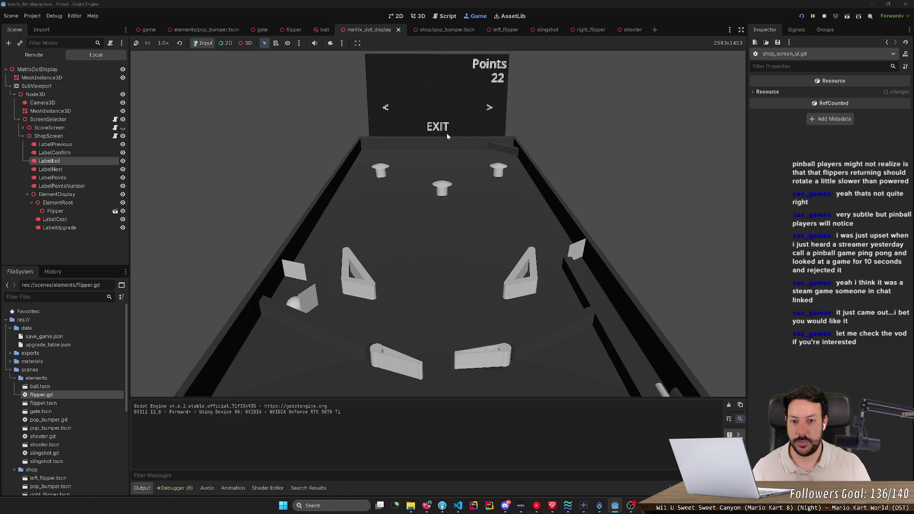
pyautogui.press('Right')
pyautogui.press('Left')
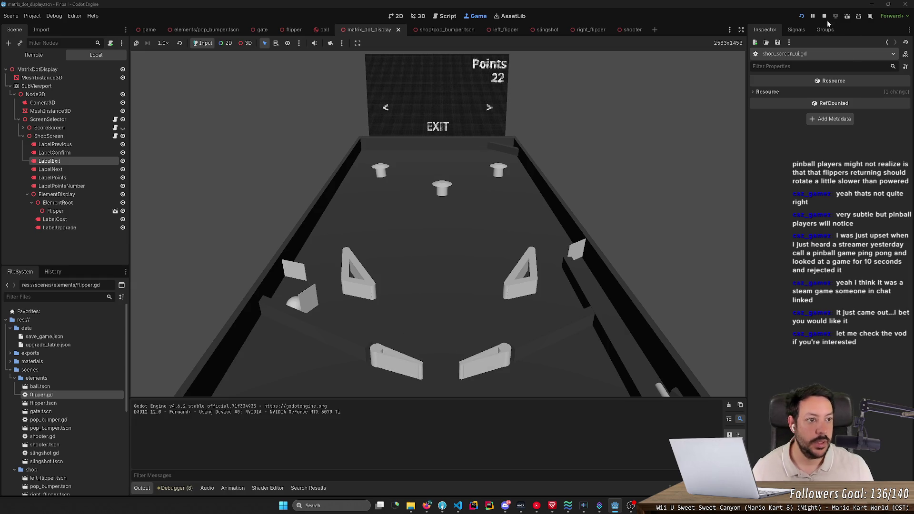
pyautogui.click(824, 17)
pyautogui.click(421, 17)
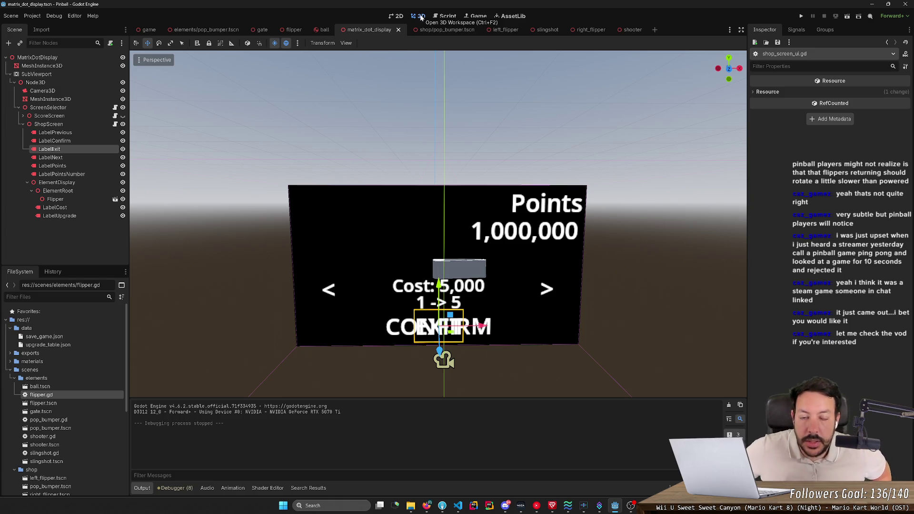
# Step: Copy the points-versus-cost condition into the _try_confirm_upgrade function
pyautogui.click(444, 17)
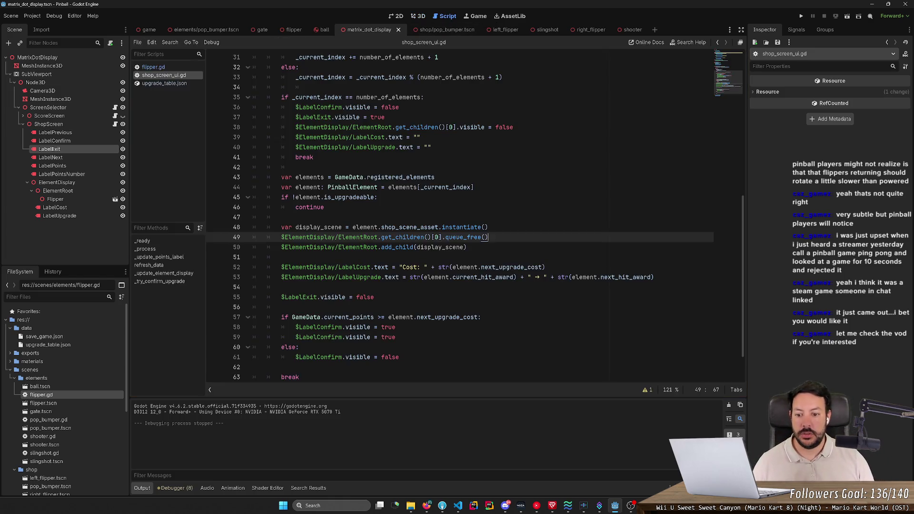
pyautogui.scroll(-2, 474, 216)
pyautogui.click(352, 356)
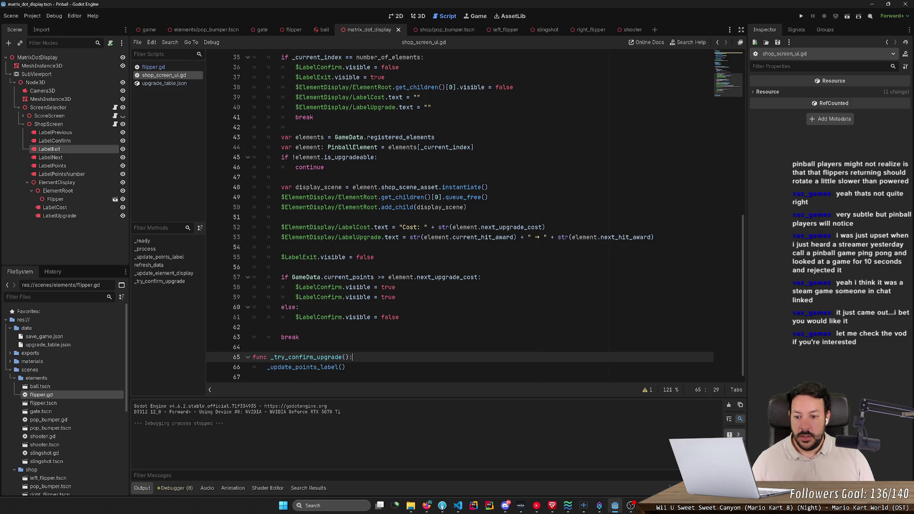
pyautogui.moveTo(399, 317)
pyautogui.mouseDown()
pyautogui.moveTo(295, 297)
pyautogui.moveTo(252, 277)
pyautogui.mouseUp()
pyautogui.press('End')
pyautogui.hotkey('shift', 'Home')
pyautogui.hotkey('ctrl', 'c')
pyautogui.press('Down')
pyautogui.press('Down')
pyautogui.press('Down')
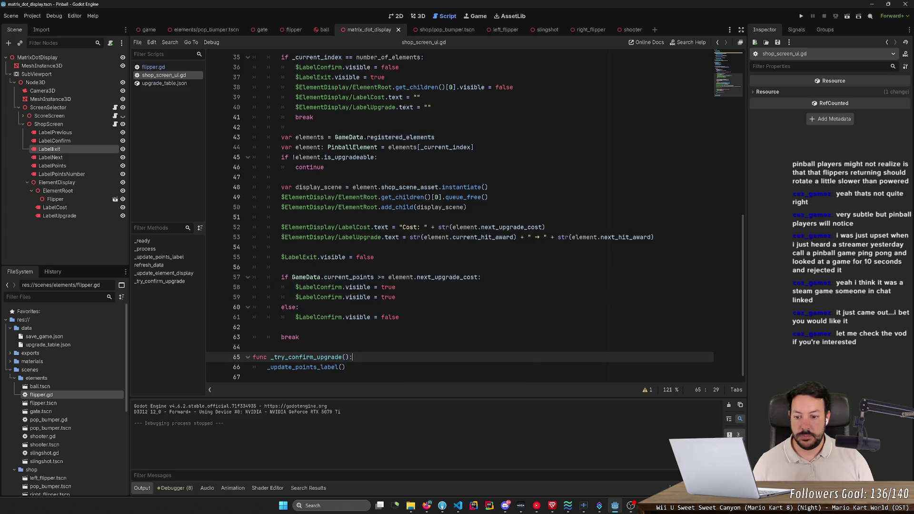
pyautogui.hotkey('ctrl', 'v')
pyautogui.press('Return')
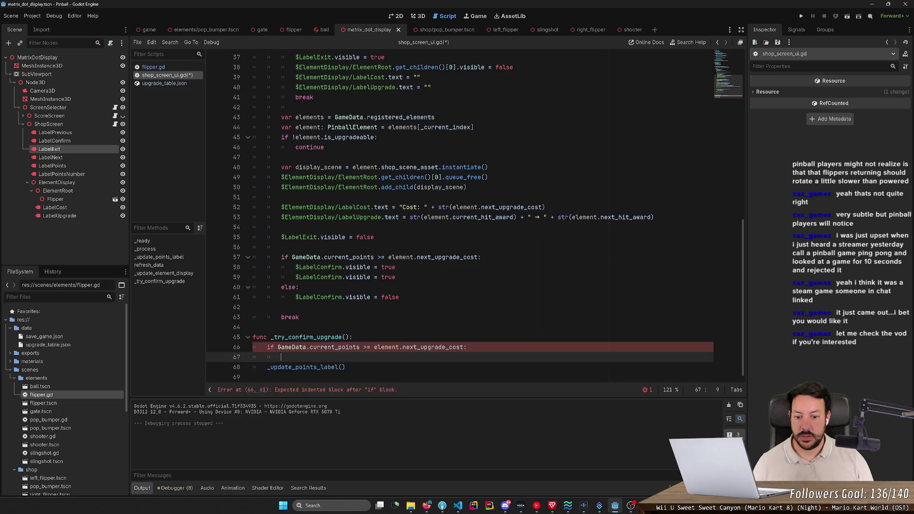
# Step: Change the condition to current_points < cost with an early return under it
pyautogui.click(364, 347)
pyautogui.press('BackSpace')
pyautogui.press('BackSpace')
pyautogui.press('BackSpace')
pyautogui.write('z')
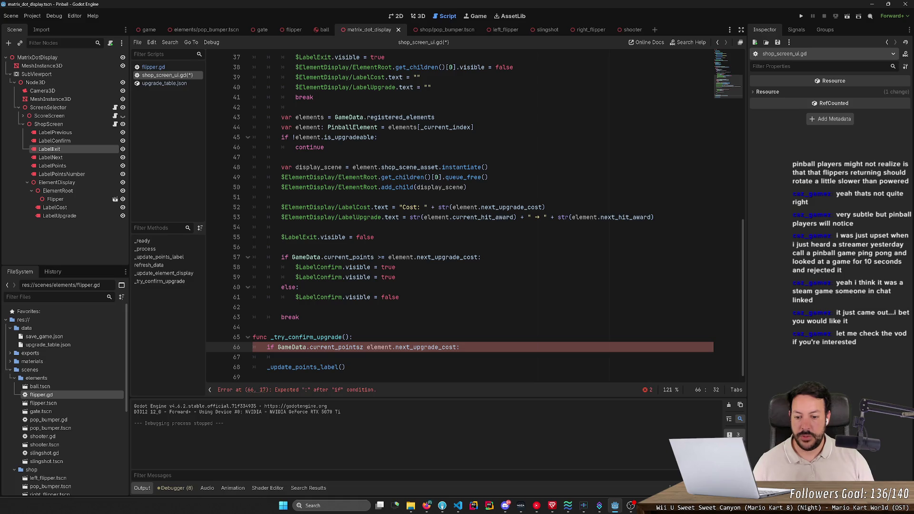
pyautogui.press('Delete')
pyautogui.write('<')
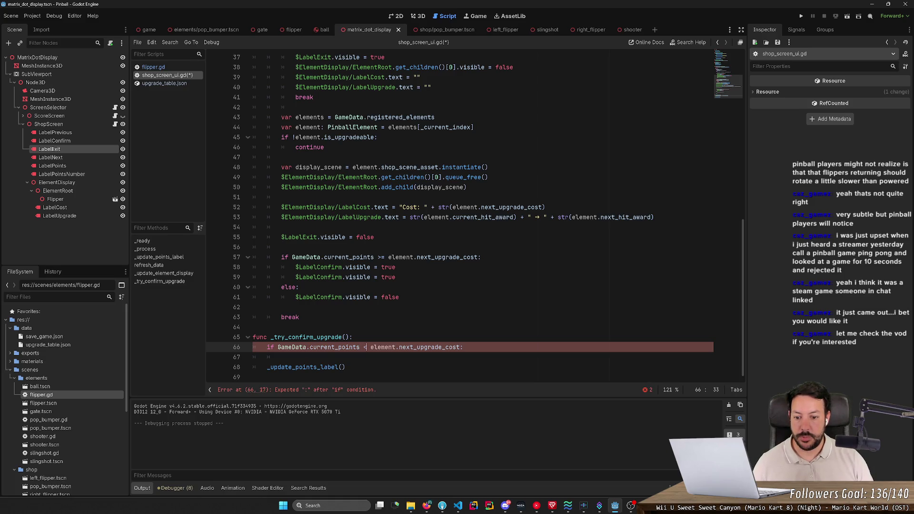
pyautogui.click(281, 357)
pyautogui.write('return')
pyautogui.press('Return')
pyautogui.press('Return')
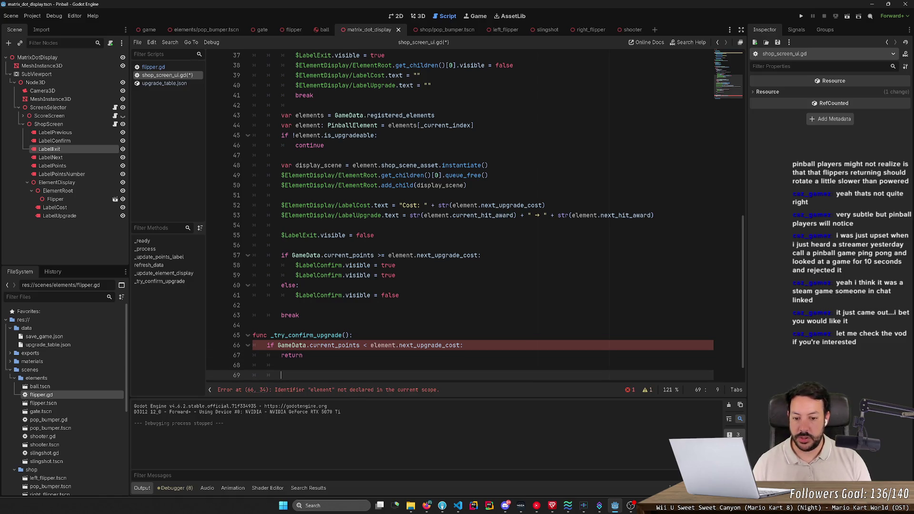
# Step: Deduct the cost with `GameData.current_points -= element.next_upgrade_cost`
pyautogui.scroll(-1, 459, 214)
pyautogui.doubleClick(291, 326)
pyautogui.moveTo(307, 327); pyautogui.dragTo(359, 327)
pyautogui.click(281, 357)
pyautogui.hotkey('ctrl', 'v')
pyautogui.write('-= elemen')
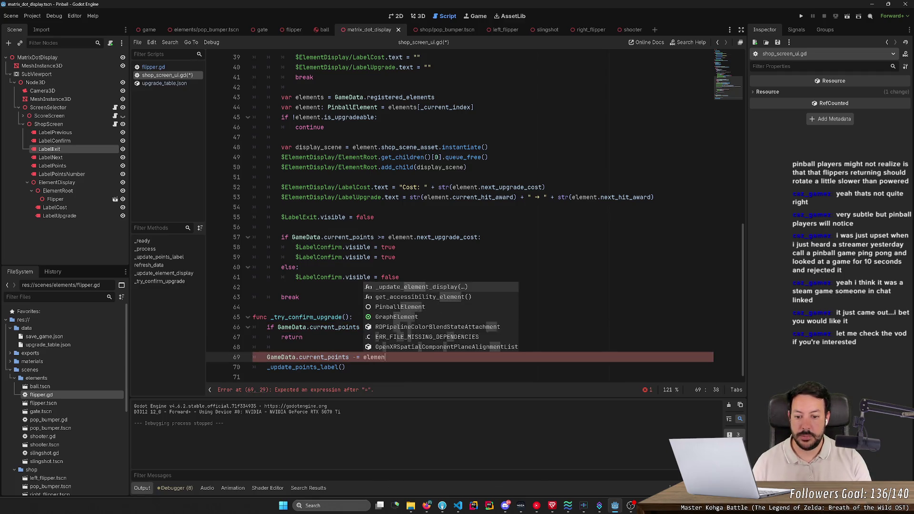
pyautogui.write('t.next_upgrade_cost')
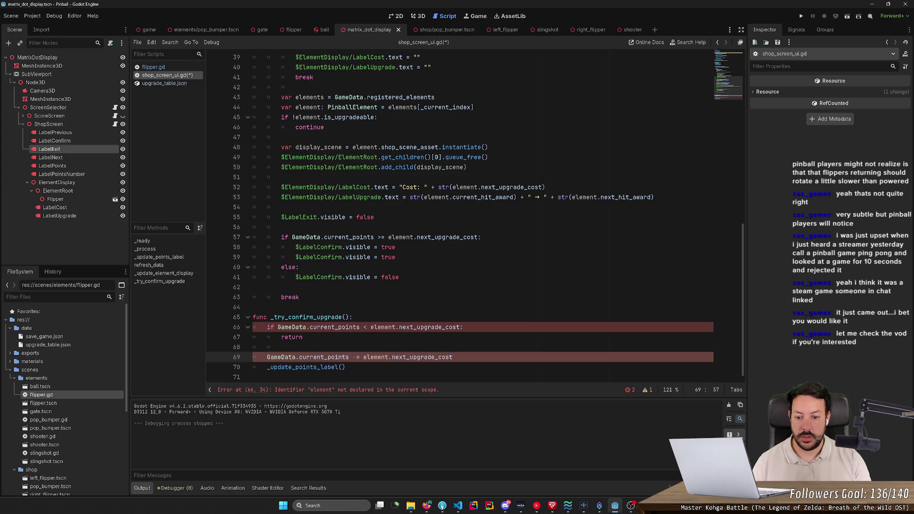
pyautogui.press('Return')
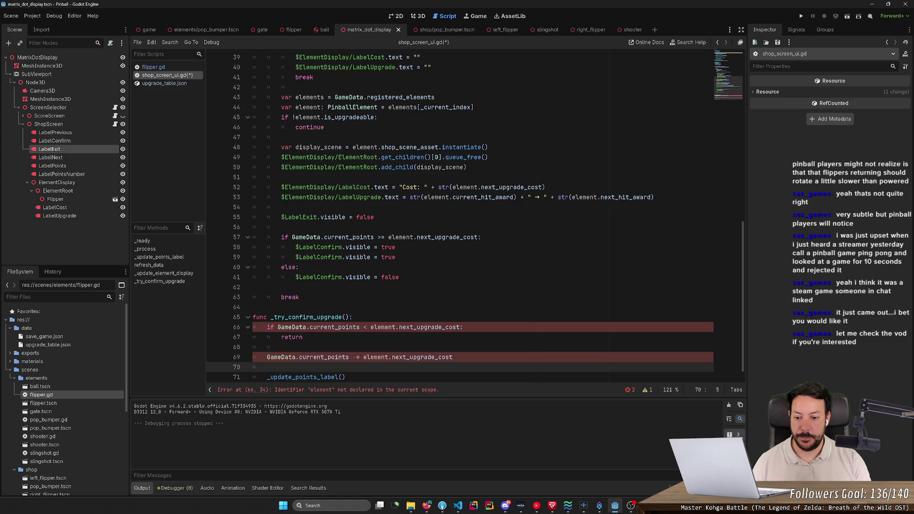
# Step: Call `element.refresh_upgrade_data()` after the deduction and save the script
pyautogui.write('lement.')
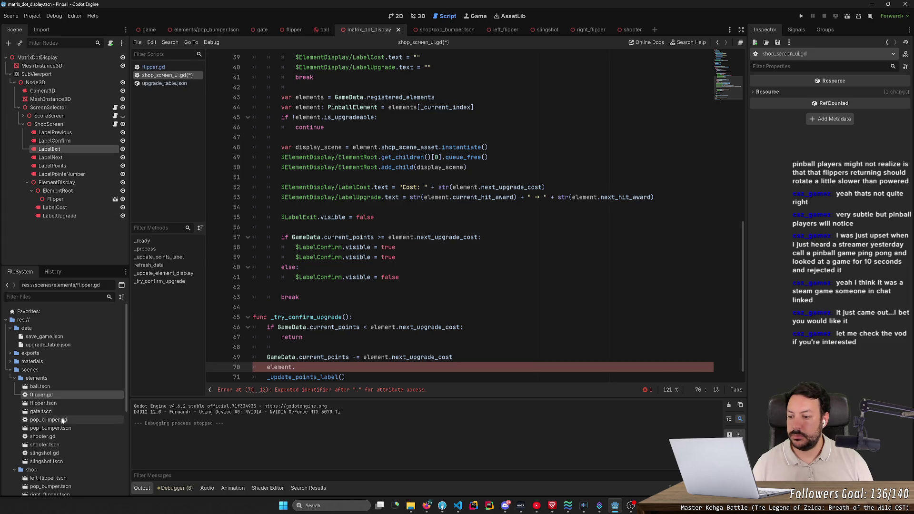
pyautogui.scroll(-3, 56, 456)
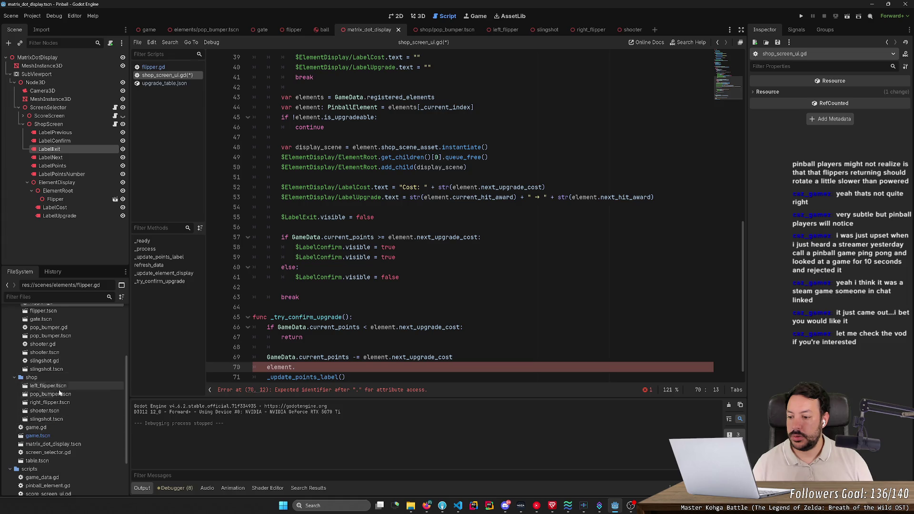
pyautogui.scroll(-2, 59, 406)
pyautogui.doubleClick(65, 431)
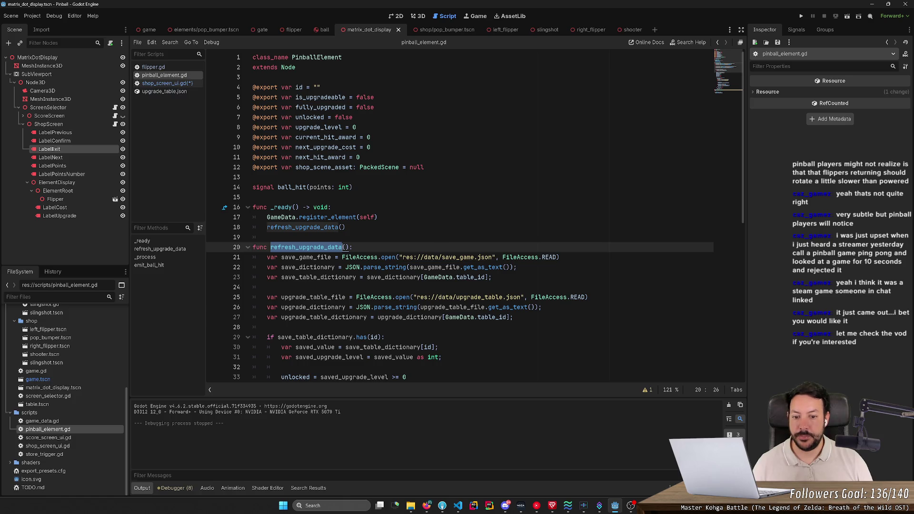
pyautogui.hotkey('alt', 'Left')
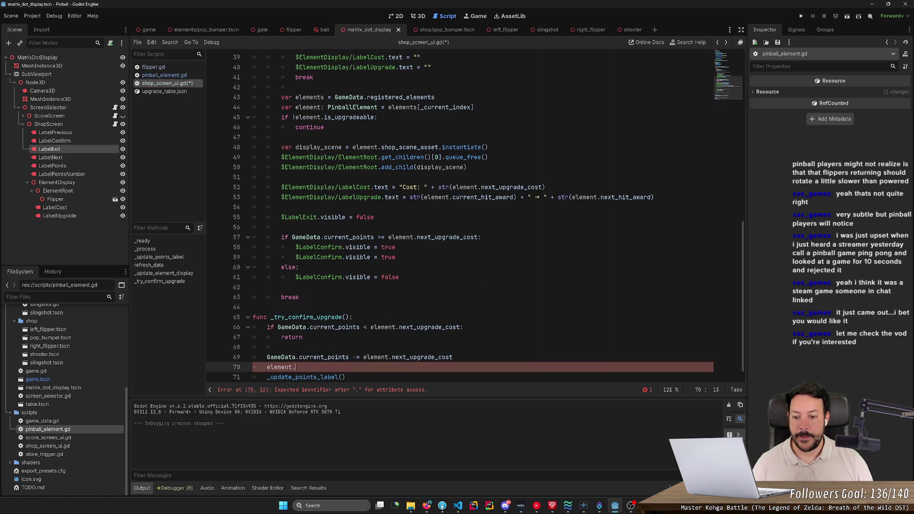
pyautogui.write('refresh_upgrade_data()')
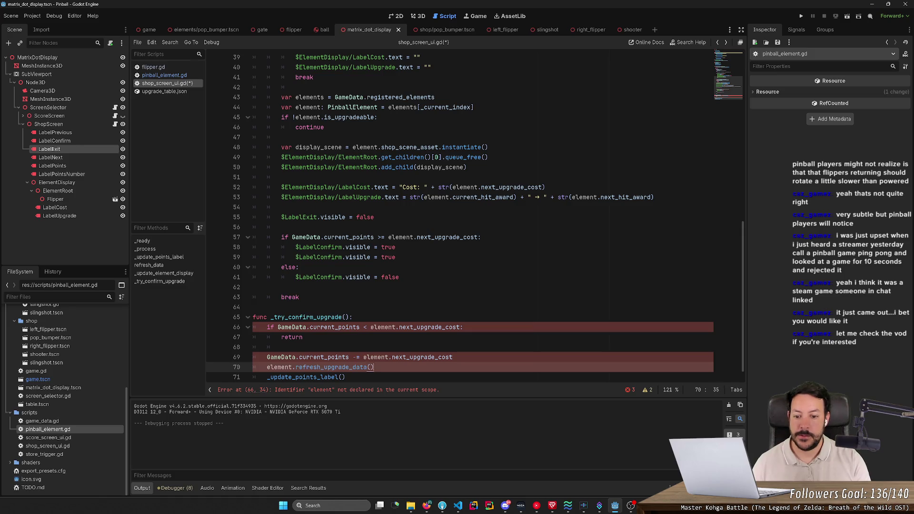
pyautogui.hotkey('ctrl', 's')
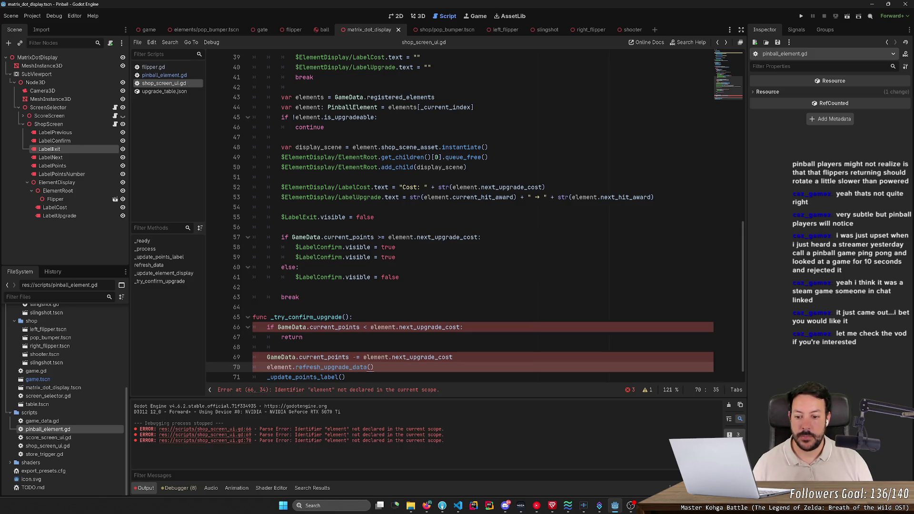
pyautogui.scroll(-1, 460, 218)
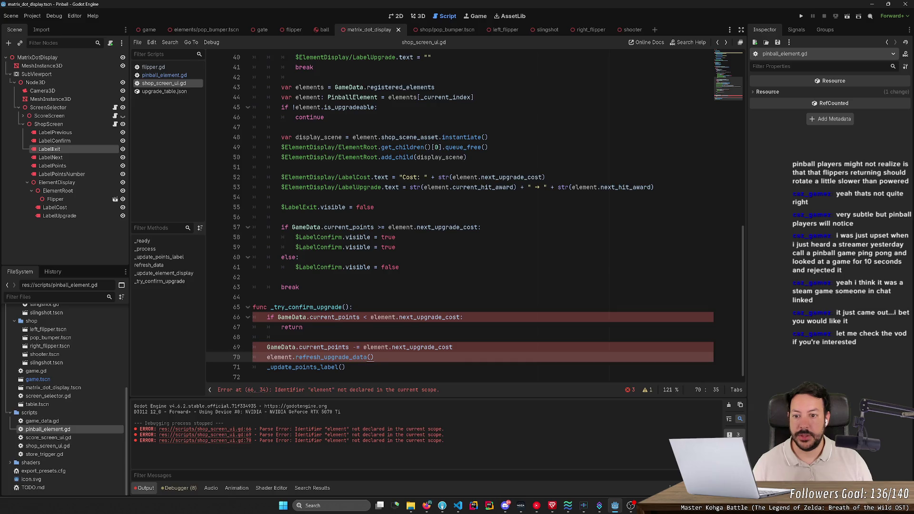
pyautogui.scroll(3, 459, 218)
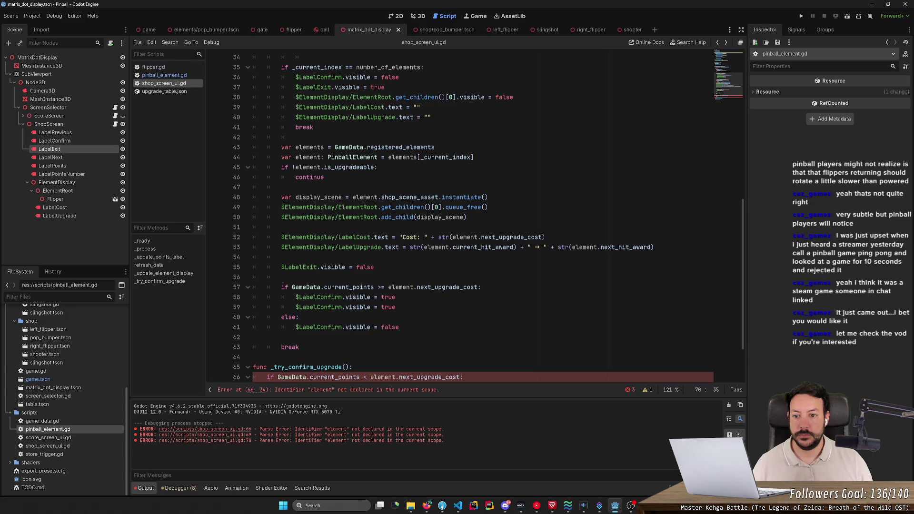
pyautogui.scroll(1, 460, 217)
pyautogui.scroll(7, 460, 217)
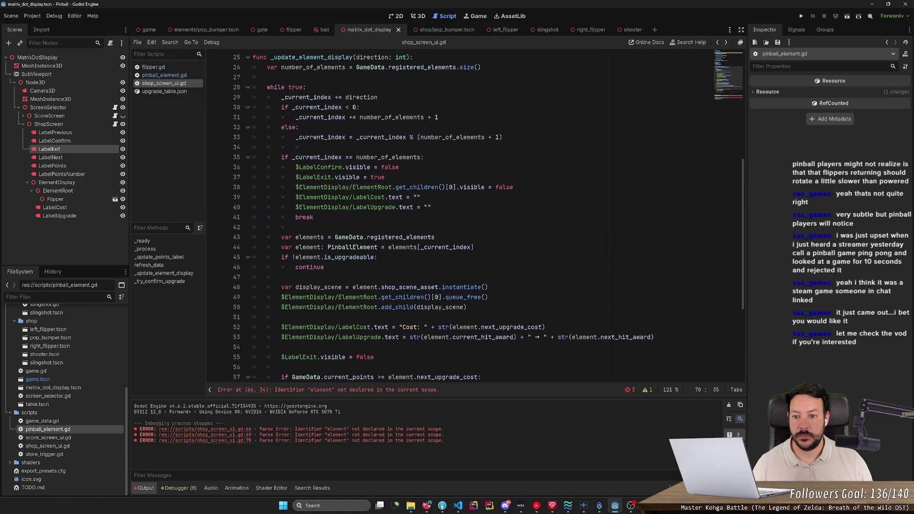
pyautogui.scroll(3, 460, 218)
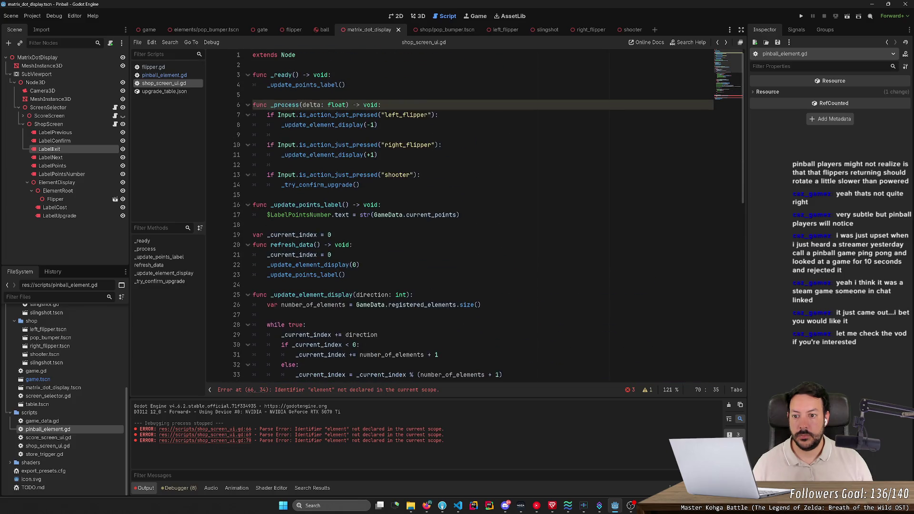
pyautogui.scroll(-9, 376, 227)
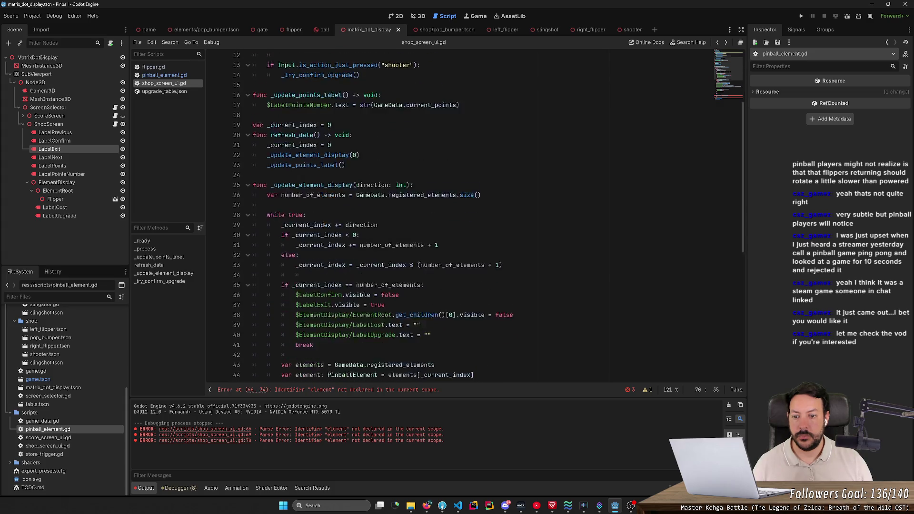
# Step: Copy the elements and current-element lookup lines into _try_confirm_upgrade and fix their indentation
pyautogui.click(328, 217)
pyautogui.moveTo(474, 217); pyautogui.dragTo(252, 207)
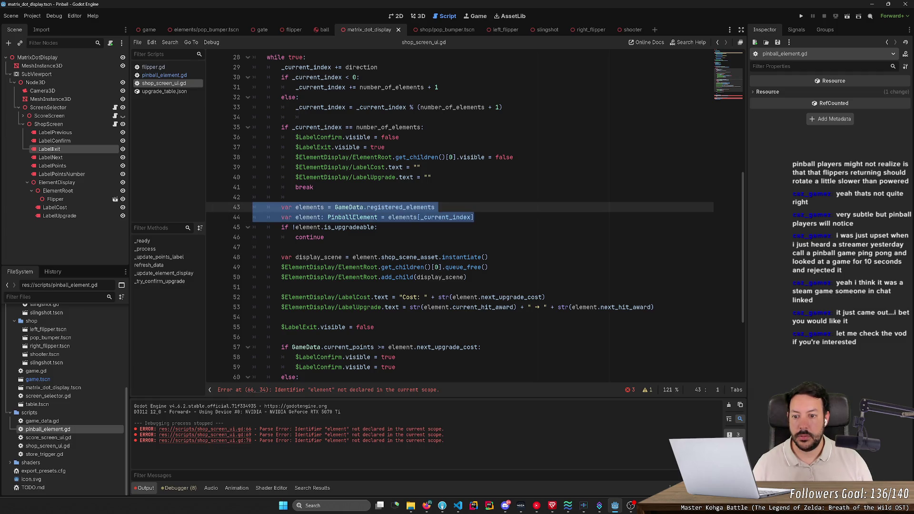
pyautogui.scroll(-4, 413, 260)
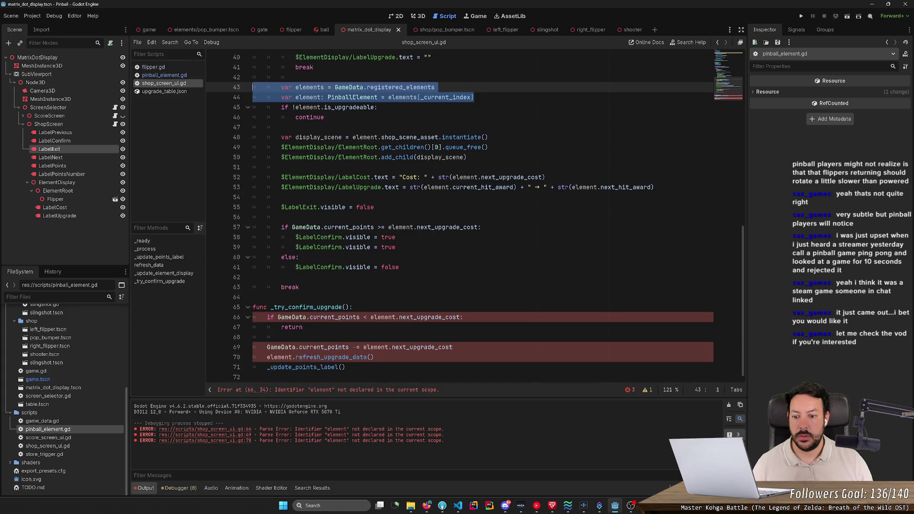
pyautogui.click(333, 327)
pyautogui.click(352, 307)
pyautogui.press('Return')
pyautogui.hotkey('ctrl', 'v')
pyautogui.press('Return')
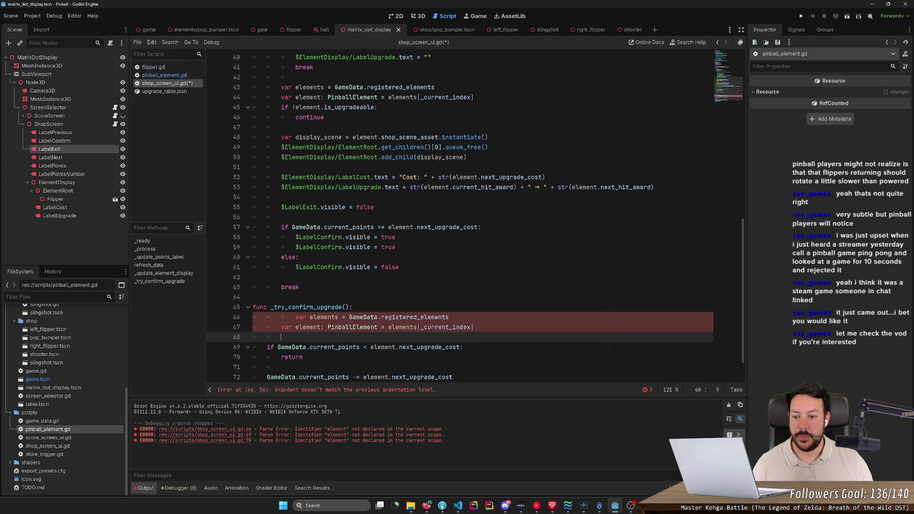
pyautogui.press('Up')
pyautogui.press('Up')
pyautogui.hotkey('shift', 'Tab')
pyautogui.hotkey('shift', 'Tab')
pyautogui.press('Down')
pyautogui.hotkey('shift', 'Tab')
# Step: Add the EXIT index check with an early return to _try_confirm_upgrade, then save
pyautogui.doubleClick(306, 307)
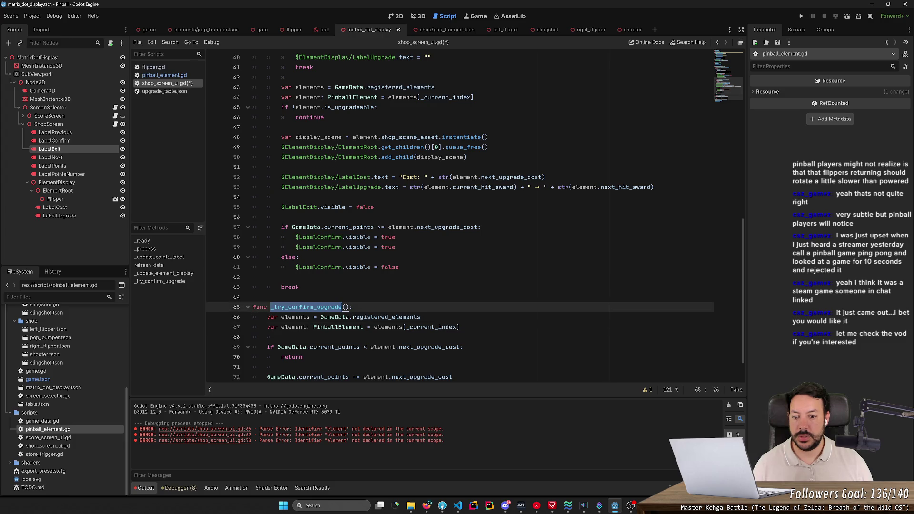
pyautogui.scroll(7, 474, 218)
pyautogui.click(424, 217)
pyautogui.hotkey('shift', 'Home')
pyautogui.scroll(-7, 474, 217)
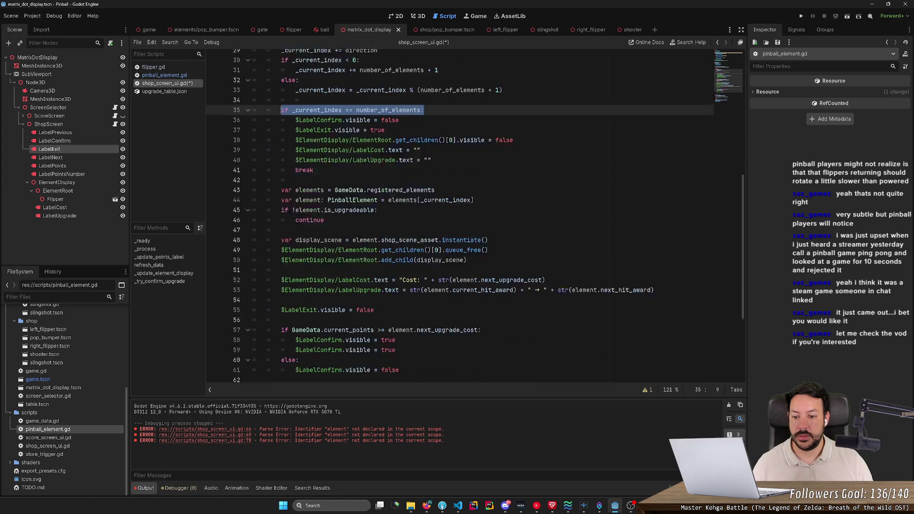
pyautogui.click(354, 298)
pyautogui.press('Return')
pyautogui.write('if _current_index == number_of_elements:')
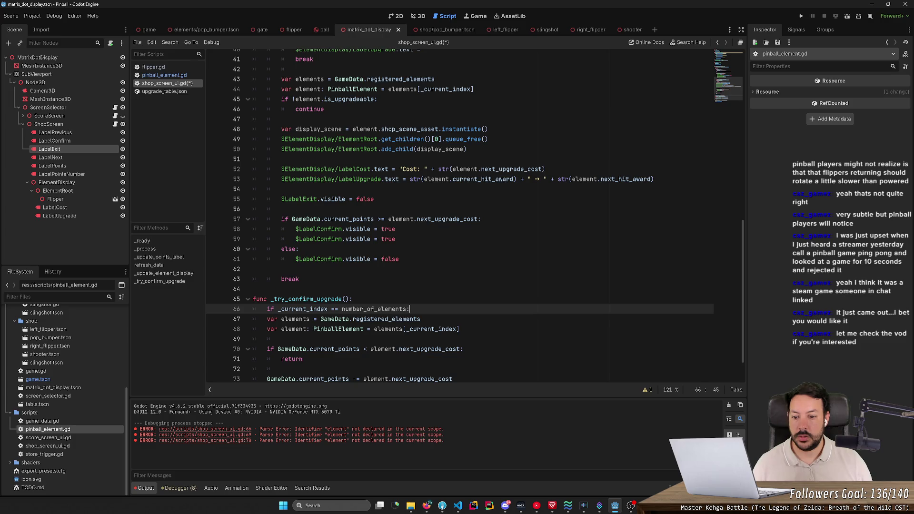
pyautogui.press('Return')
pyautogui.write('brea')
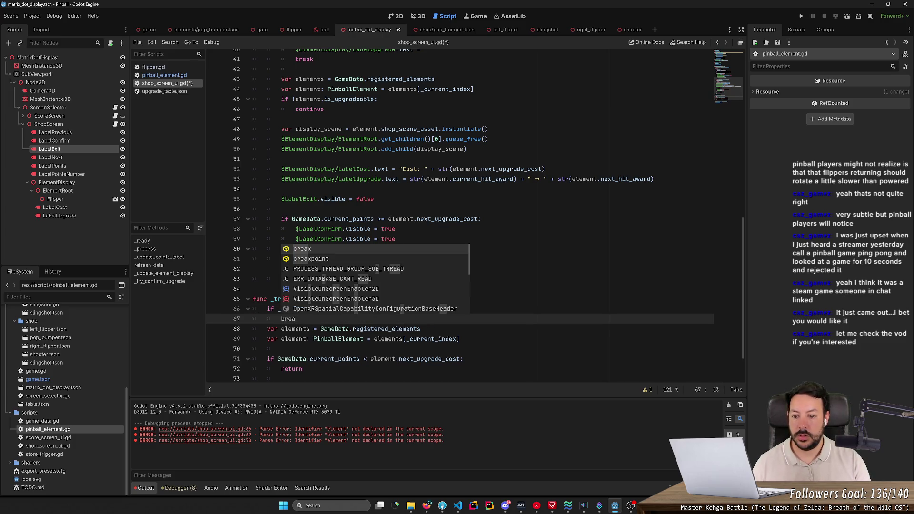
pyautogui.press('BackSpace')
pyautogui.press('BackSpace')
pyautogui.press('BackSpace')
pyautogui.write('return')
pyautogui.press('Return')
pyautogui.hotkey('ctrl', 's')
# Step: Copy the number_of_elements declaration from line 26 into _try_confirm_upgrade
pyautogui.doubleClick(375, 257)
pyautogui.scroll(8, 473, 214)
pyautogui.moveTo(267, 99); pyautogui.dragTo(481, 100)
pyautogui.hotkey('ctrl', 'c')
pyautogui.scroll(-6, 473, 214)
pyautogui.click(352, 309)
pyautogui.press('Return')
pyautogui.hotkey('ctrl', 'v')
pyautogui.scroll(-2, 474, 214)
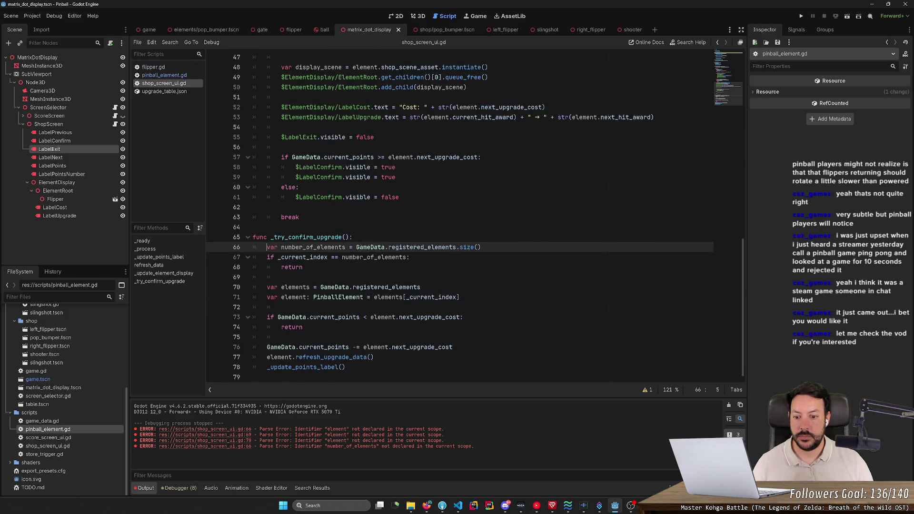
# Step: Ctrl+click the refresh_upgrade_data call to view its definition in pinball_element.gd
pyautogui.doubleClick(292, 317)
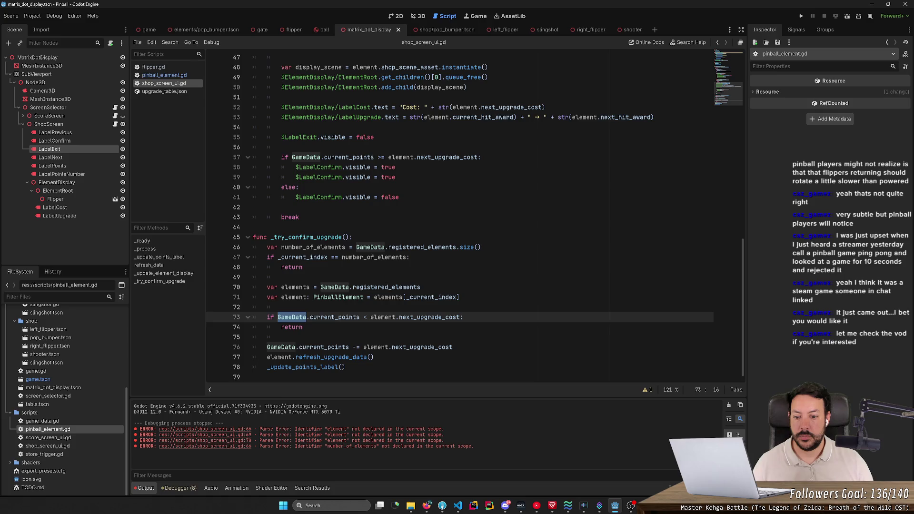
pyautogui.click(344, 357)
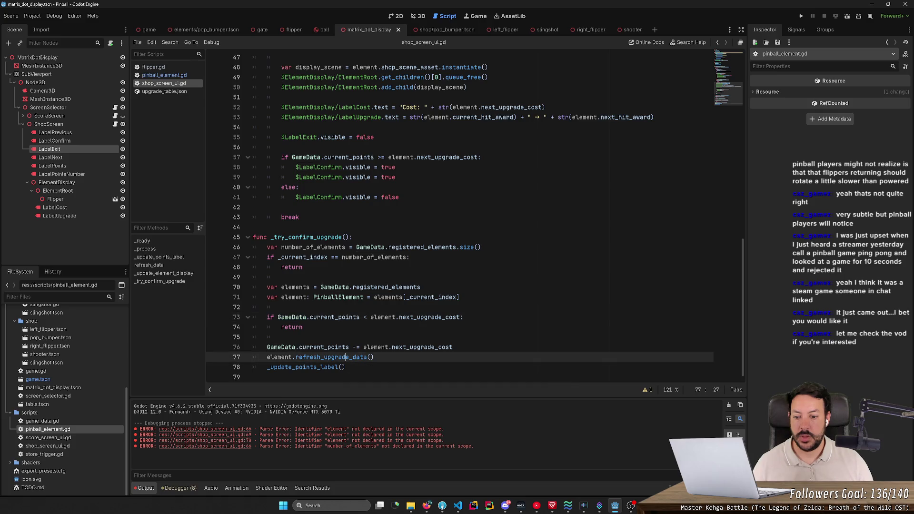
pyautogui.doubleClick(281, 347)
pyautogui.click(376, 347)
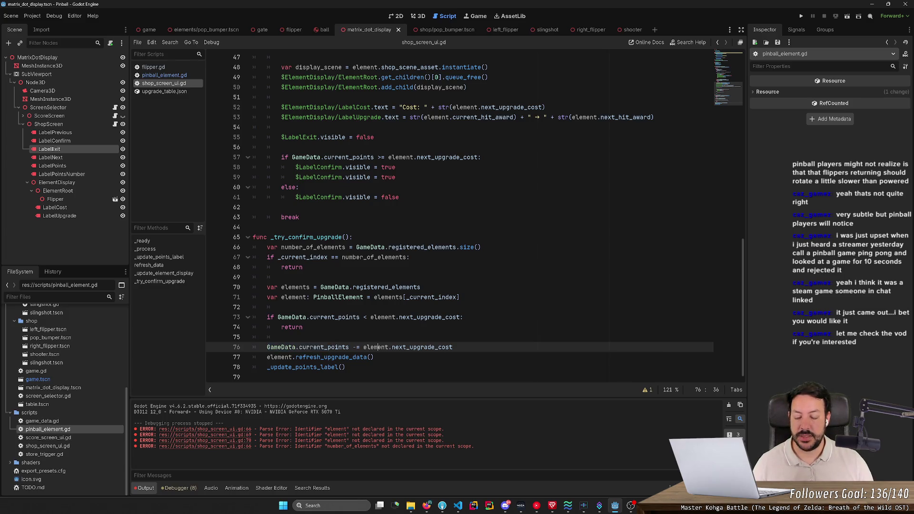
pyautogui.keyDown('ctrl'); pyautogui.click(333, 356); pyautogui.keyUp('ctrl')
pyautogui.scroll(-3, 471, 217)
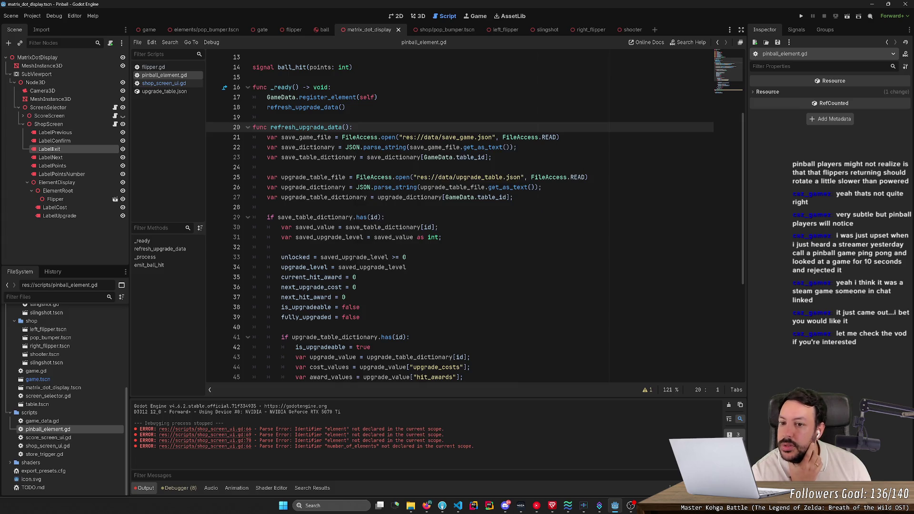
# Step: Copy the three save-file loading lines (21–23) from refresh_upgrade_data, then return to shop_screen_ui.gd
pyautogui.moveTo(266, 137)
pyautogui.mouseDown()
pyautogui.moveTo(471, 138)
pyautogui.moveTo(518, 147)
pyautogui.moveTo(491, 158)
pyautogui.mouseUp()
pyautogui.hotkey('shift', 'Up')
pyautogui.hotkey('shift', 'Up')
pyautogui.hotkey('shift', 'Up')
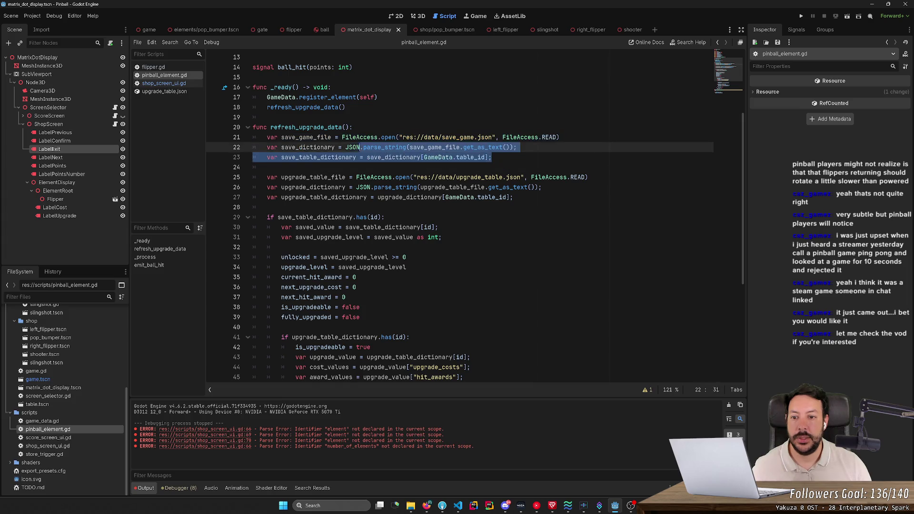
pyautogui.hotkey('shift', 'Home')
pyautogui.hotkey('ctrl', 'c')
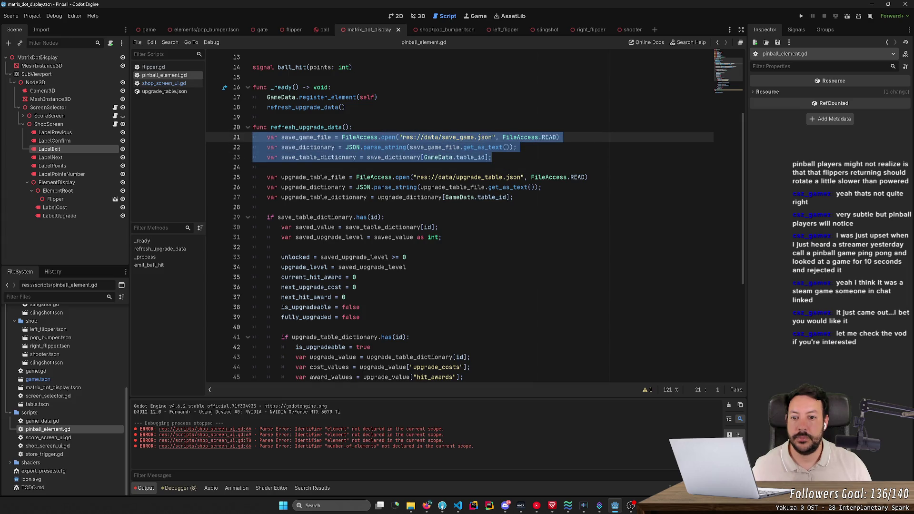
pyautogui.hotkey('alt', 'Tab')
pyautogui.hotkey('alt', 'Tab')
pyautogui.scroll(-2, 471, 214)
pyautogui.scroll(-3, 471, 214)
pyautogui.scroll(3, 471, 214)
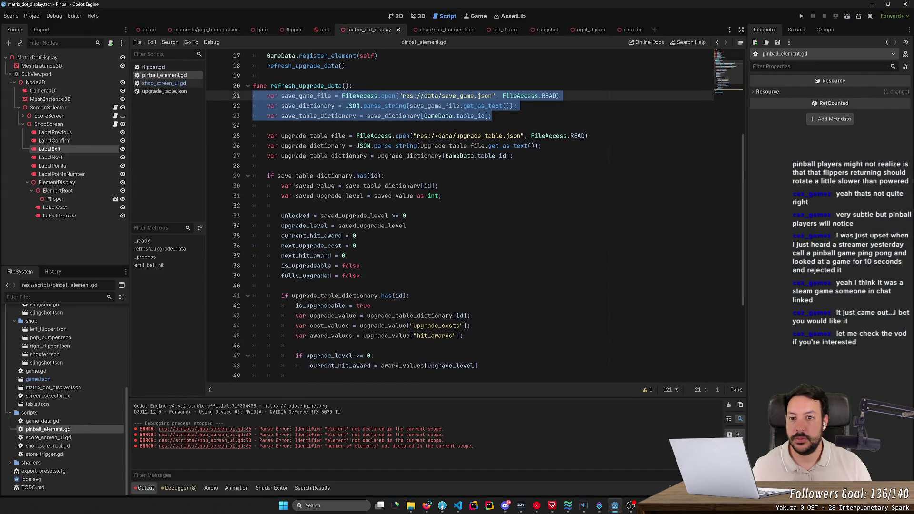
pyautogui.scroll(5, 471, 214)
pyautogui.press('Up')
pyautogui.scroll(-10, 474, 215)
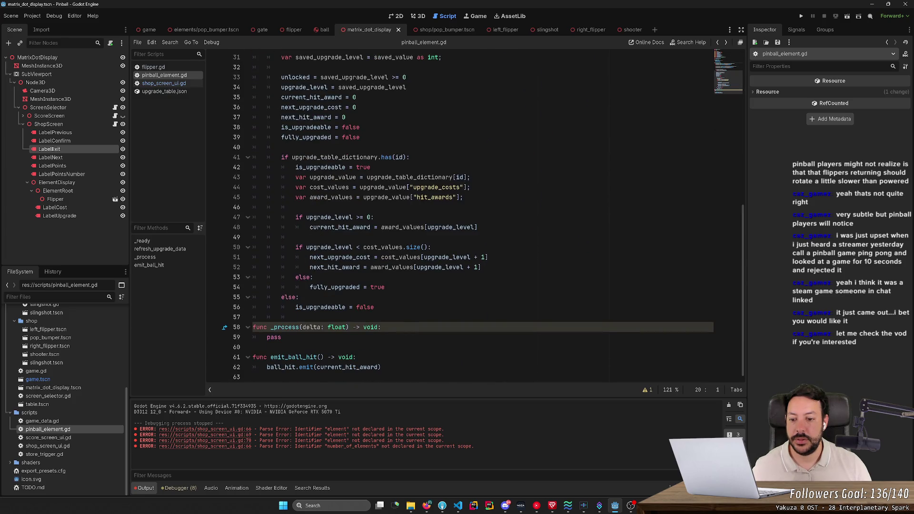
pyautogui.hotkey('alt', 'Left')
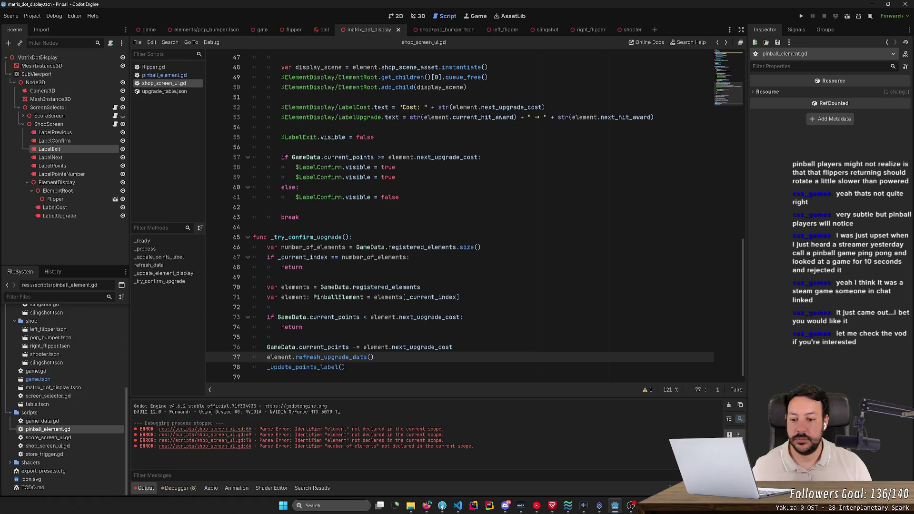
# Step: Paste the save-file lines into _try_confirm_upgrade, fix indentation, and change READ to WRITE
pyautogui.hotkey('ctrl', 'v')
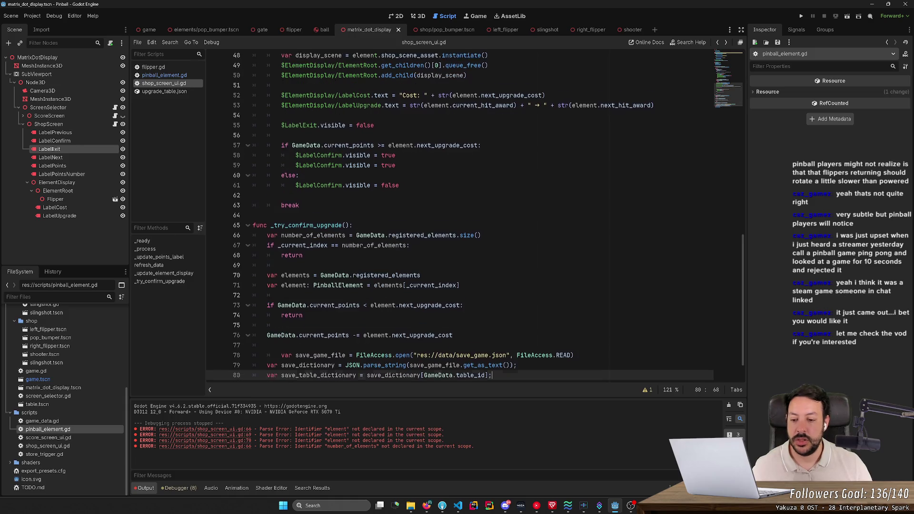
pyautogui.press('Return')
pyautogui.press('Up')
pyautogui.press('Up')
pyautogui.press('Up')
pyautogui.press('Delete')
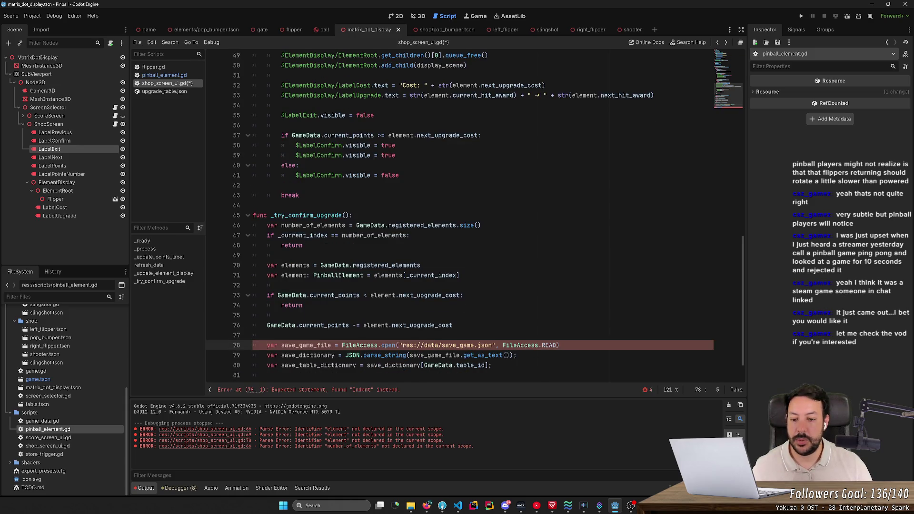
pyautogui.doubleClick(549, 345)
pyautogui.write('WRITE')
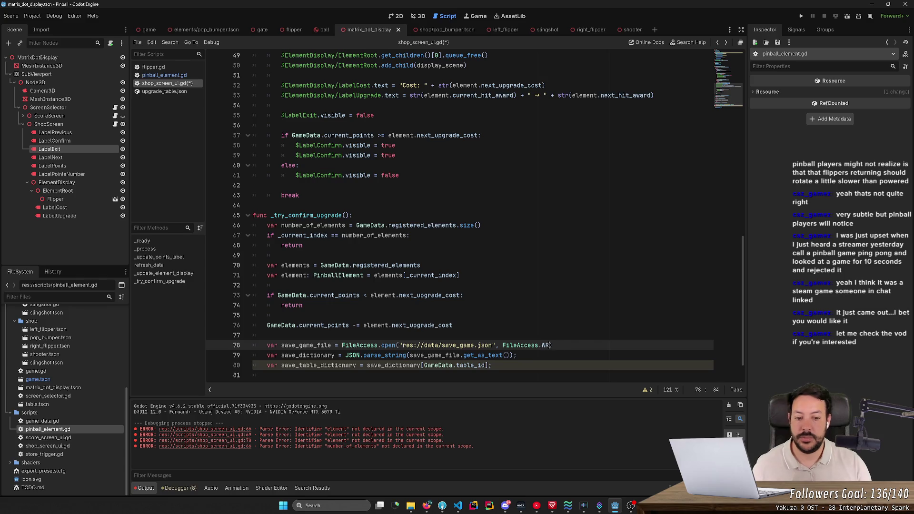
pyautogui.press('Escape')
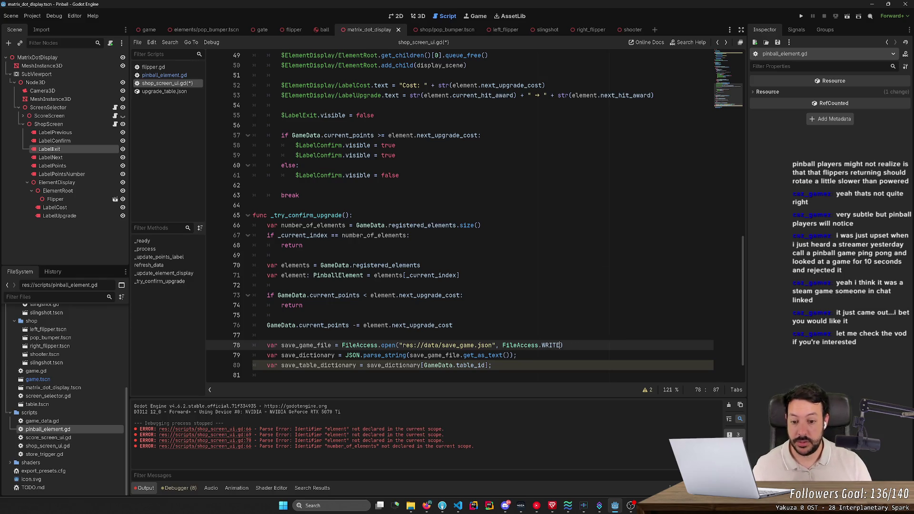
pyautogui.scroll(-1, 474, 216)
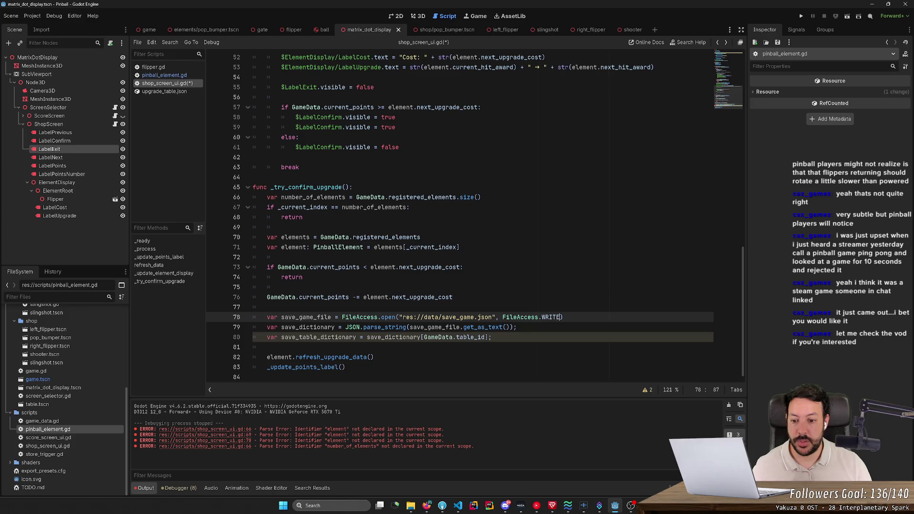
# Step: Add a new line below the save-table line after checking how pinball_element.gd reads upgrade values
pyautogui.moveTo(299, 337); pyautogui.dragTo(356, 337)
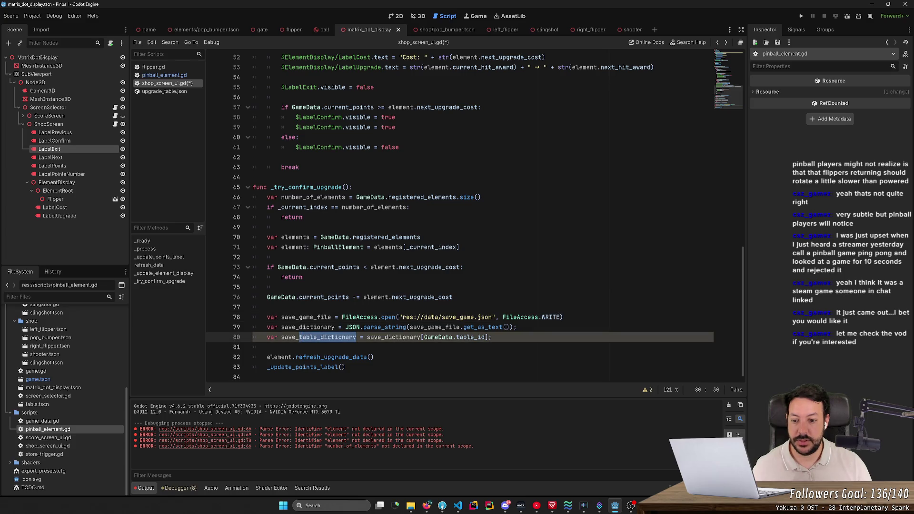
pyautogui.press('End')
pyautogui.press('Return')
pyautogui.write('save_table_dictionary')
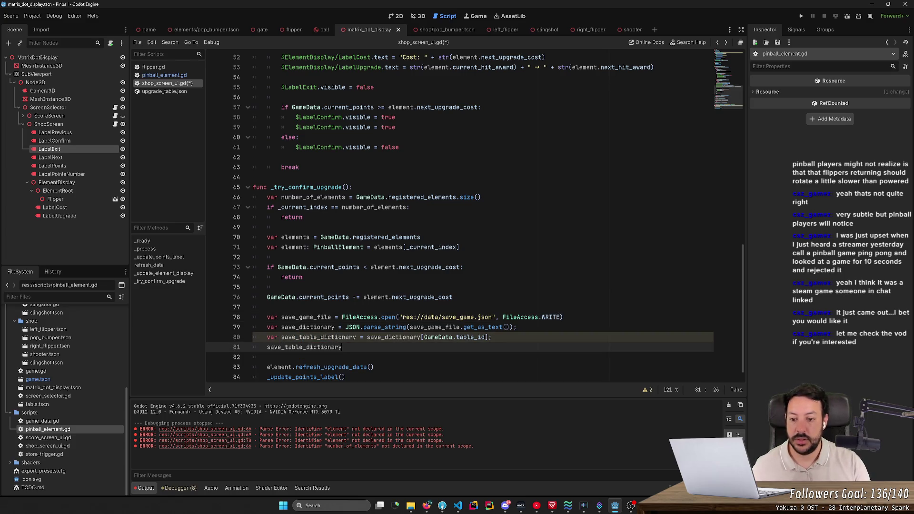
pyautogui.hotkey('ctrl', 'z')
pyautogui.hotkey('ctrl', 'z')
pyautogui.hotkey('ctrl', 'z')
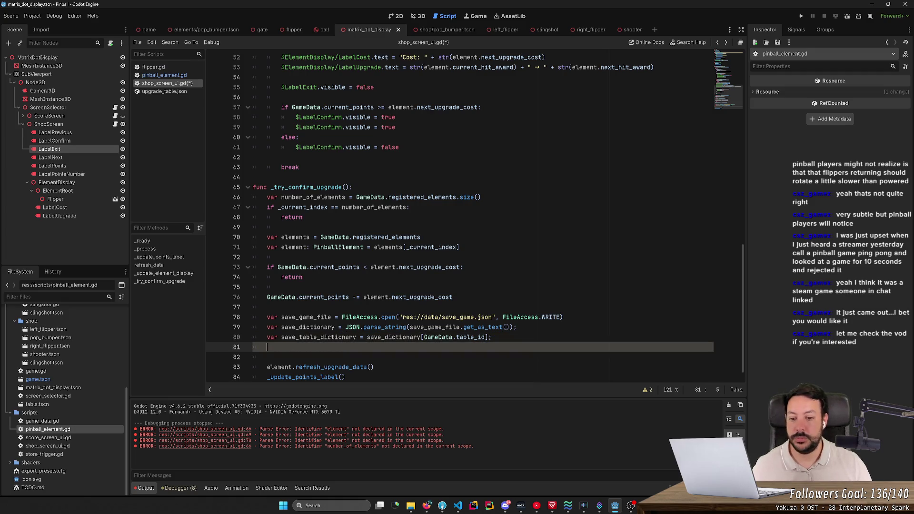
pyautogui.hotkey('ctrl', 'y')
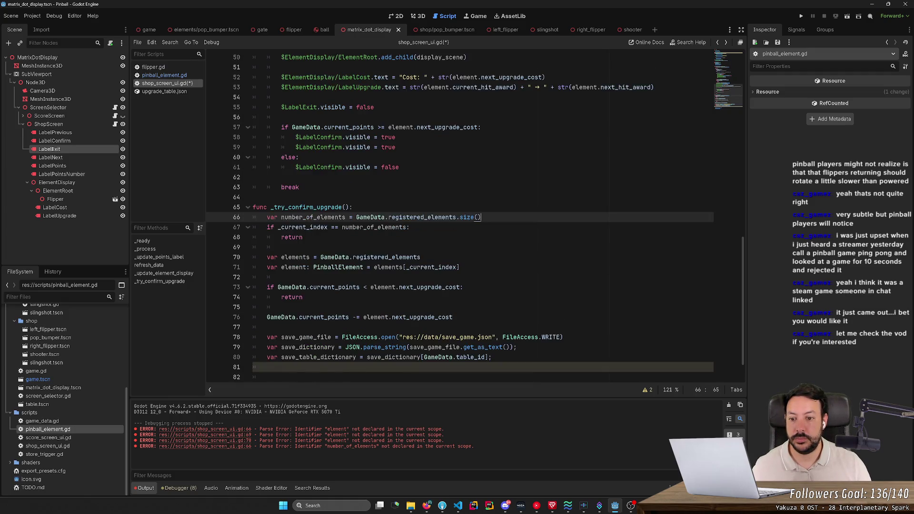
pyautogui.hotkey('ctrl', 'y')
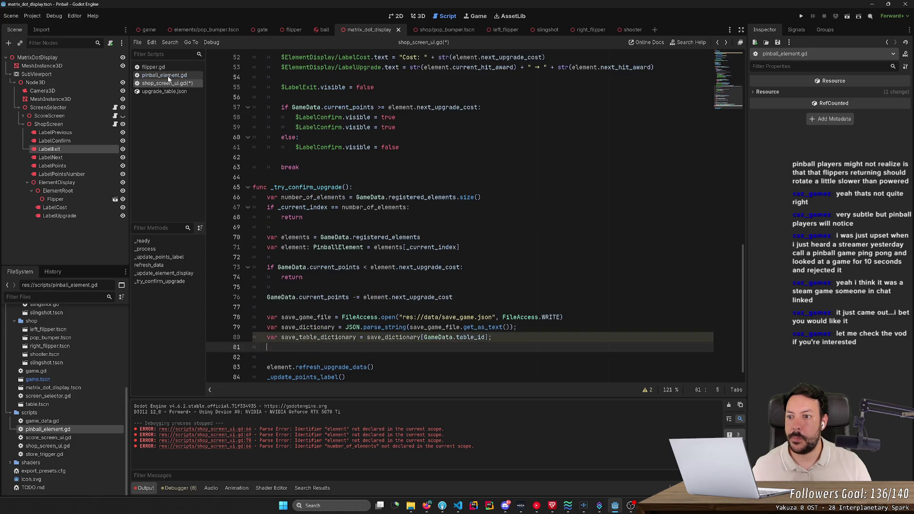
pyautogui.click(164, 75)
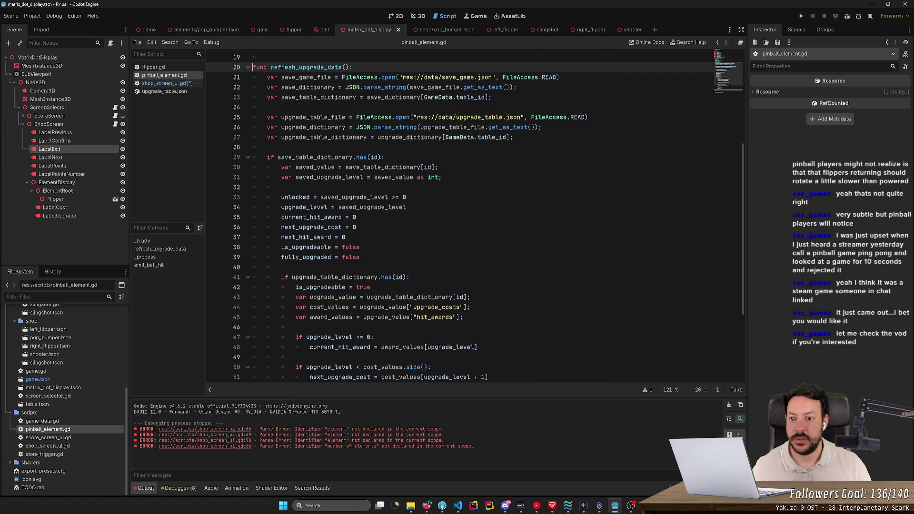
pyautogui.doubleClick(383, 167)
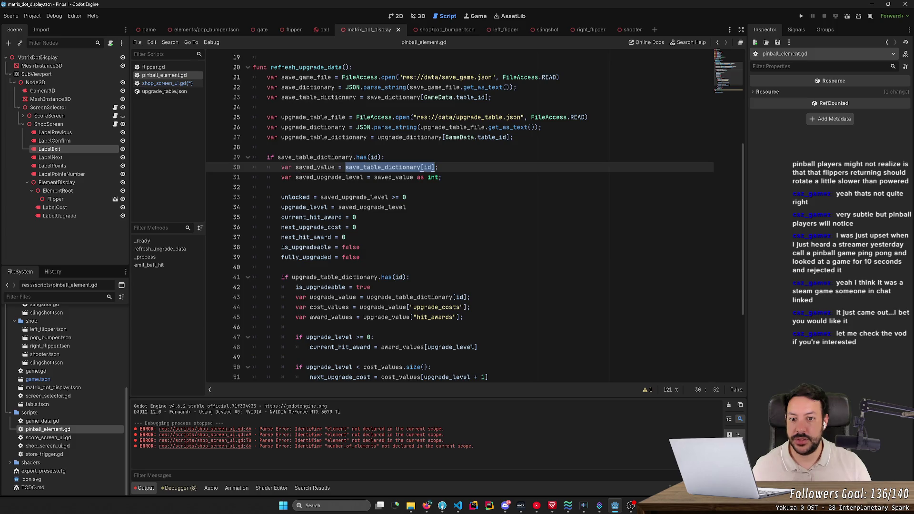
pyautogui.hotkey('alt', 'Left')
# Step: Write save_table_dictionary[id] = element.upgrade_level + 1 and save the script
pyautogui.write('save_table_dictionary[id] =')
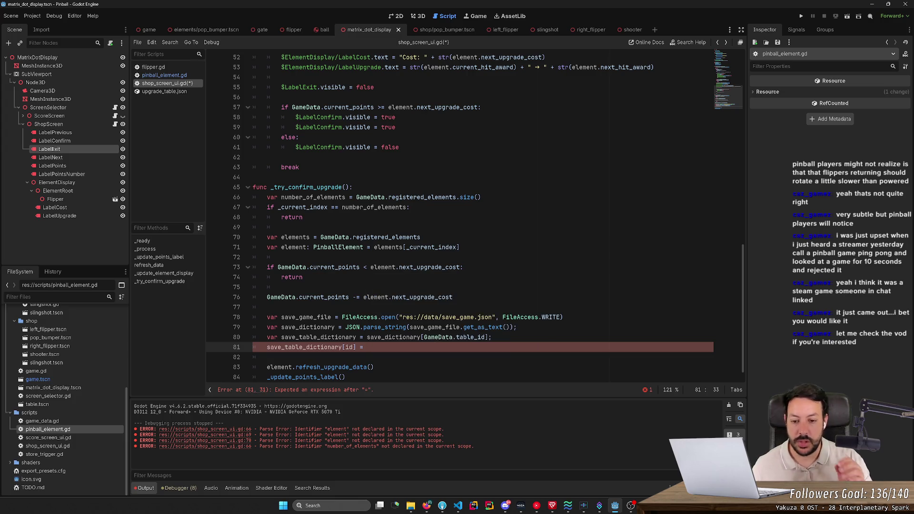
pyautogui.write(' element.u')
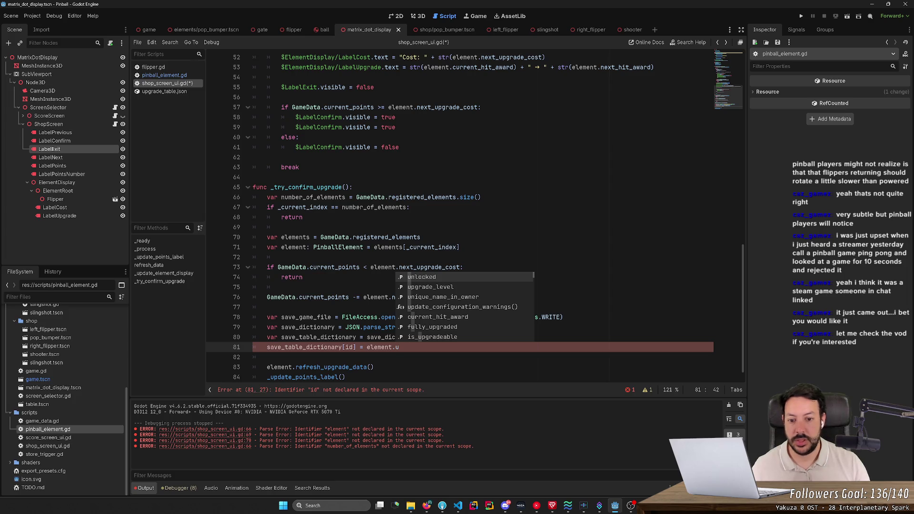
pyautogui.press('Down')
pyautogui.press('Return')
pyautogui.write('+ 1')
pyautogui.hotkey('ctrl', 's')
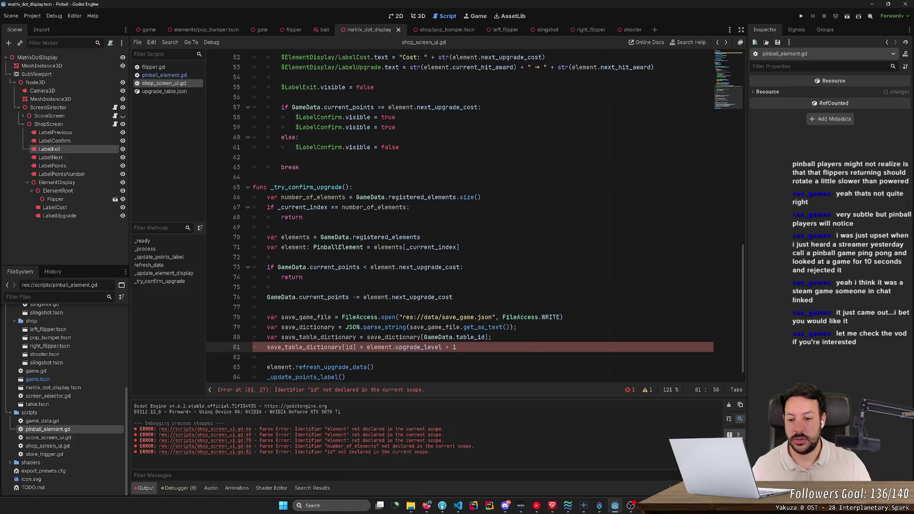
# Step: Replace the undeclared id key with element.id and save the shop screen script
pyautogui.doubleClick(349, 347)
pyautogui.write('element.i')
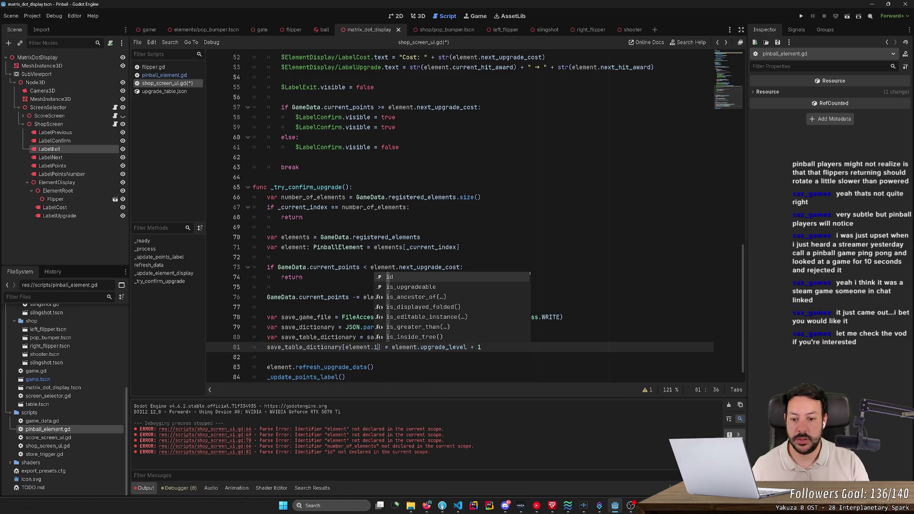
pyautogui.press('Return')
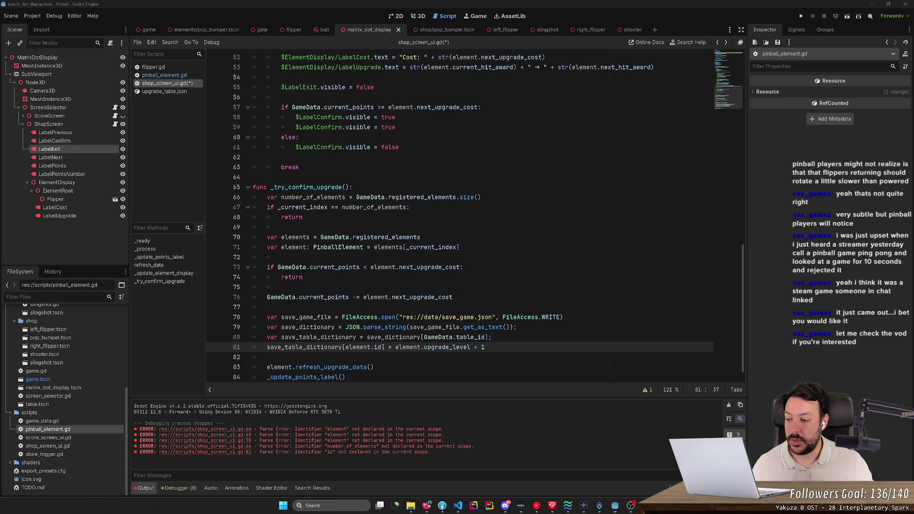
pyautogui.click(302, 277)
pyautogui.hotkey('ctrl', 's')
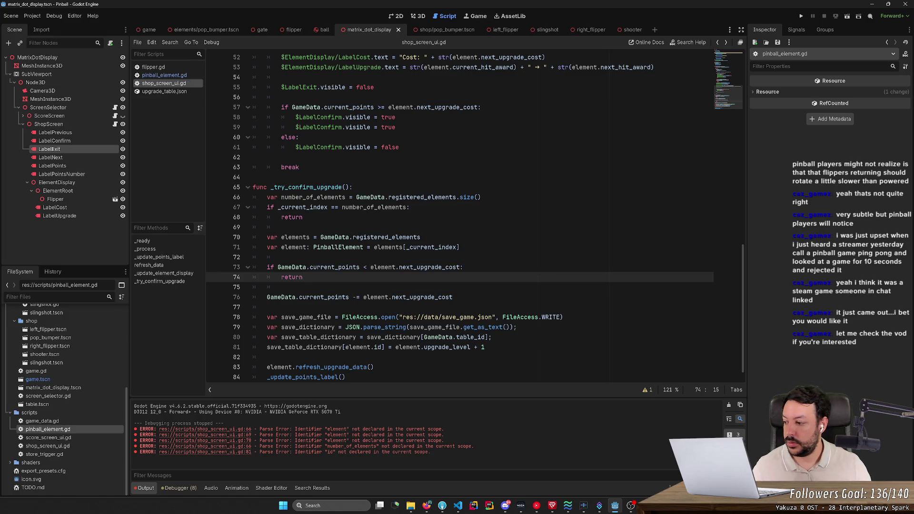
pyautogui.scroll(-1, 473, 218)
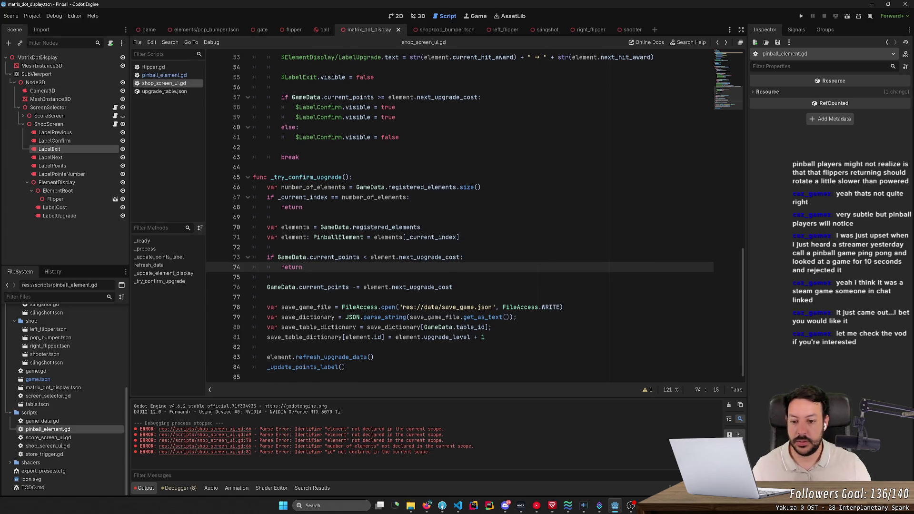
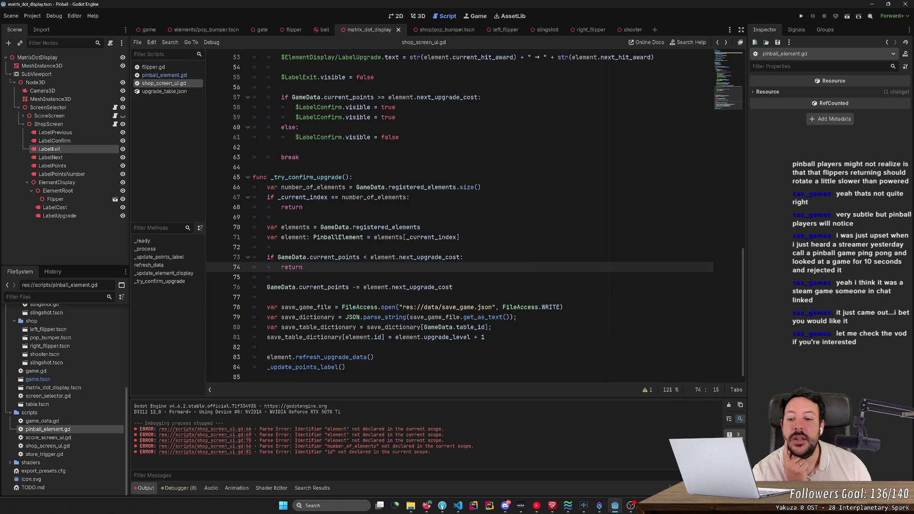
# Step: Review the points deduction, save-file open, JSON parse and table_id lookup lines in _try_confirm_upgrade
pyautogui.click(282, 287)
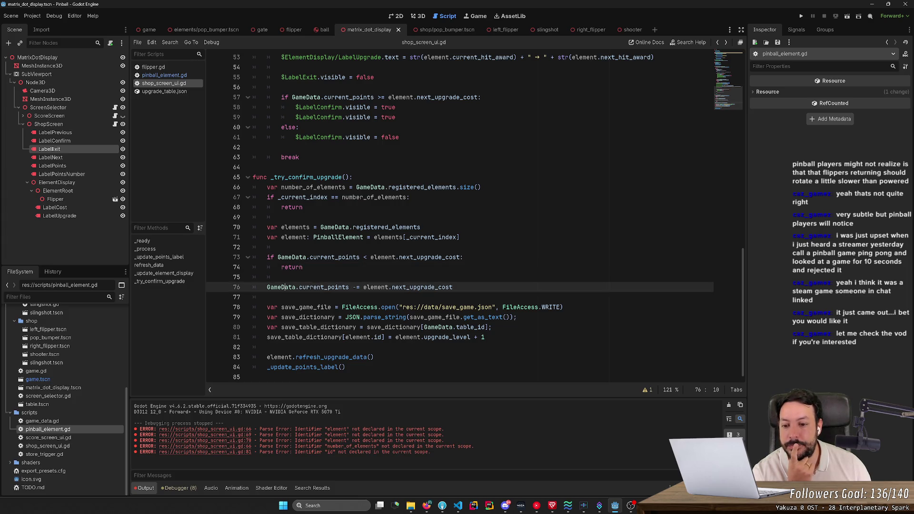
pyautogui.click(281, 276)
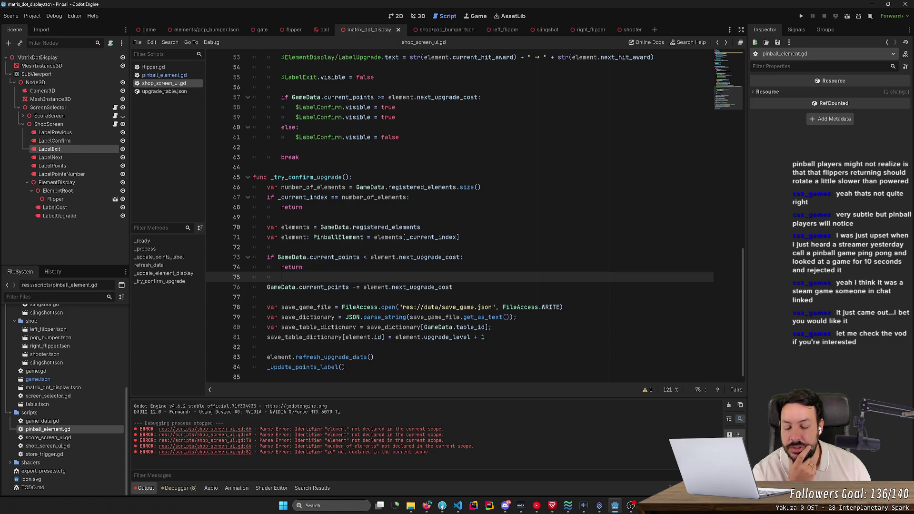
pyautogui.click(563, 307)
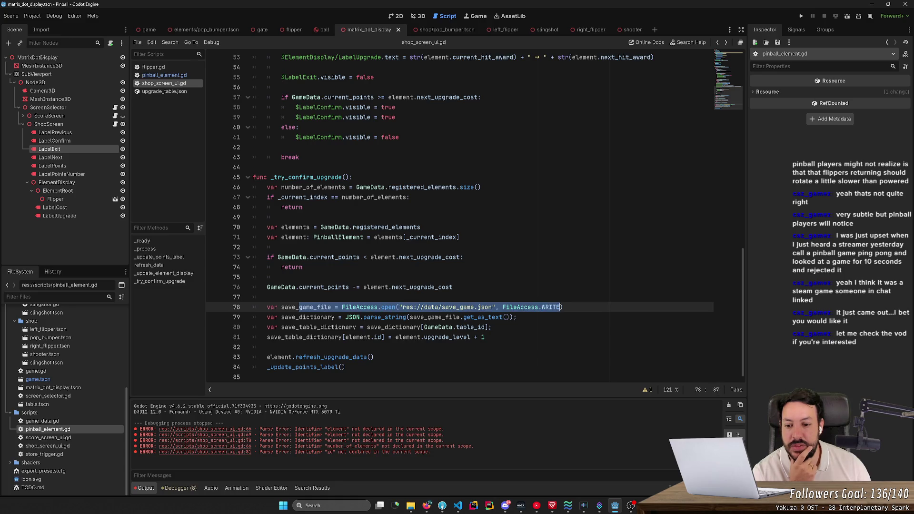
pyautogui.click(517, 317)
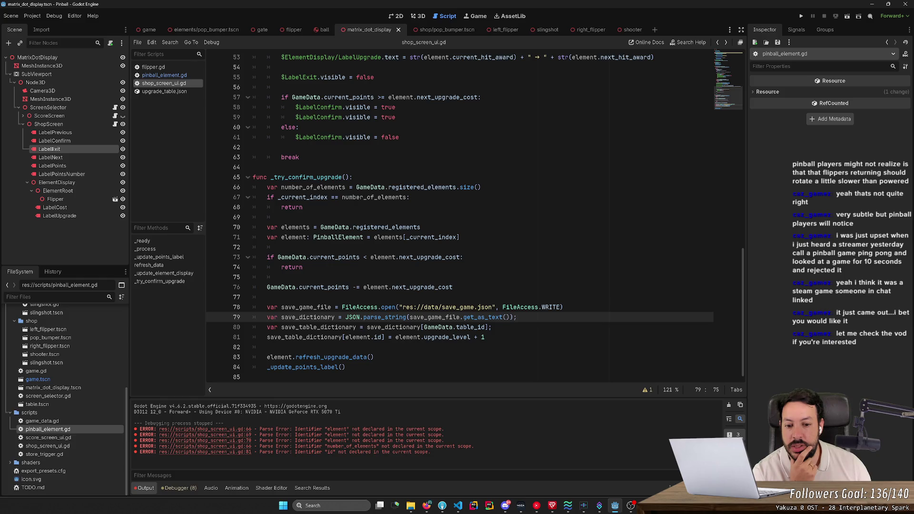
pyautogui.click(485, 327)
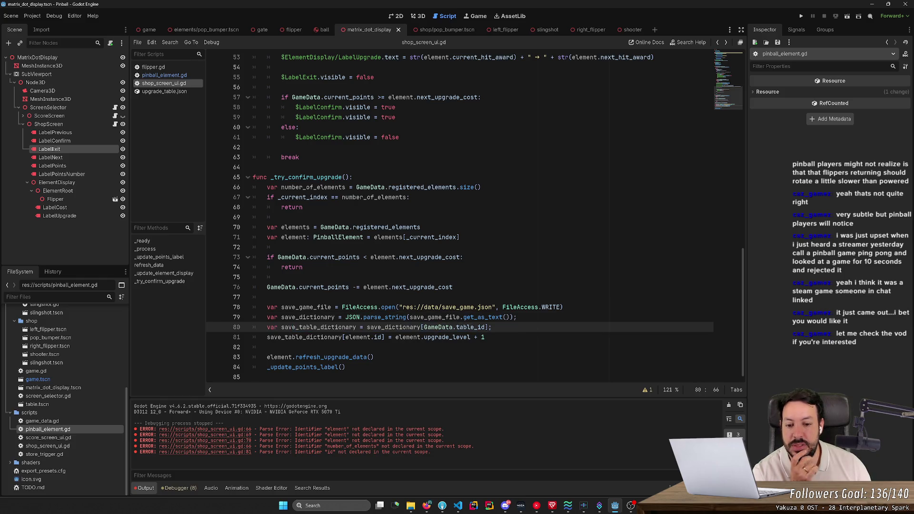
pyautogui.doubleClick(481, 327)
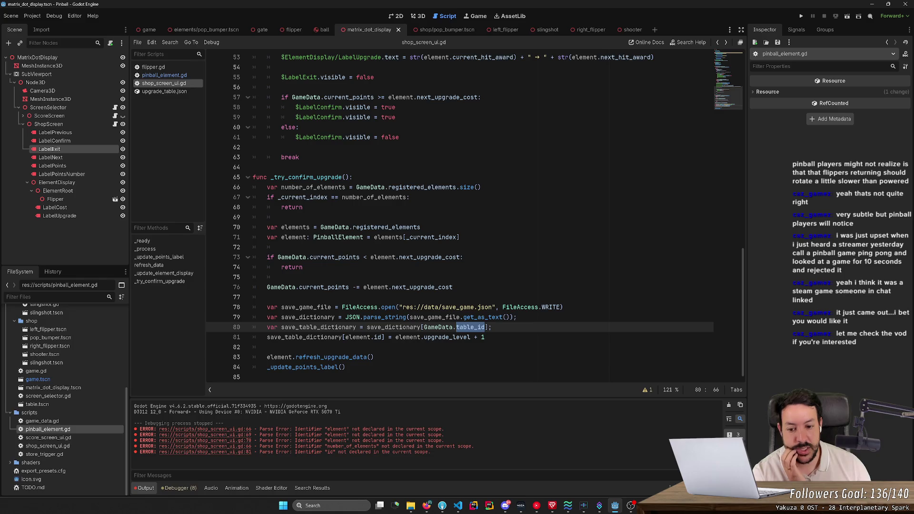
# Step: Delete the blank line 82 above refresh_upgrade_data and run the project
pyautogui.click(430, 337)
pyautogui.click(267, 347)
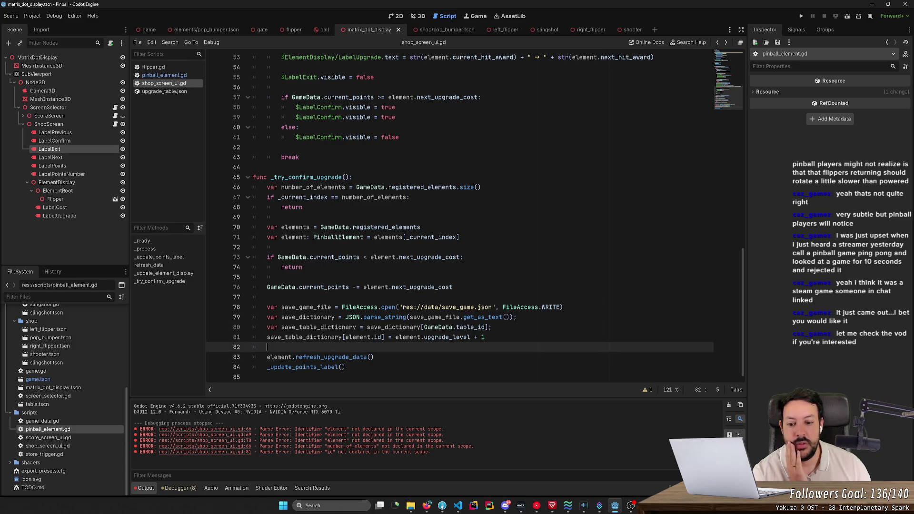
pyautogui.click(291, 357)
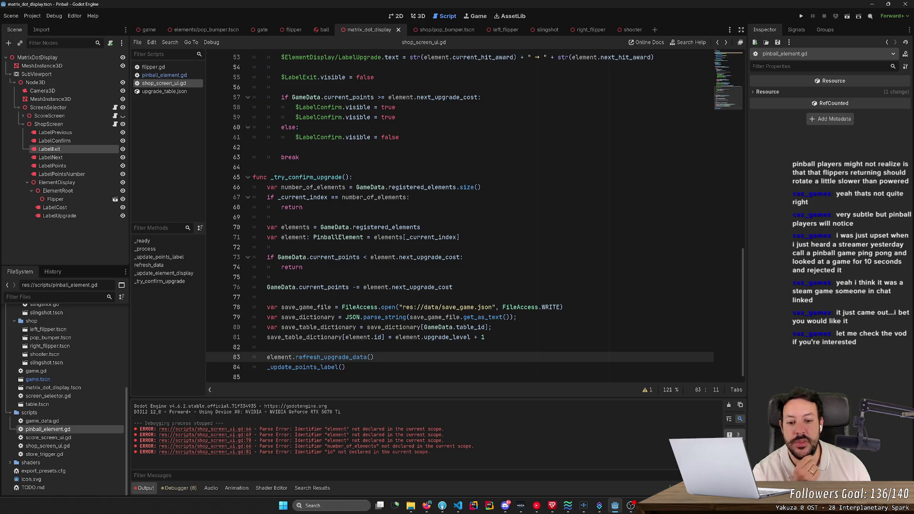
pyautogui.click(503, 307)
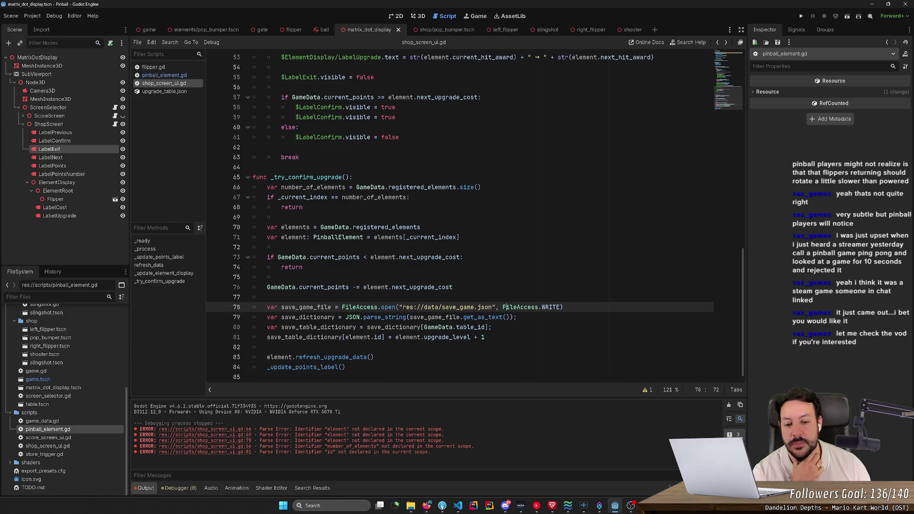
pyautogui.click(267, 347)
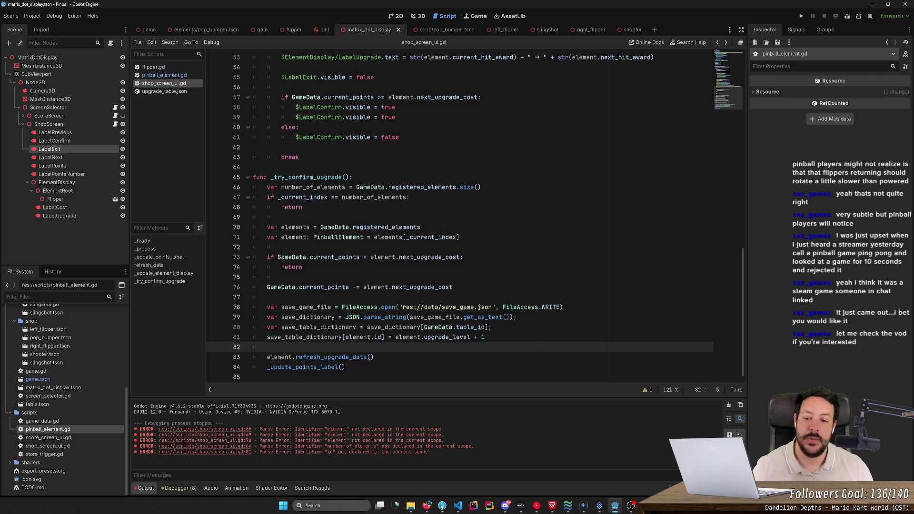
pyautogui.hotkey('ctrl', 'shift', 'k')
pyautogui.click(801, 16)
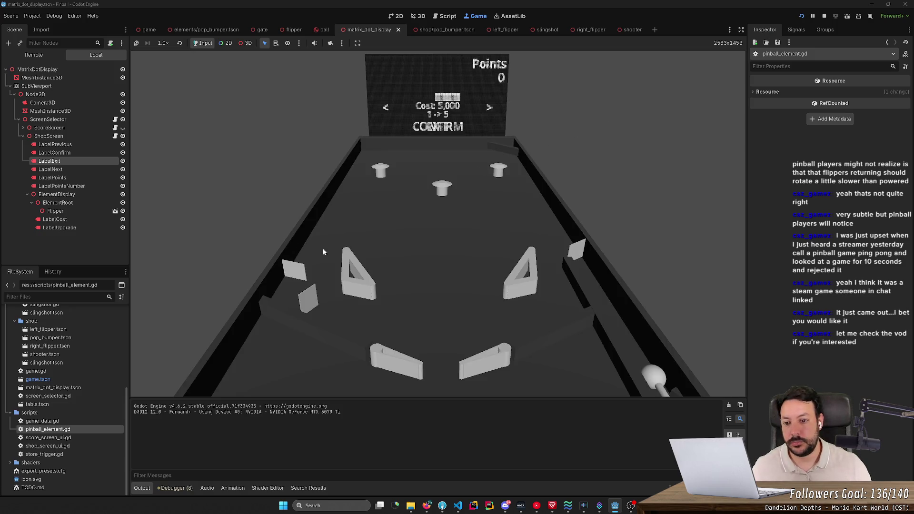
# Step: Launch the ball, work the flippers and drop new balls onto the table and slingshots
pyautogui.press('space')
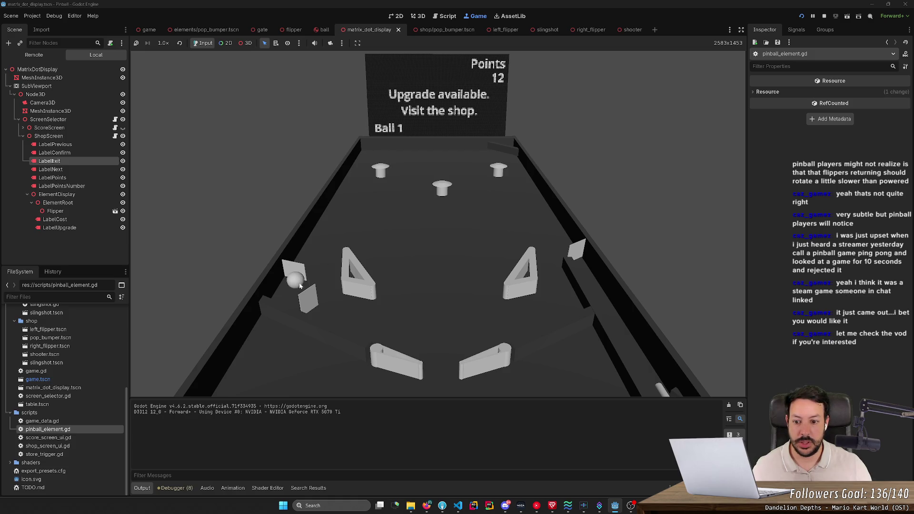
pyautogui.press('Right')
pyautogui.press('Left')
pyautogui.press('Right')
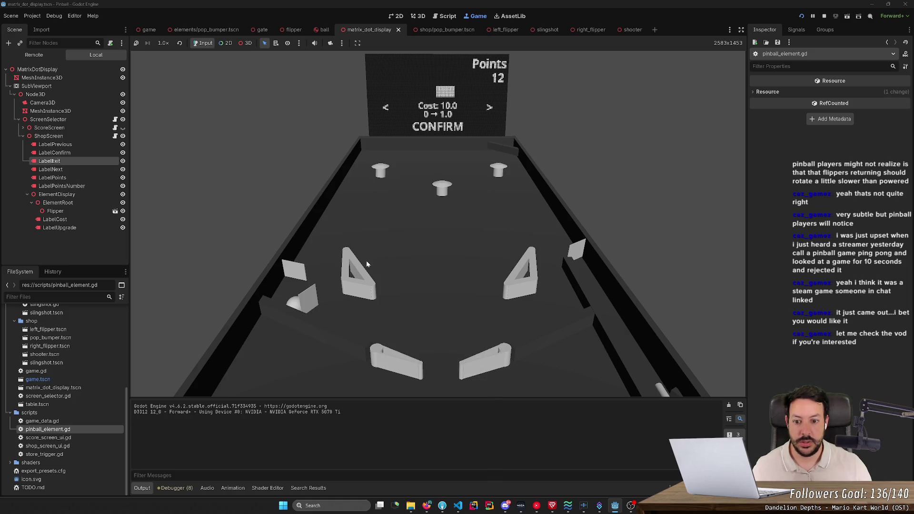
pyautogui.click(365, 261)
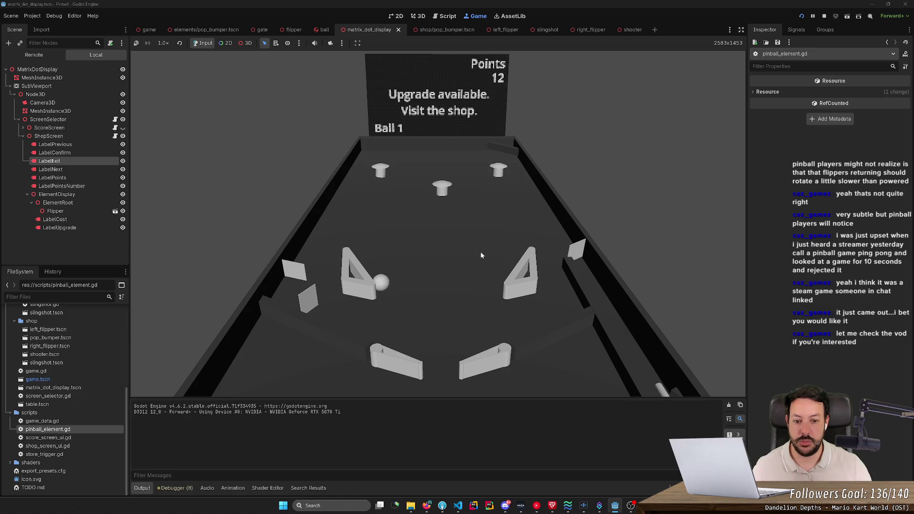
pyautogui.click(510, 248)
pyautogui.click(291, 279)
# Step: Step through the shop upgrades using the left and right flippers
pyautogui.press('Left')
pyautogui.press('Right')
pyautogui.press('Left')
pyautogui.press('Right')
pyautogui.press('Left')
pyautogui.press('Right')
pyautogui.press('Left')
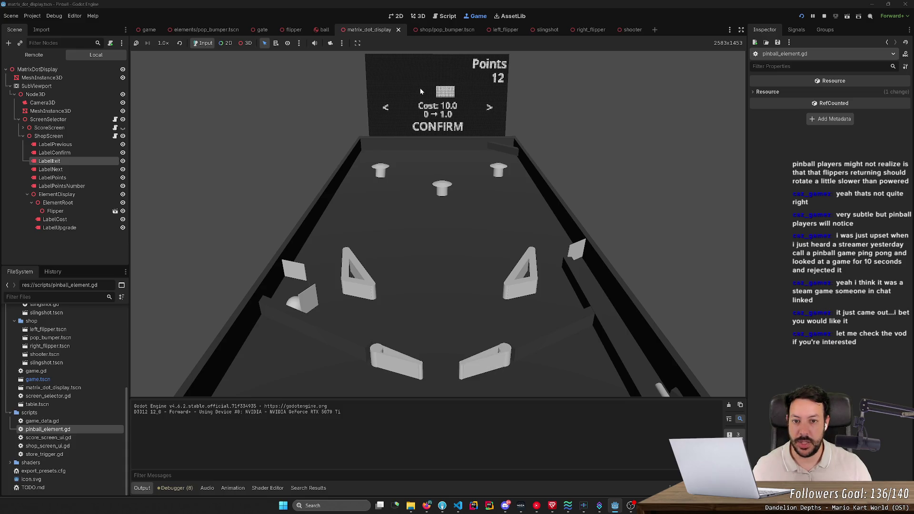
pyautogui.press('Right')
pyautogui.press('Right')
pyautogui.press('Left')
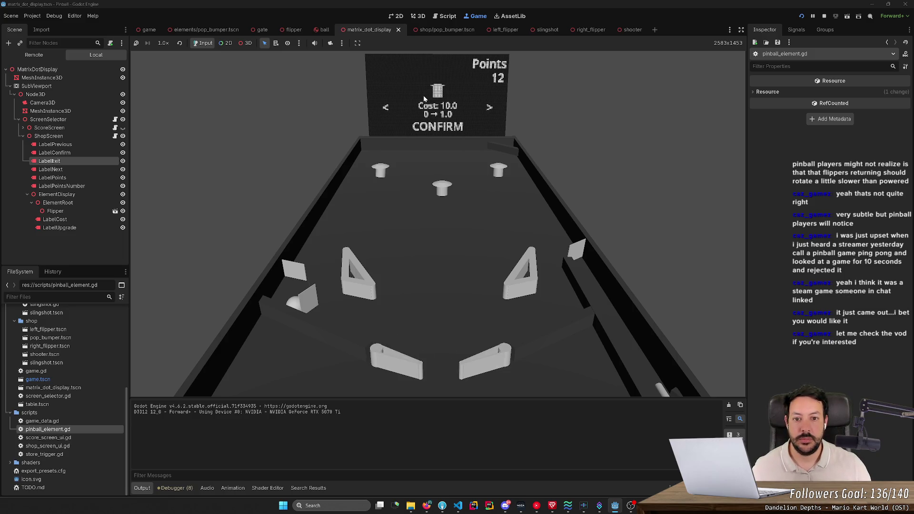
pyautogui.press('Right')
pyautogui.press('Left')
pyautogui.press('Left')
pyautogui.press('Right')
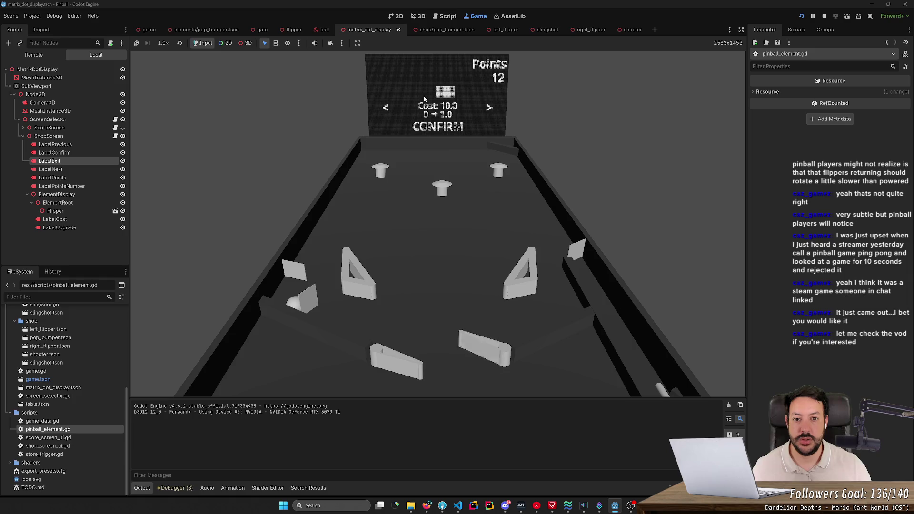
pyautogui.press('Right')
pyautogui.press('Right')
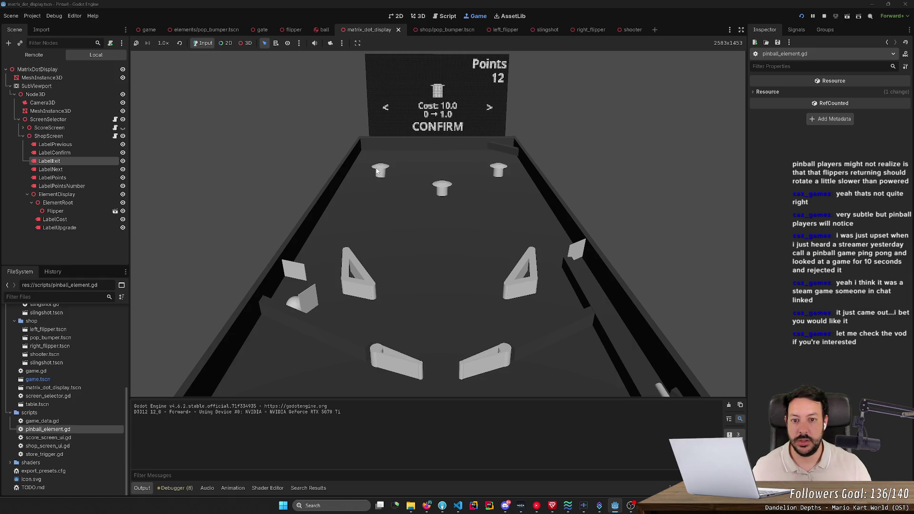
pyautogui.press('Right')
pyautogui.press('Right')
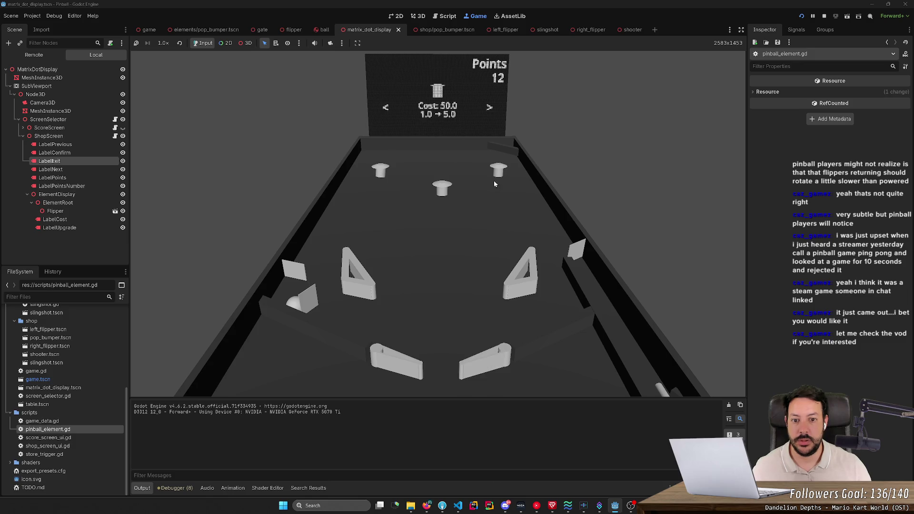
# Step: Select the Cost 10.0 flipper upgrade and confirm buying it, triggering the line 80 error
pyautogui.press('Right')
pyautogui.press('Left')
pyautogui.press('Right')
pyautogui.press('Right')
pyautogui.press('Left')
pyautogui.press('Right')
pyautogui.press('Left')
pyautogui.press('Left')
pyautogui.press('Right')
pyautogui.press('Left')
pyautogui.press('Right')
pyautogui.press('Left')
pyautogui.press('Left')
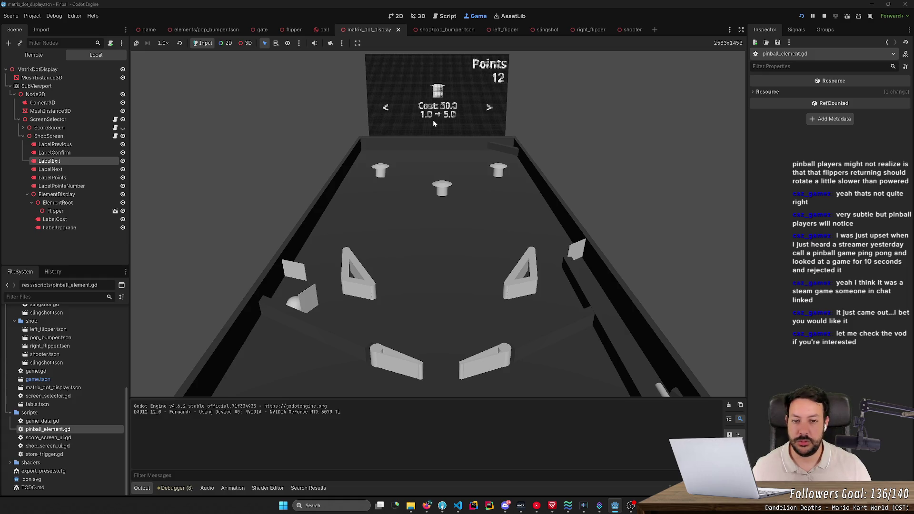
pyautogui.press('Left')
pyautogui.press('Left')
pyautogui.press('Right')
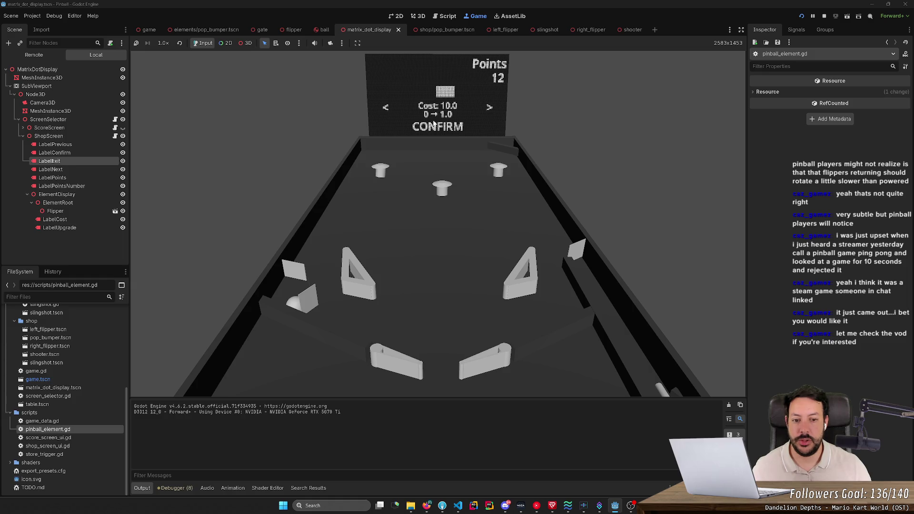
pyautogui.press('space')
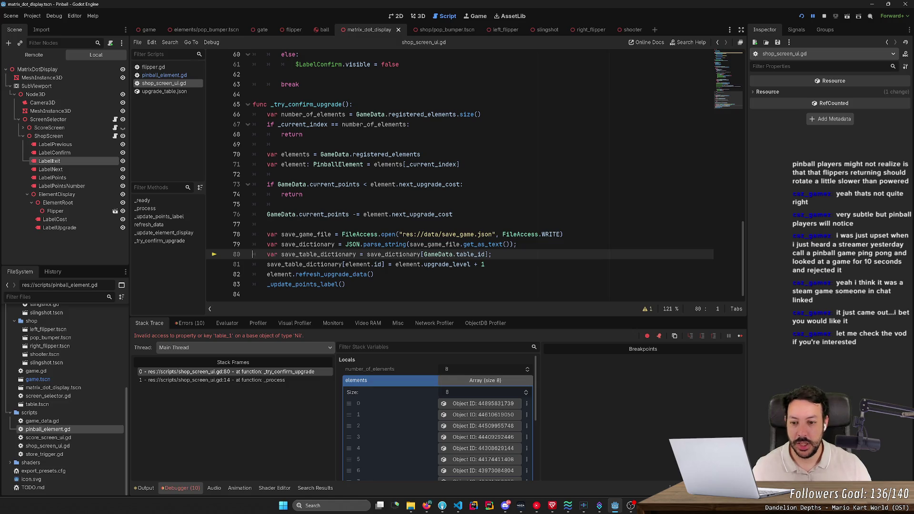
# Step: Inspect the save_game_file object in the debugger's variable list
pyautogui.moveTo(333, 254)
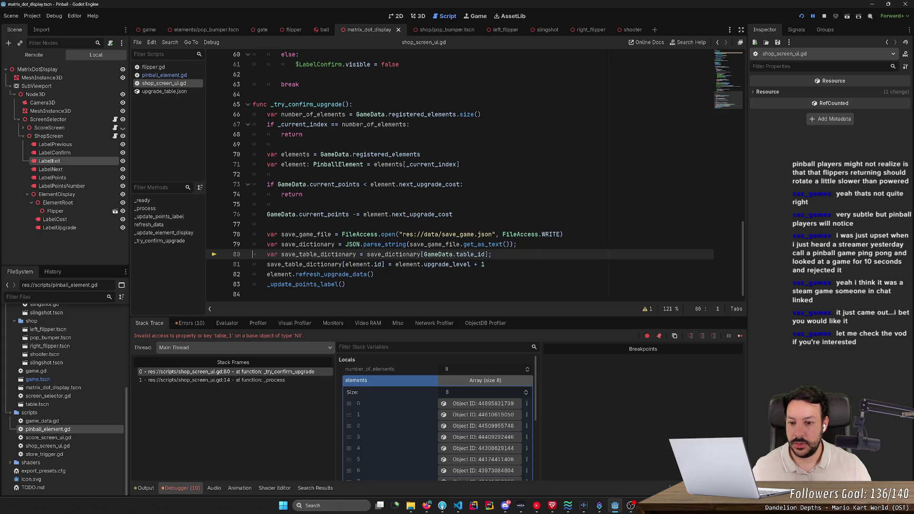
pyautogui.moveTo(323, 243)
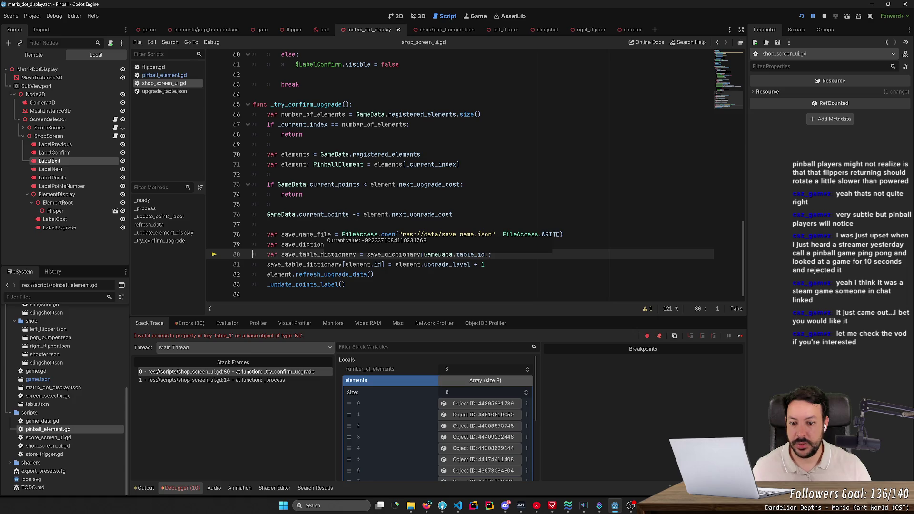
pyautogui.scroll(-4, 401, 390)
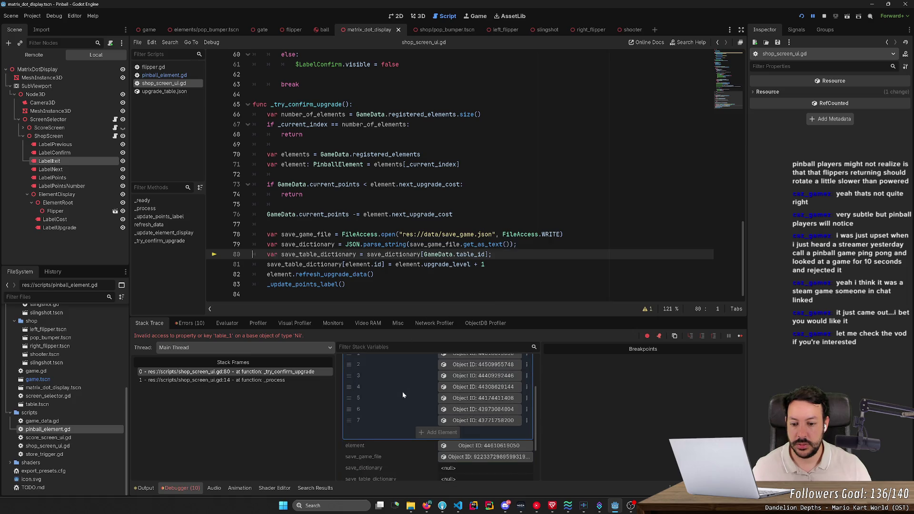
pyautogui.scroll(-1, 406, 412)
pyautogui.click(484, 402)
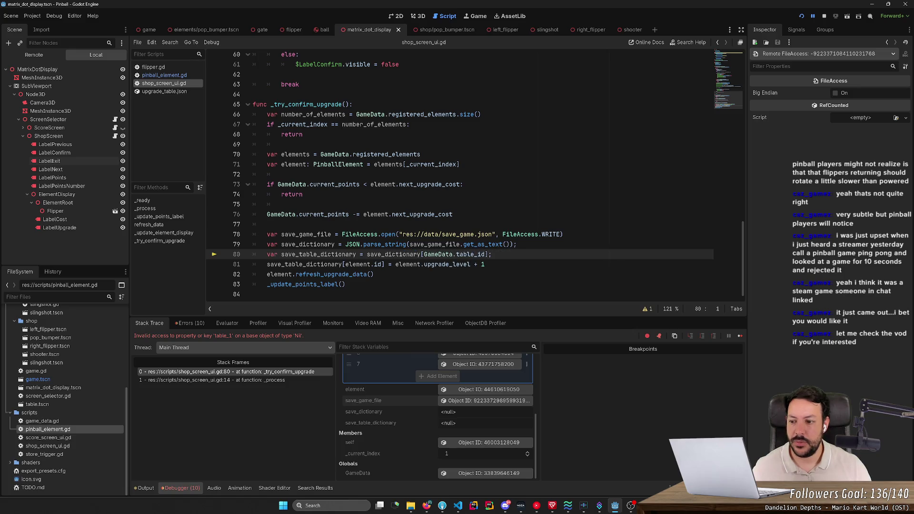
# Step: Stop the halted pinball game's debug session
pyautogui.scroll(2, 474, 175)
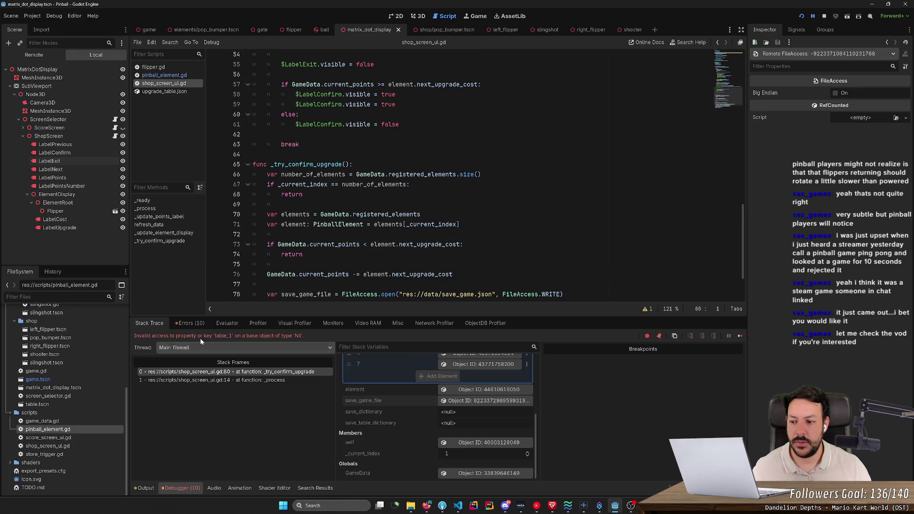
pyautogui.scroll(2, 84, 376)
pyautogui.scroll(3, 84, 376)
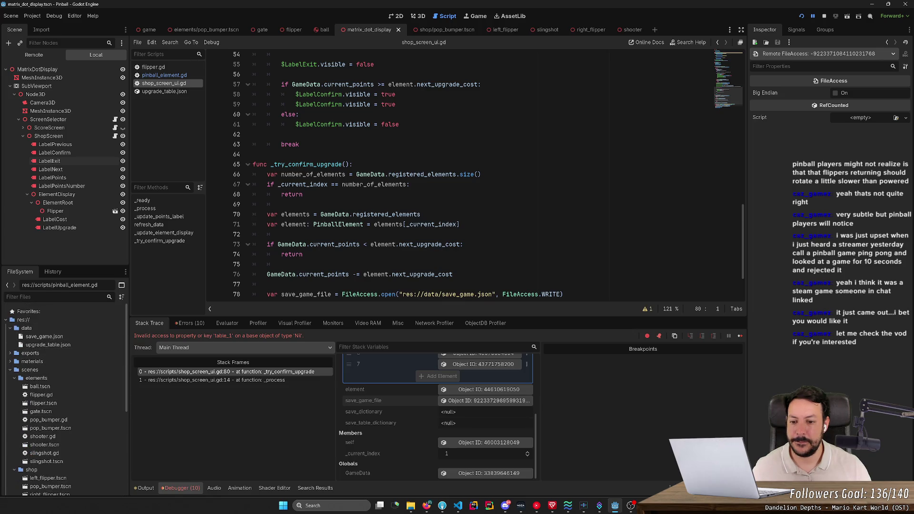
pyautogui.scroll(-2, 428, 176)
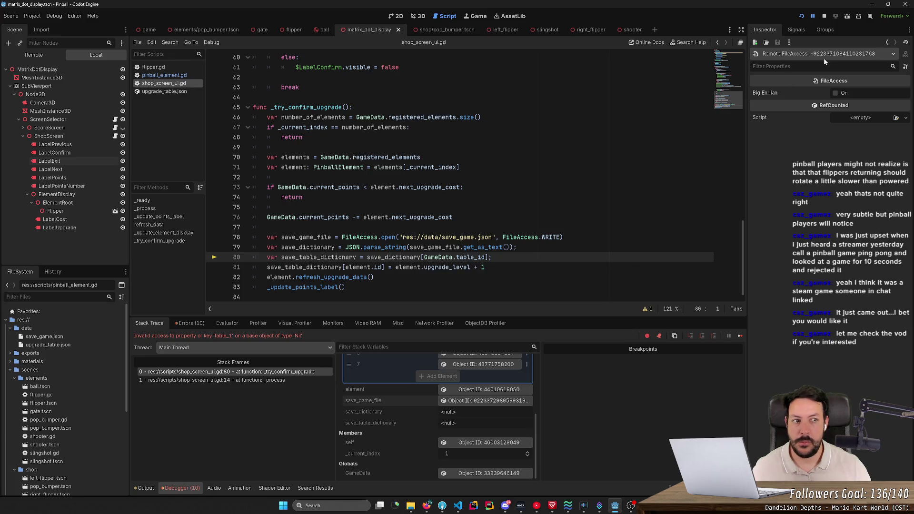
pyautogui.click(828, 17)
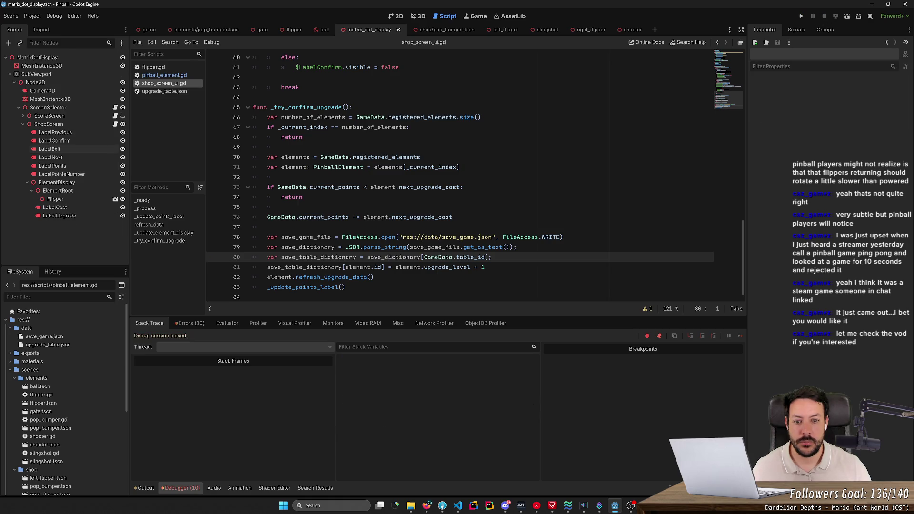
# Step: Change the file mode on line 78 to WRITE_READ and copy the save_game_file name
pyautogui.click(560, 237)
pyautogui.write('_REA')
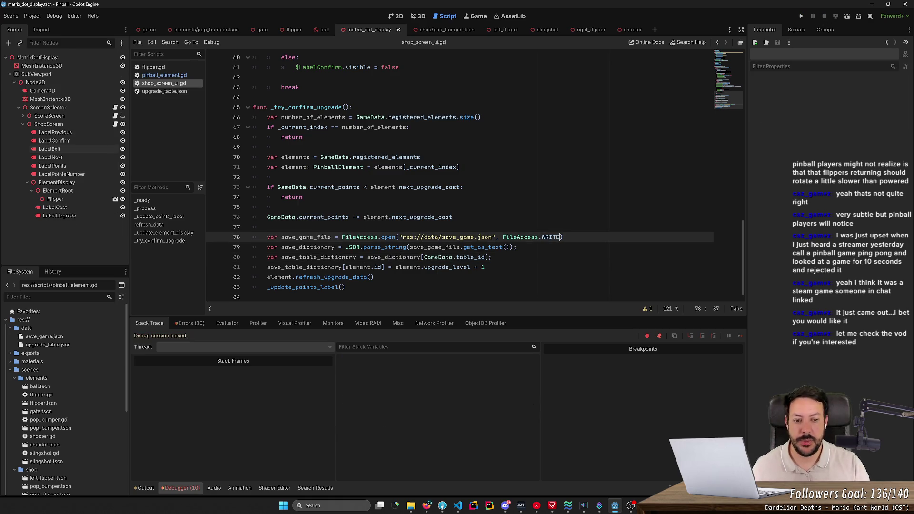
pyautogui.write('D')
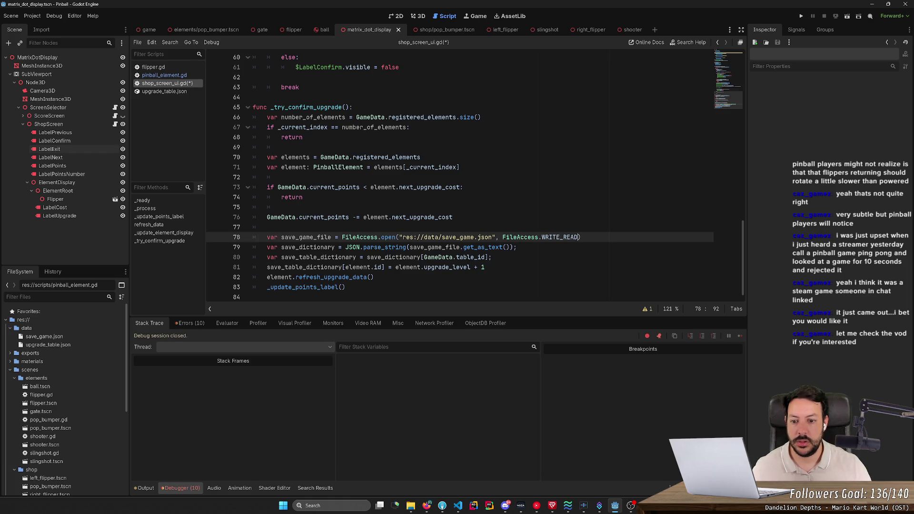
pyautogui.doubleClick(305, 267)
pyautogui.press('End')
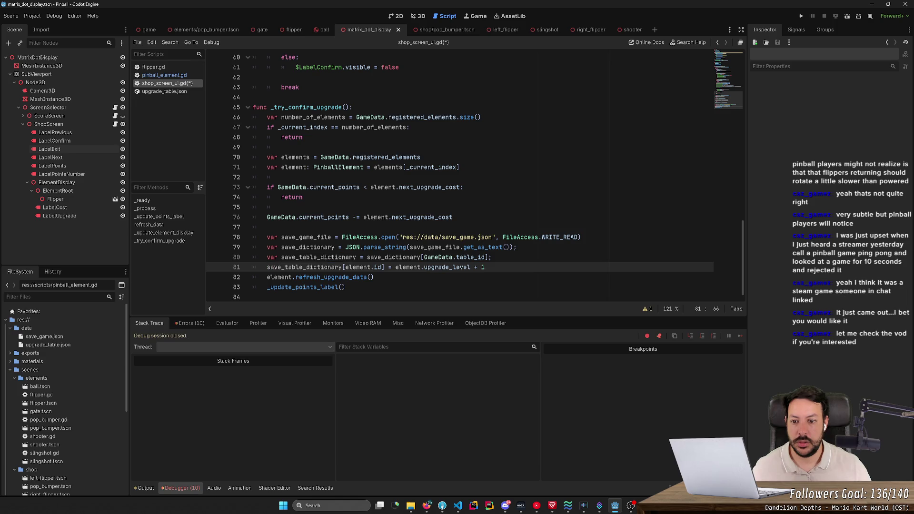
pyautogui.doubleClick(306, 237)
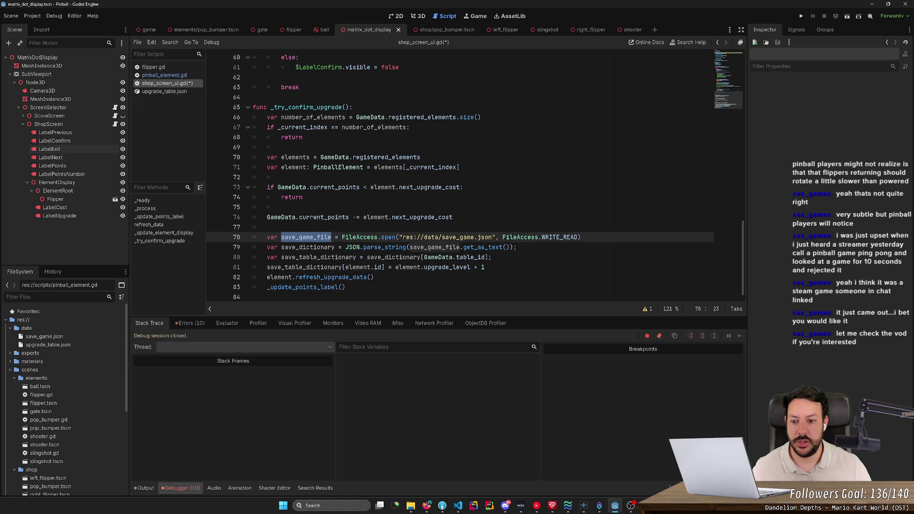
pyautogui.hotkey('ctrl', 'c')
# Step: Start a new line 82 with a member call on save_game_file
pyautogui.click(490, 267)
pyautogui.press('Return')
pyautogui.hotkey('ctrl', 'v')
pyautogui.write('.')
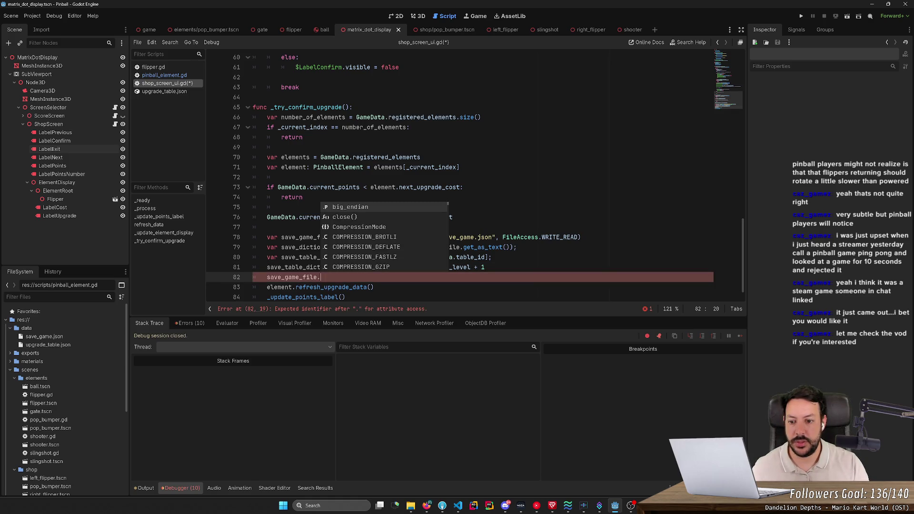
pyautogui.press('Escape')
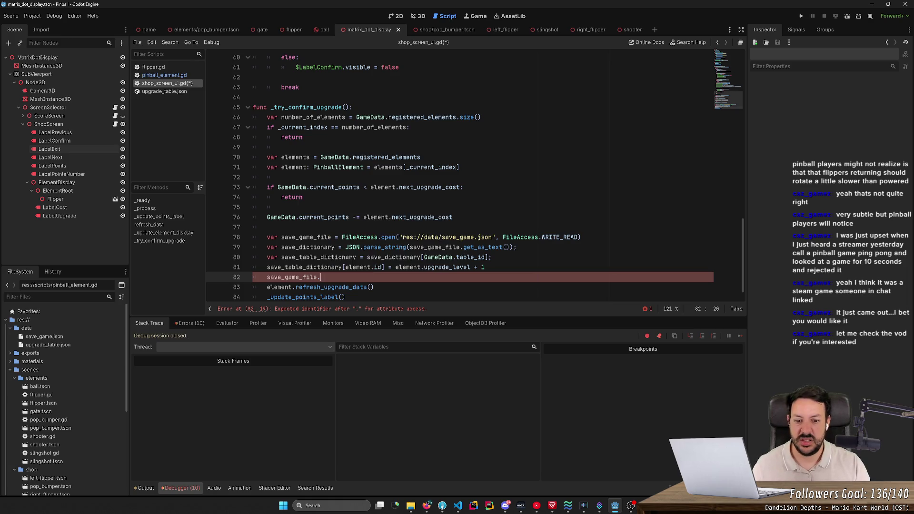
pyautogui.write('wri')
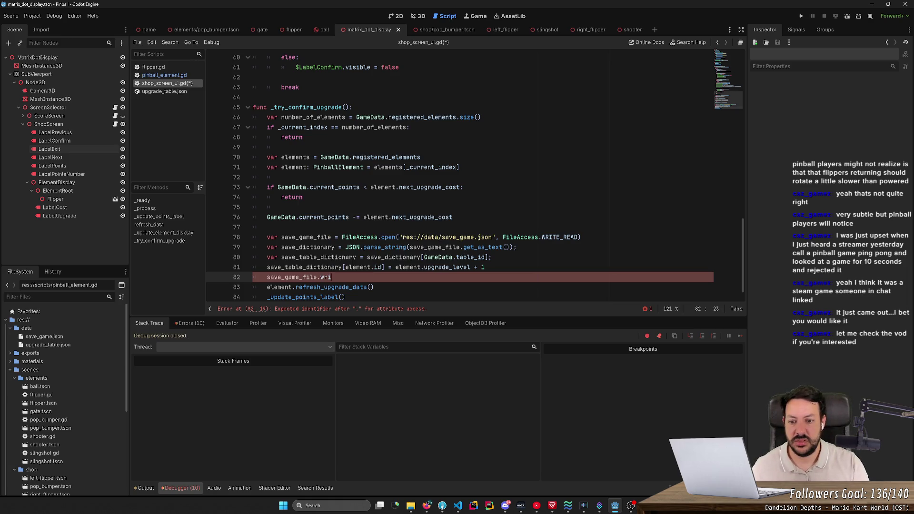
pyautogui.press('BackSpace')
pyautogui.press('BackSpace')
pyautogui.press('BackSpace')
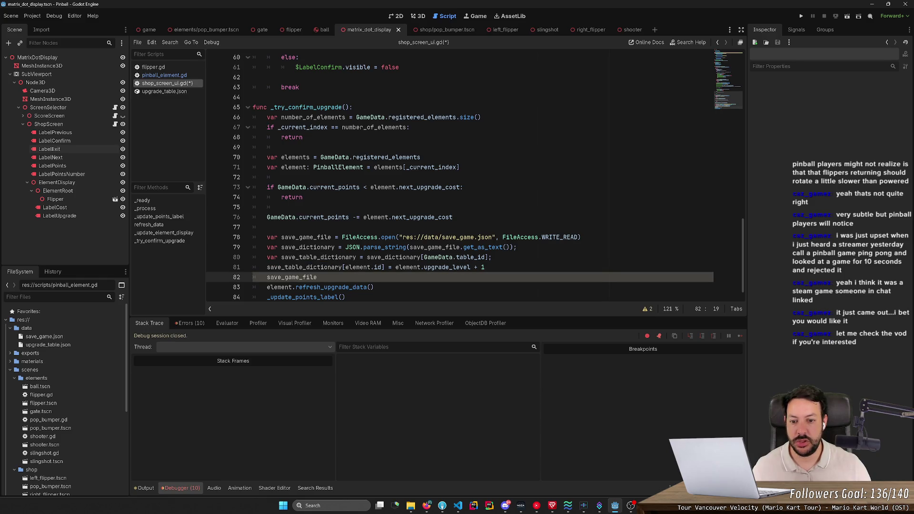
# Step: Rewrite line 82 as FileAccess.write() and open the FileAccess class documentation
pyautogui.moveTo(361, 237)
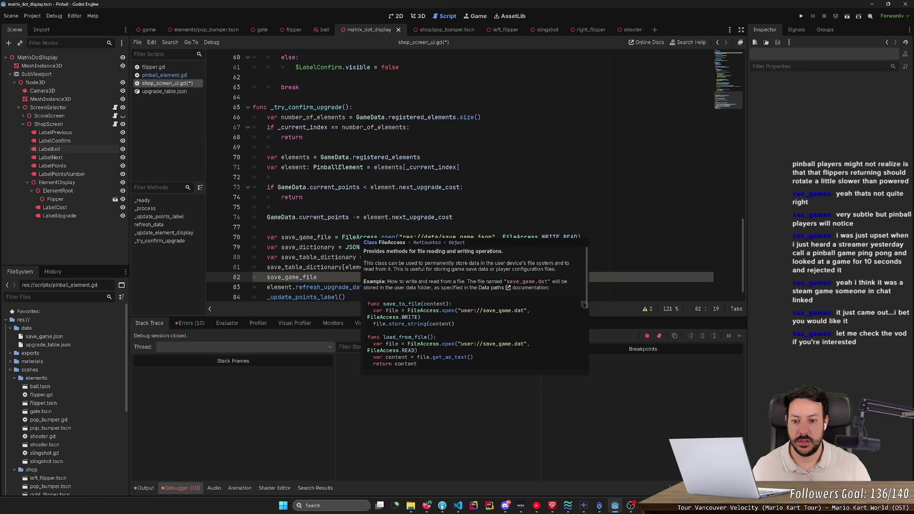
pyautogui.doubleClick(295, 277)
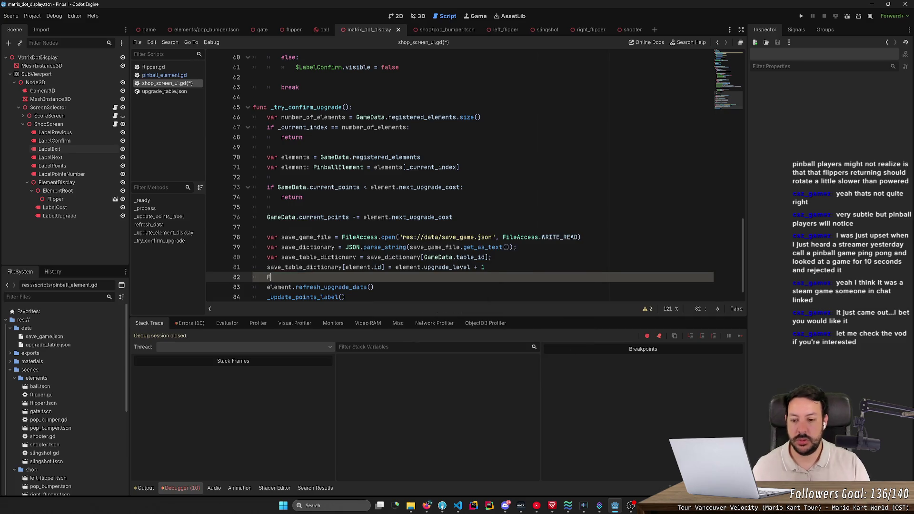
pyautogui.write('File')
pyautogui.press('Escape')
pyautogui.write('le')
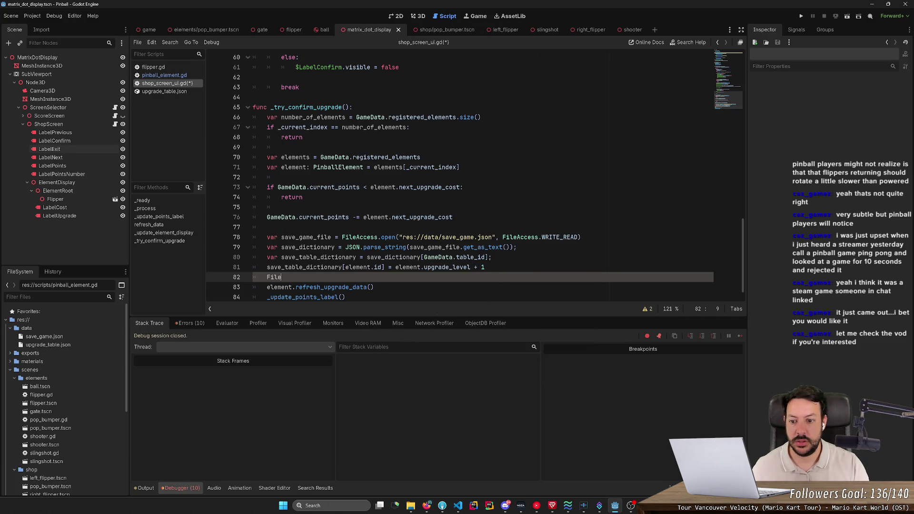
pyautogui.write('A')
pyautogui.press('Return')
pyautogui.write('.wri')
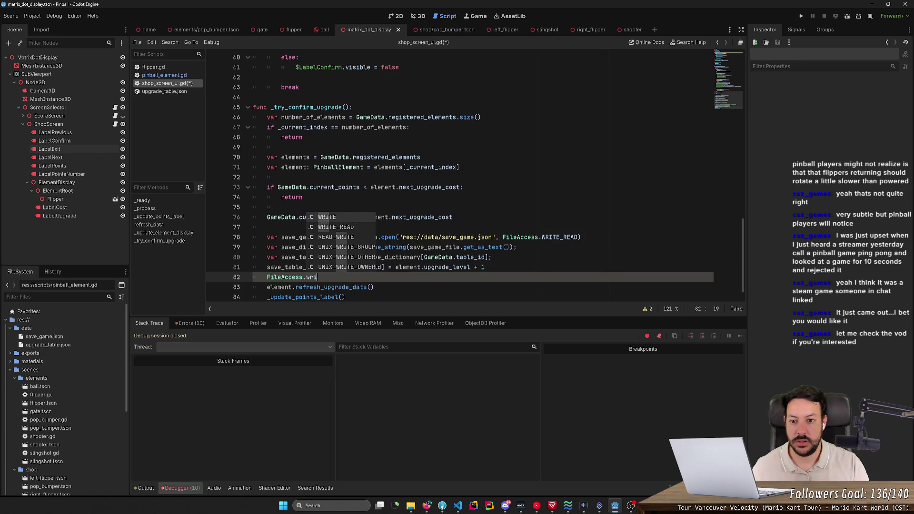
pyautogui.write('te(')
pyautogui.press('Return')
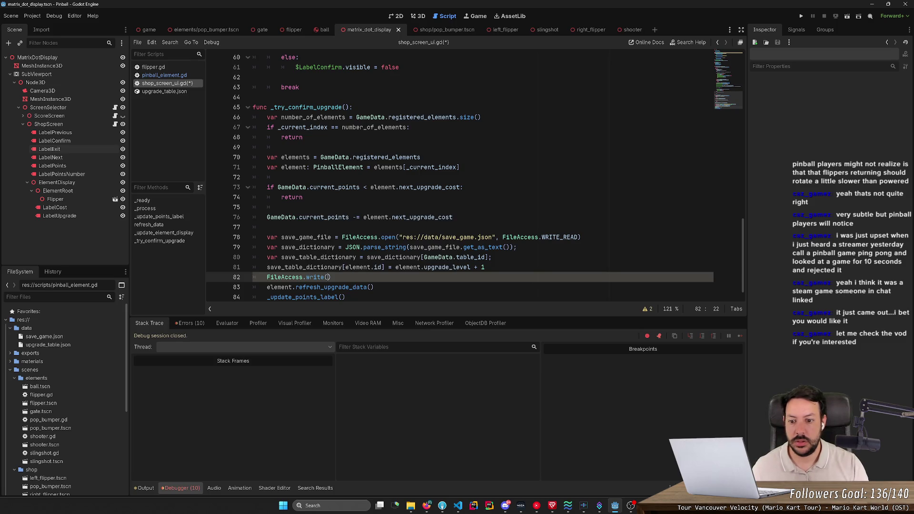
pyautogui.press('Right')
pyautogui.hotkey('shift', 'Home')
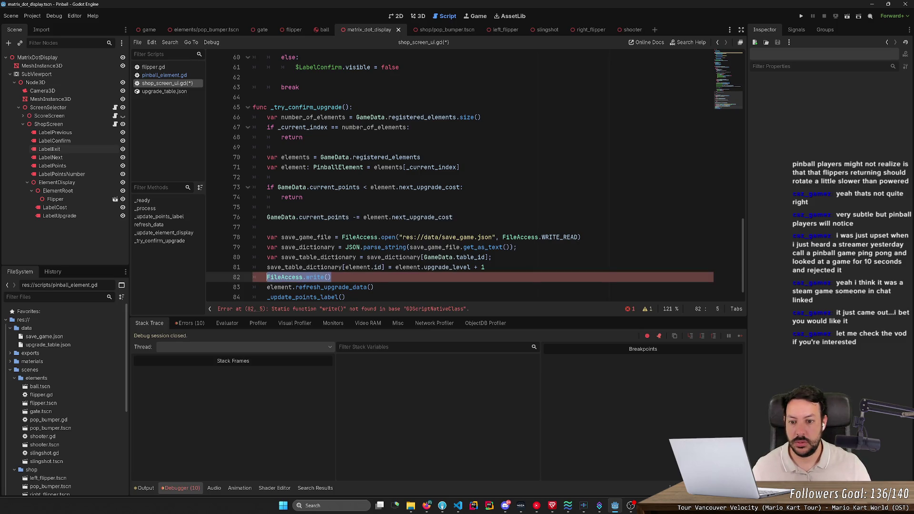
pyautogui.keyDown('ctrl'); pyautogui.click(359, 237); pyautogui.keyUp('ctrl')
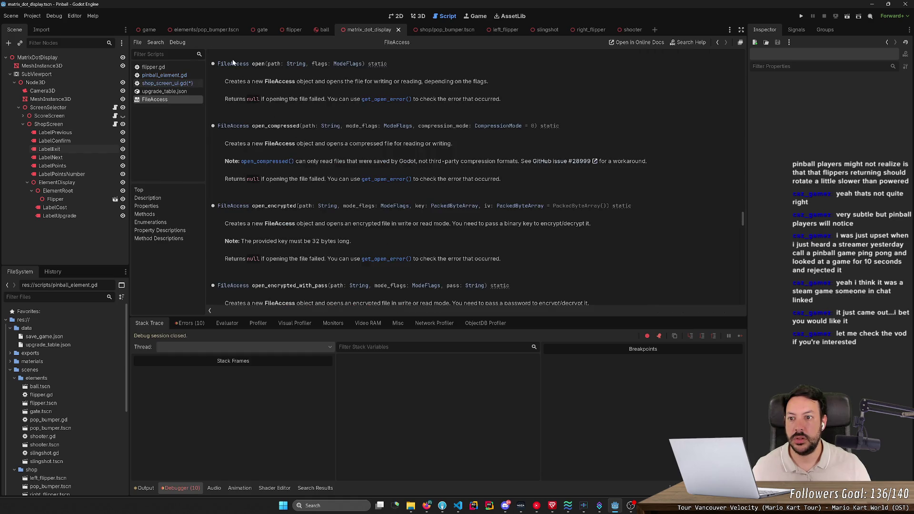
pyautogui.scroll(-3, 307, 209)
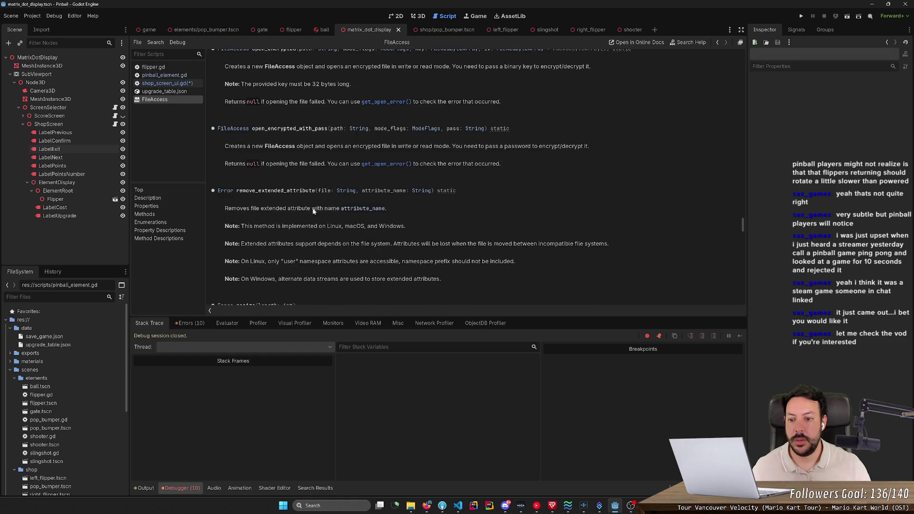
pyautogui.scroll(-2, 369, 229)
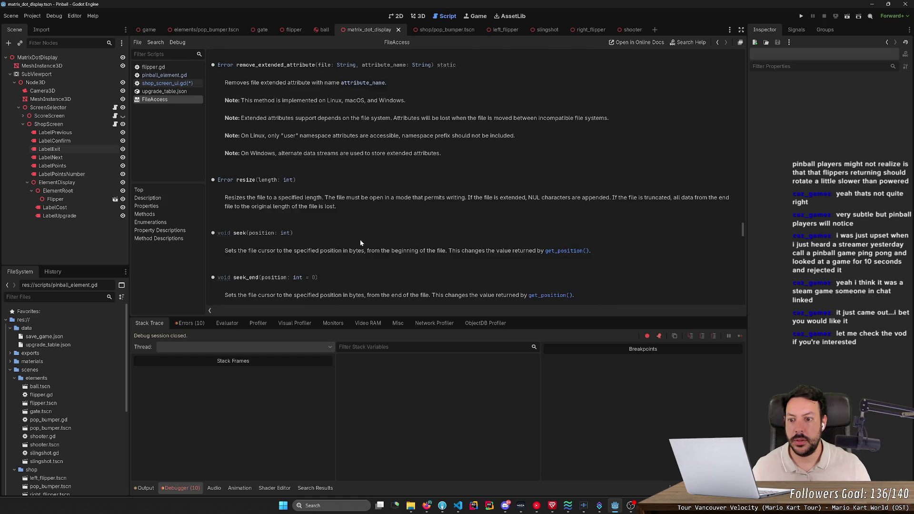
pyautogui.scroll(-3, 360, 239)
pyautogui.scroll(-3, 358, 241)
pyautogui.scroll(-6, 357, 244)
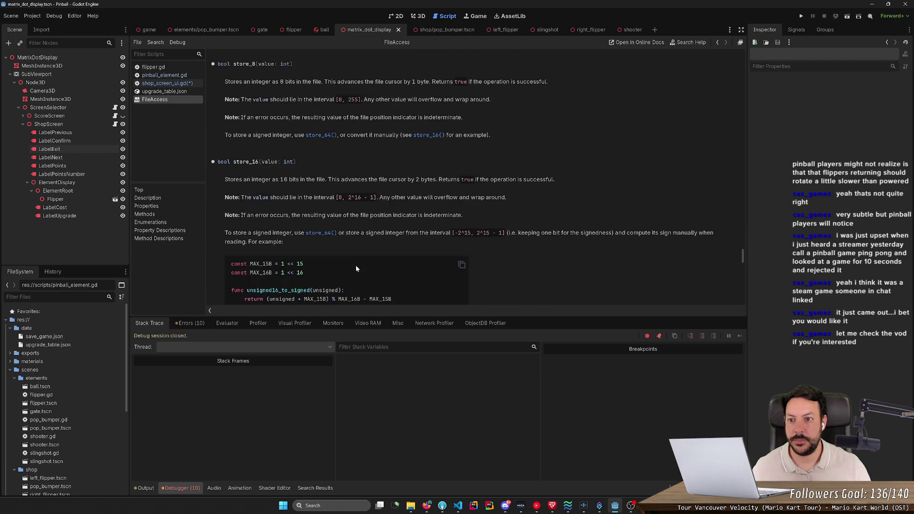
pyautogui.scroll(-2, 355, 265)
pyautogui.scroll(-3, 355, 265)
pyautogui.scroll(-5, 355, 269)
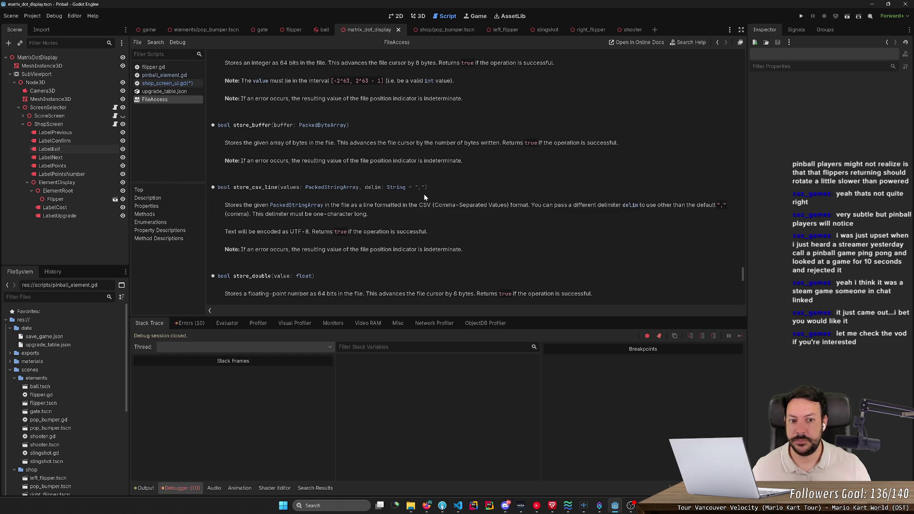
pyautogui.scroll(-4, 432, 212)
pyautogui.scroll(-10, 437, 230)
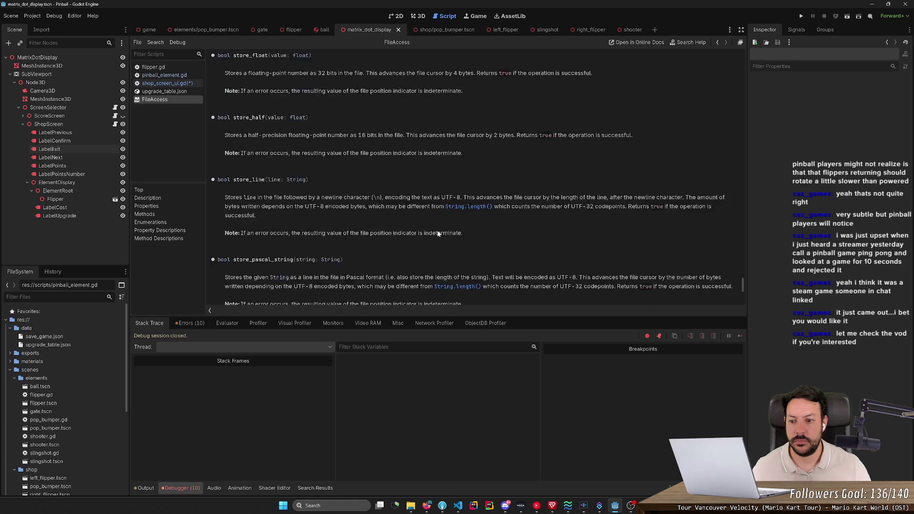
pyautogui.scroll(-5, 437, 232)
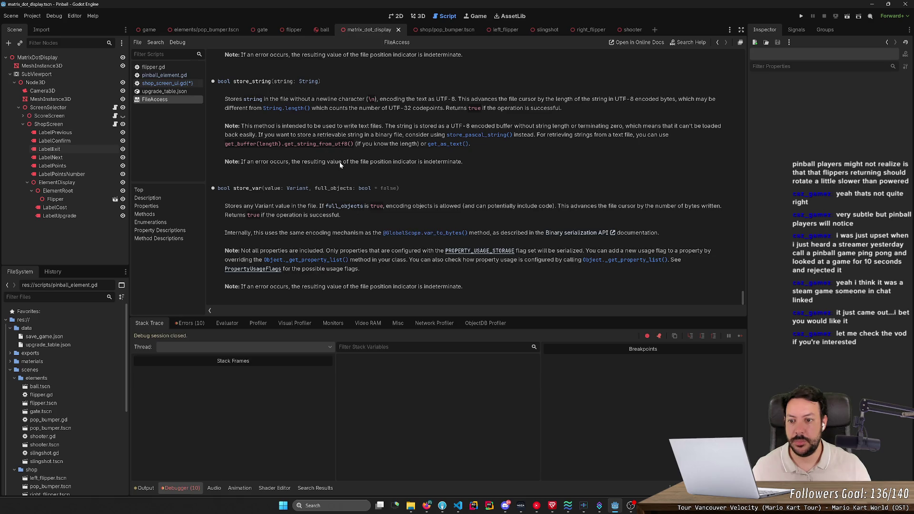
pyautogui.scroll(4, 340, 165)
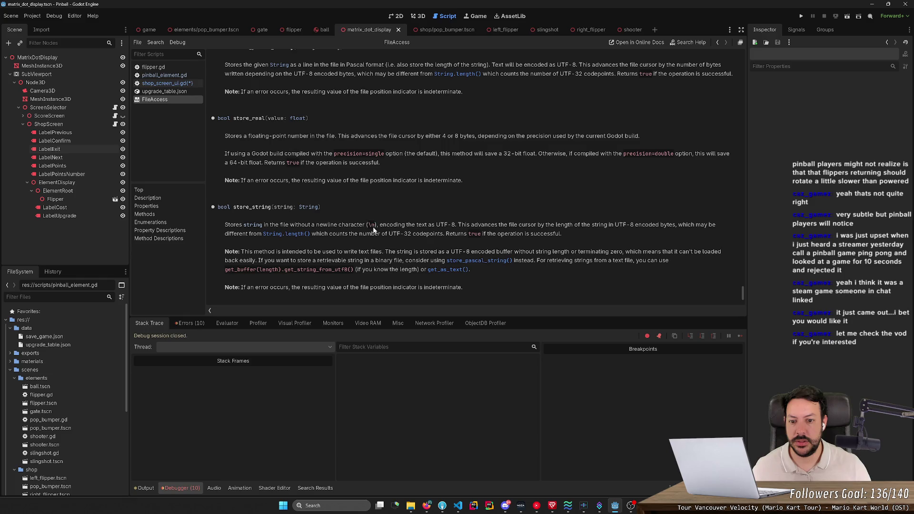
pyautogui.hotkey('alt', 'Left')
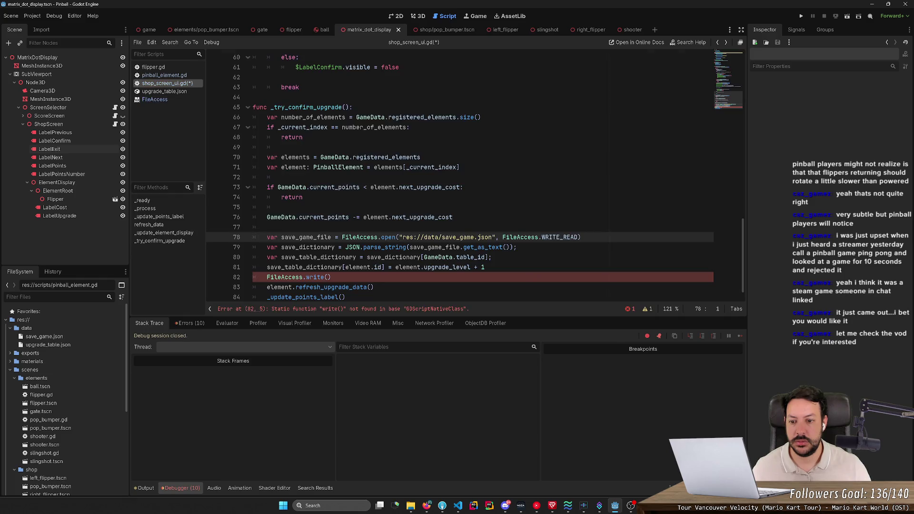
# Step: Select FileAccess.write() on line 82 and look up the WRITE_READ mode documentation
pyautogui.scroll(-1, 460, 178)
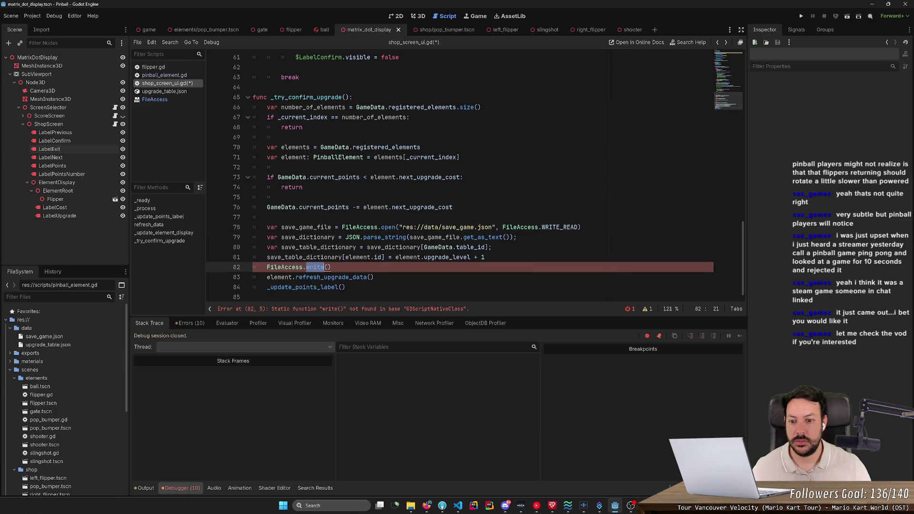
pyautogui.click(284, 267)
pyautogui.doubleClick(284, 267)
pyautogui.hotkey('shift', 'End')
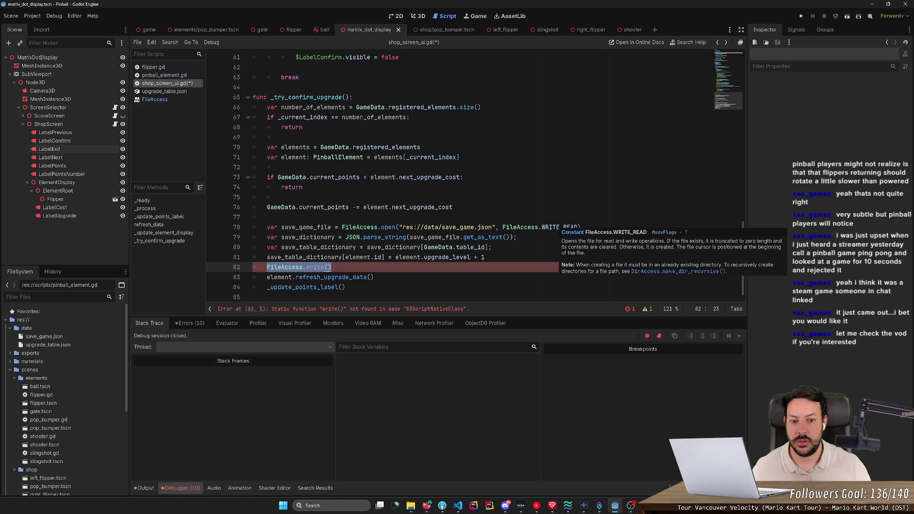
pyautogui.keyDown('ctrl'); pyautogui.click(559, 228); pyautogui.keyUp('ctrl')
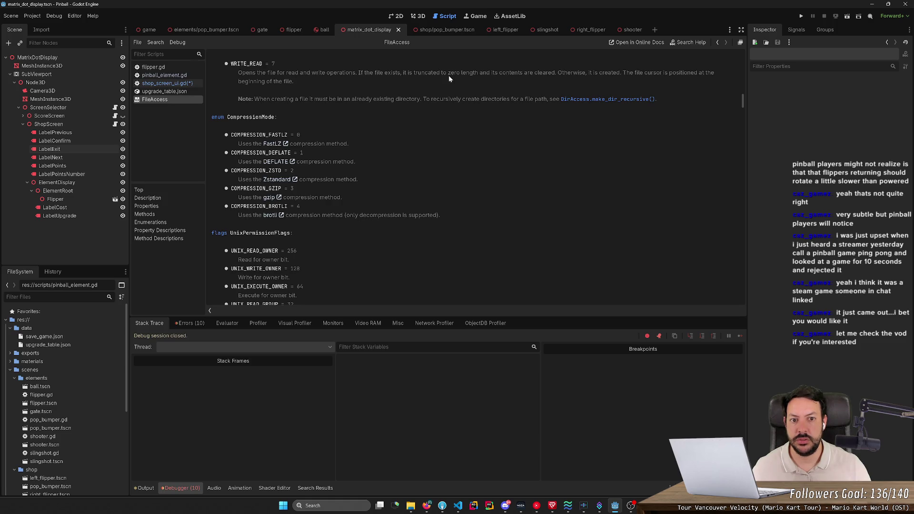
pyautogui.hotkey('alt', 'Left')
# Step: Rewrite line 82 as save_game_file.save and look up the FileAccess documentation
pyautogui.press('BackSpace')
pyautogui.press('BackSpace')
pyautogui.press('BackSpace')
pyautogui.write('.sa')
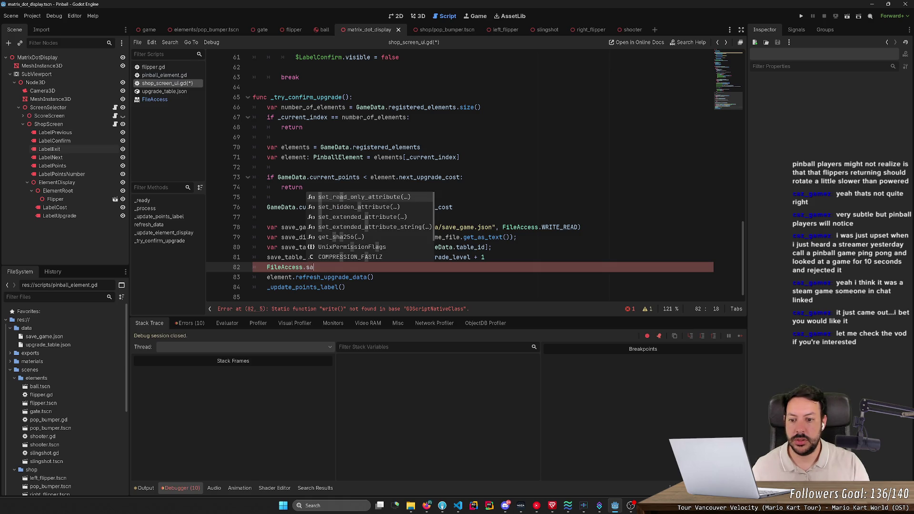
pyautogui.press('BackSpace')
pyautogui.press('BackSpace')
pyautogui.press('BackSpace')
pyautogui.write('save_ga')
pyautogui.press('Return')
pyautogui.write('.')
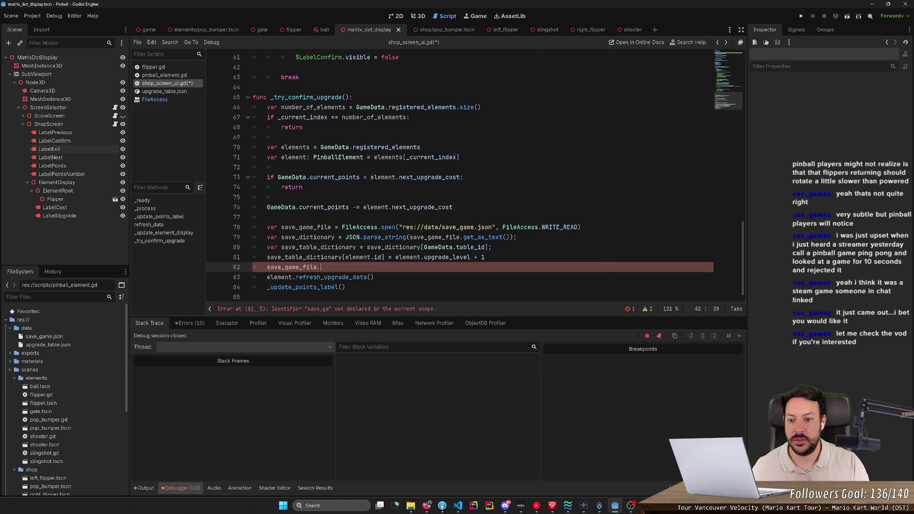
pyautogui.write('save')
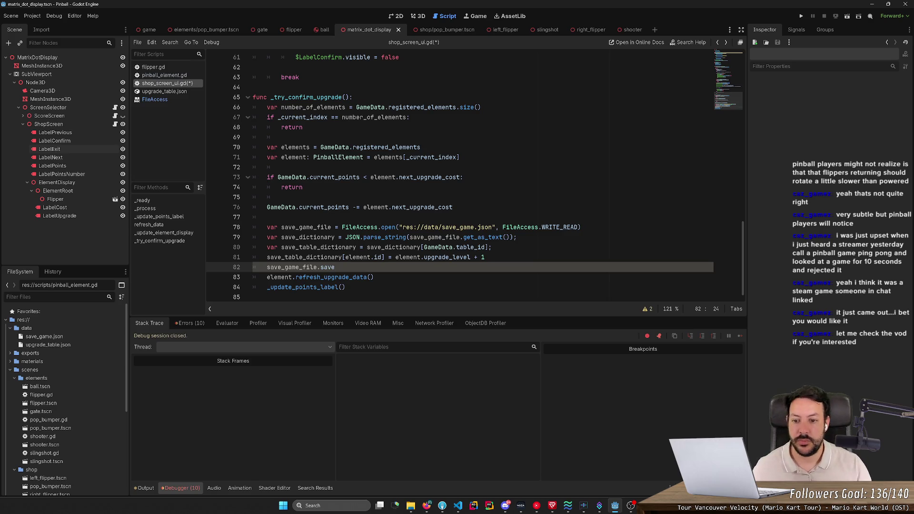
pyautogui.press('BackSpace')
pyautogui.press('BackSpace')
pyautogui.press('BackSpace')
pyautogui.write('.save')
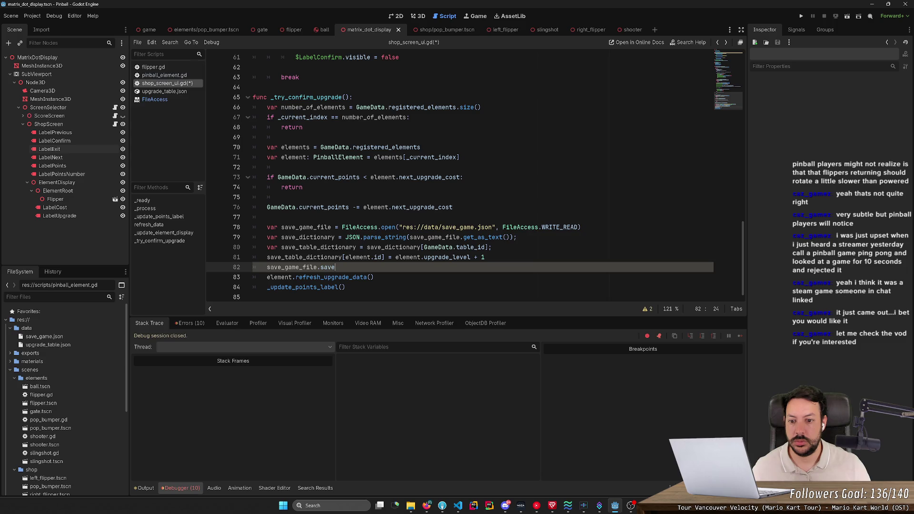
pyautogui.keyDown('ctrl'); pyautogui.click(386, 228); pyautogui.keyUp('ctrl')
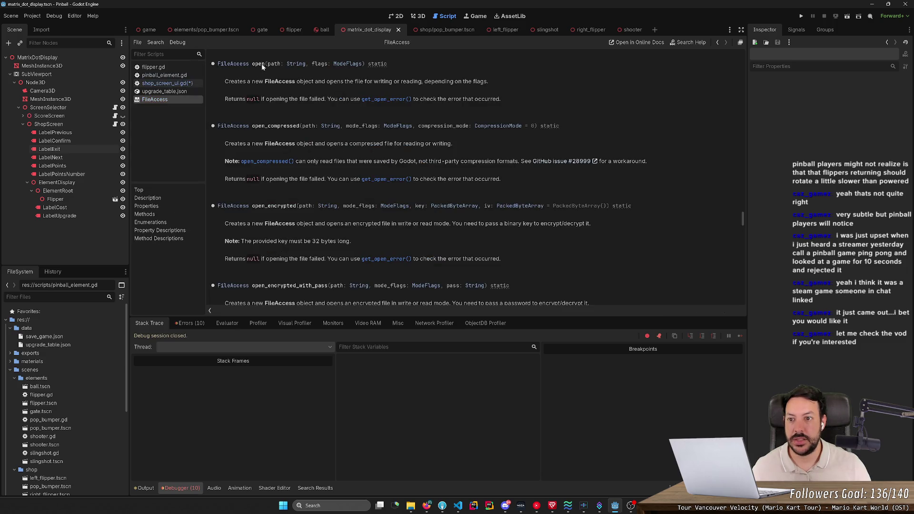
# Step: Browse the full FileAccess class reference, then return to the shop screen script
pyautogui.click(232, 65)
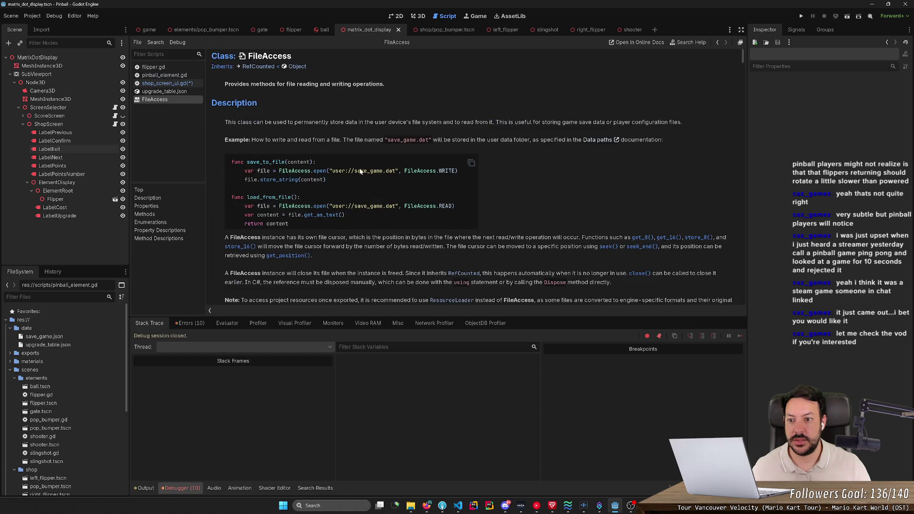
pyautogui.scroll(-5, 360, 178)
pyautogui.scroll(-8, 360, 178)
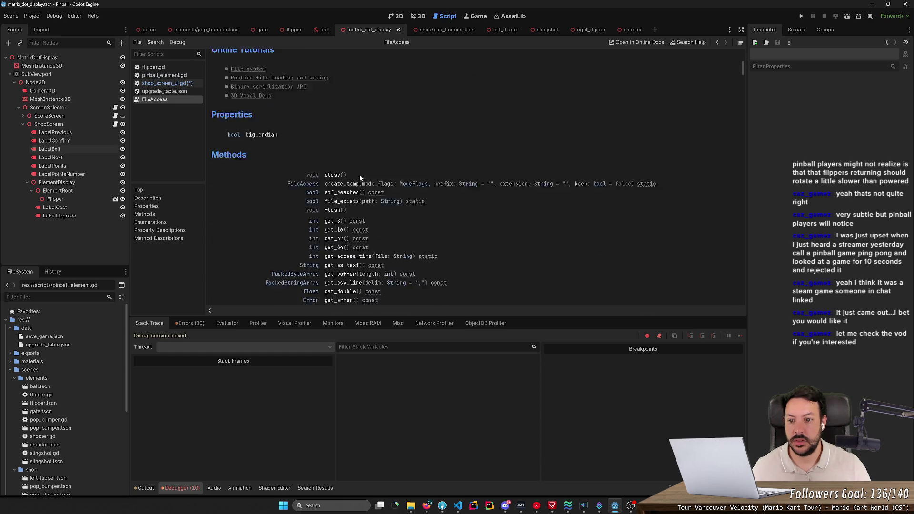
pyautogui.scroll(-3, 360, 178)
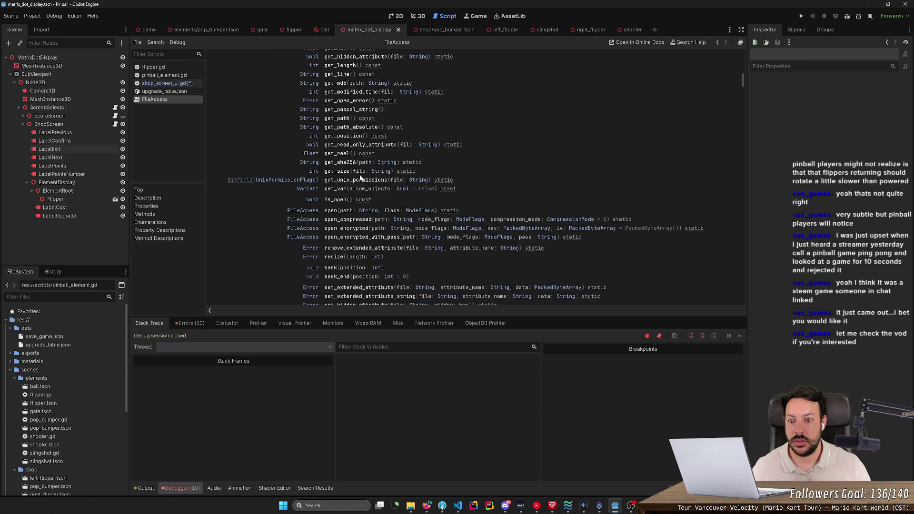
pyautogui.scroll(-6, 360, 178)
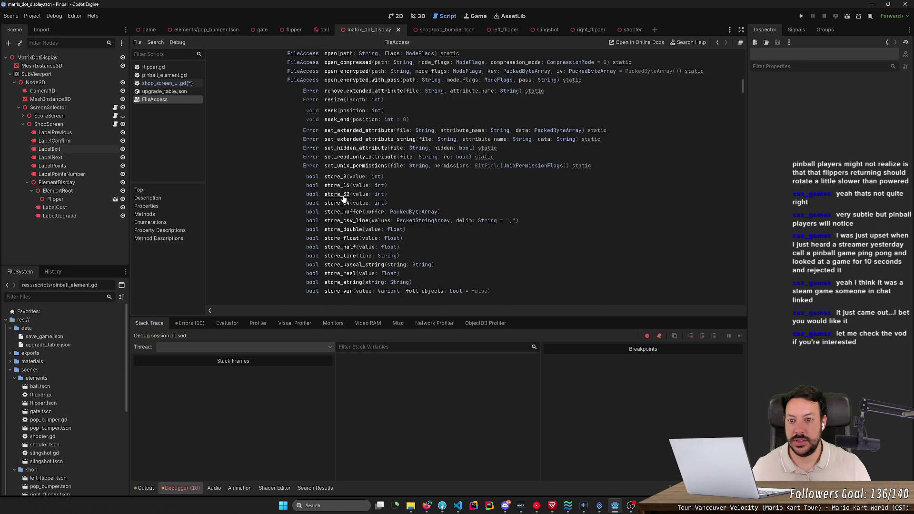
pyautogui.scroll(-2, 343, 199)
pyautogui.click(167, 83)
# Step: Replace save on line 82 with the store_string method
pyautogui.doubleClick(327, 267)
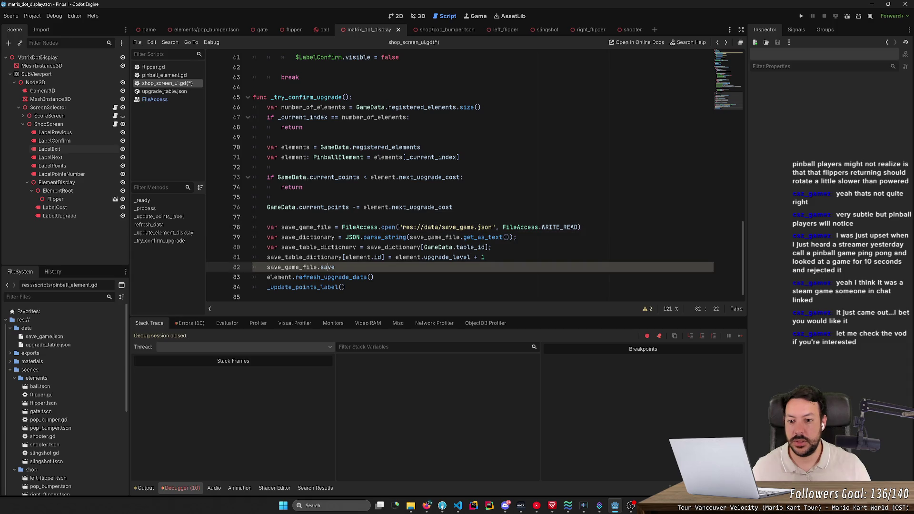
pyautogui.write('store')
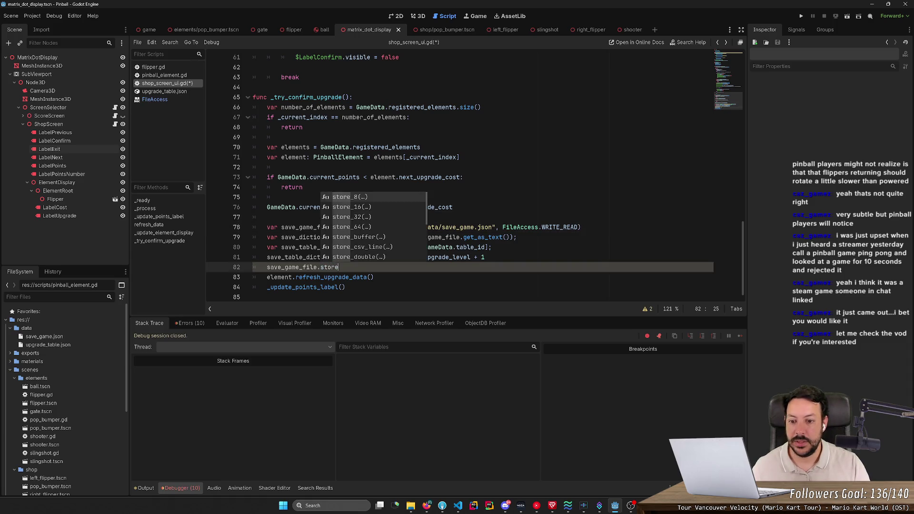
pyautogui.press('Down')
pyautogui.press('Down')
pyautogui.press('Down')
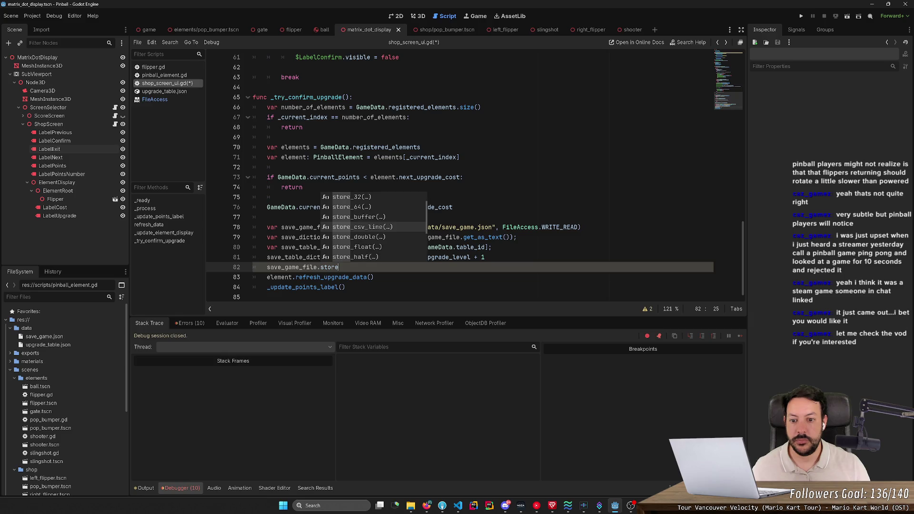
pyautogui.press('Down')
pyautogui.press('Down')
pyautogui.press('Down')
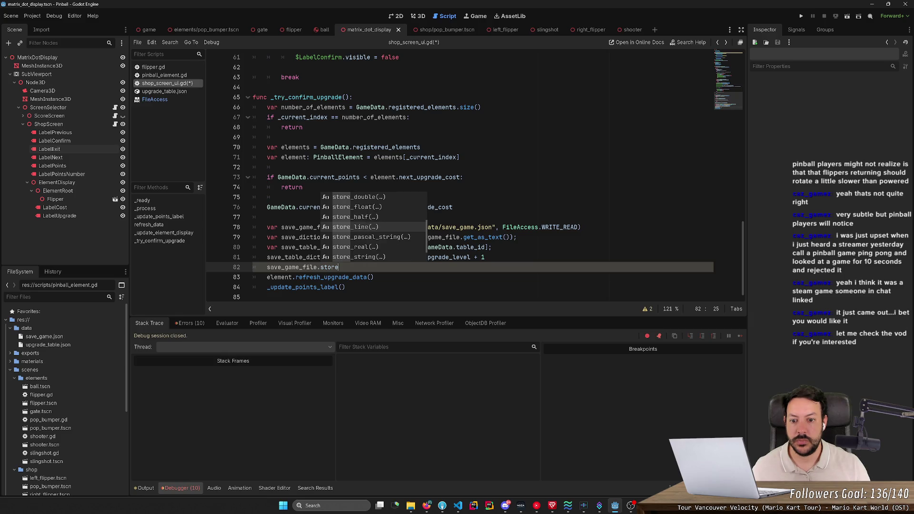
pyautogui.press('Down')
pyautogui.press('Down')
pyautogui.press('Up')
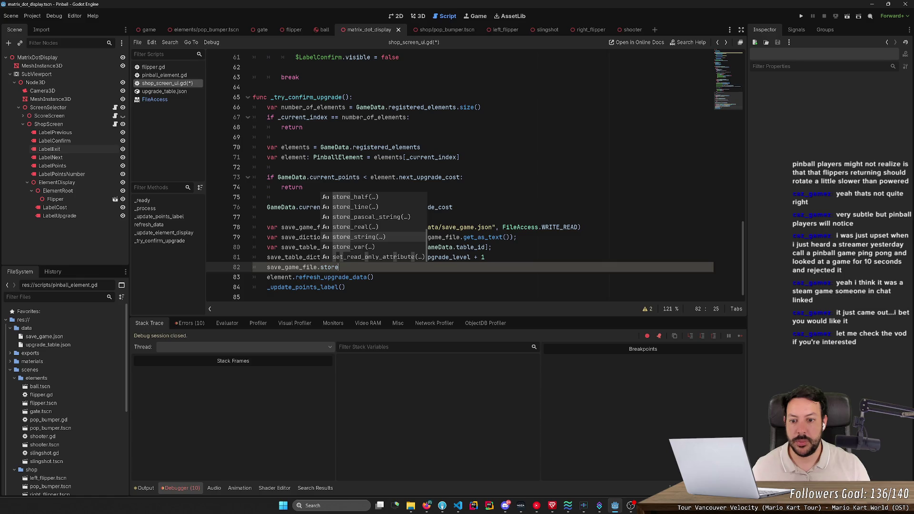
pyautogui.press('Return')
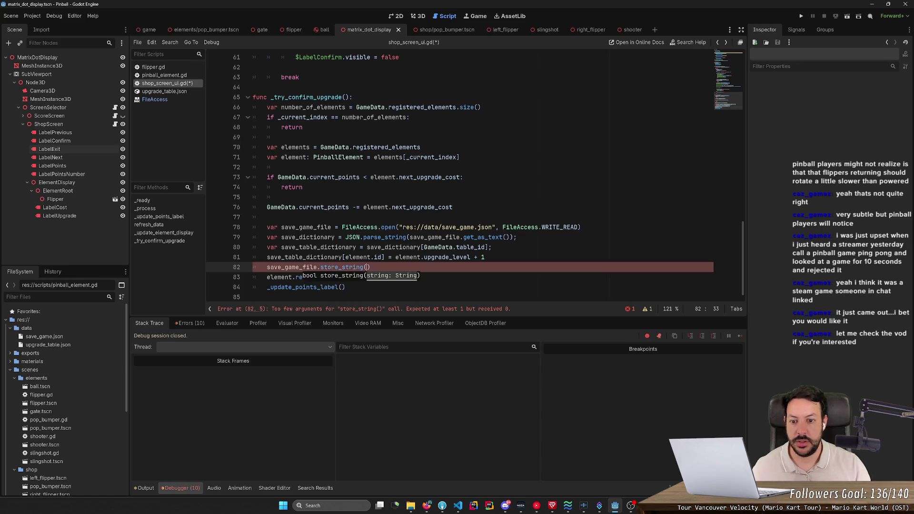
# Step: Pass JSON.stringify(save_dictionary) to store_string and save the script
pyautogui.write('JSON')
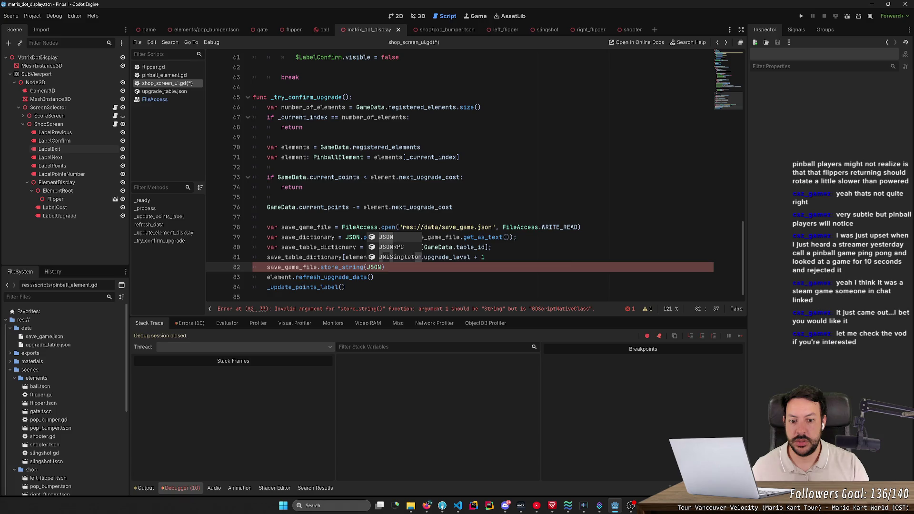
pyautogui.write('.')
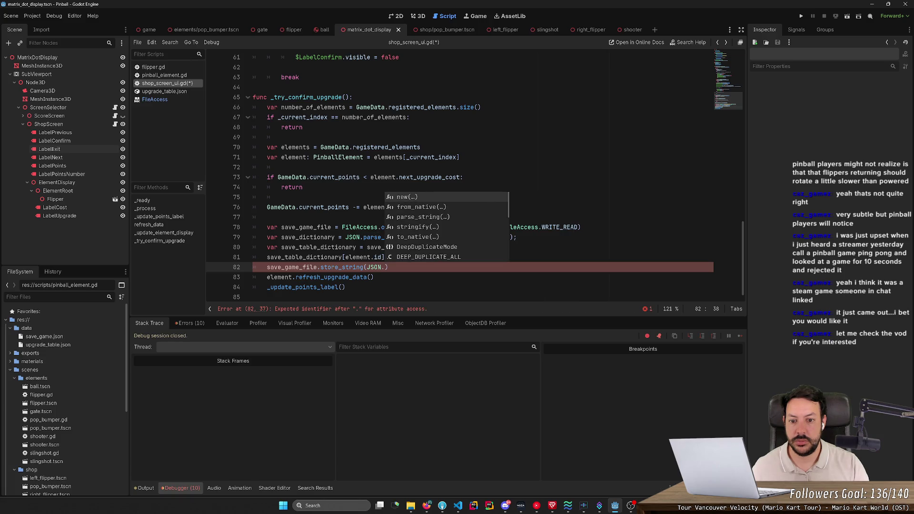
pyautogui.press('Down')
pyautogui.press('Down')
pyautogui.press('Down')
pyautogui.press('Return')
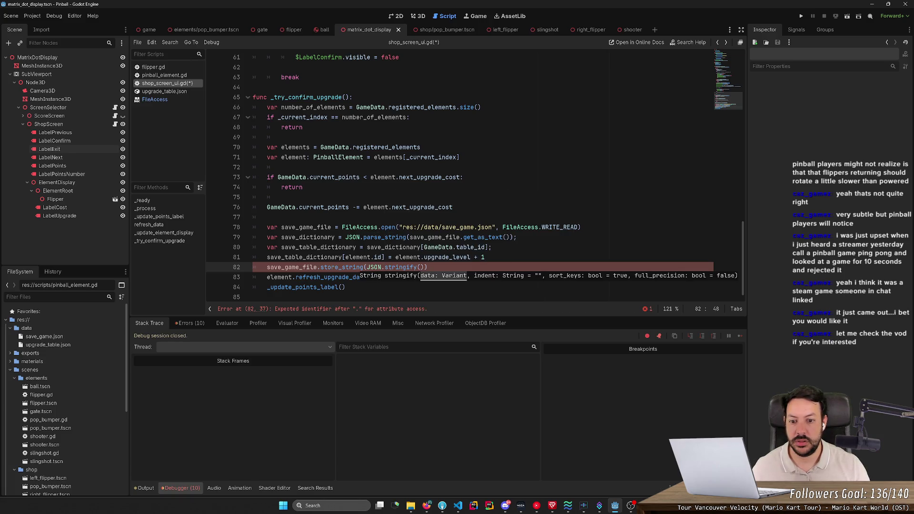
pyautogui.write('save')
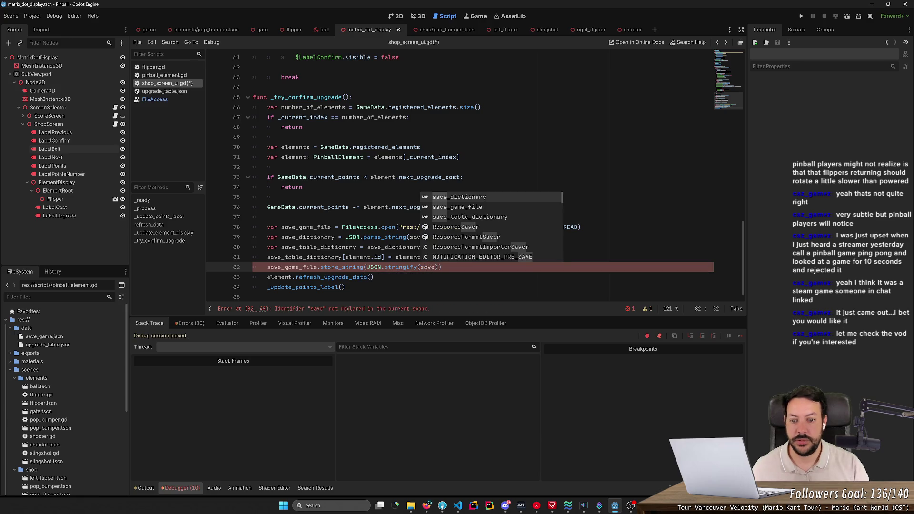
pyautogui.press('Down')
pyautogui.press('Down')
pyautogui.press('Return')
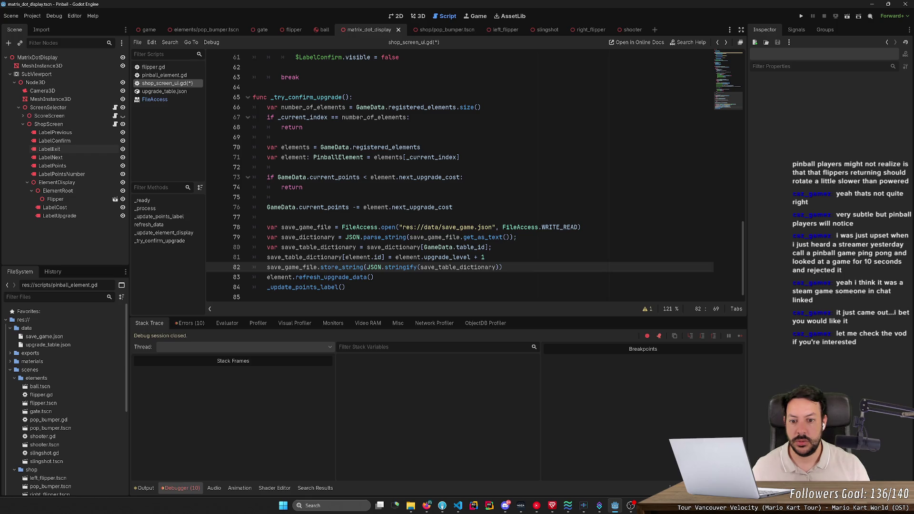
pyautogui.click(493, 267)
pyautogui.moveTo(495, 267); pyautogui.dragTo(456, 267)
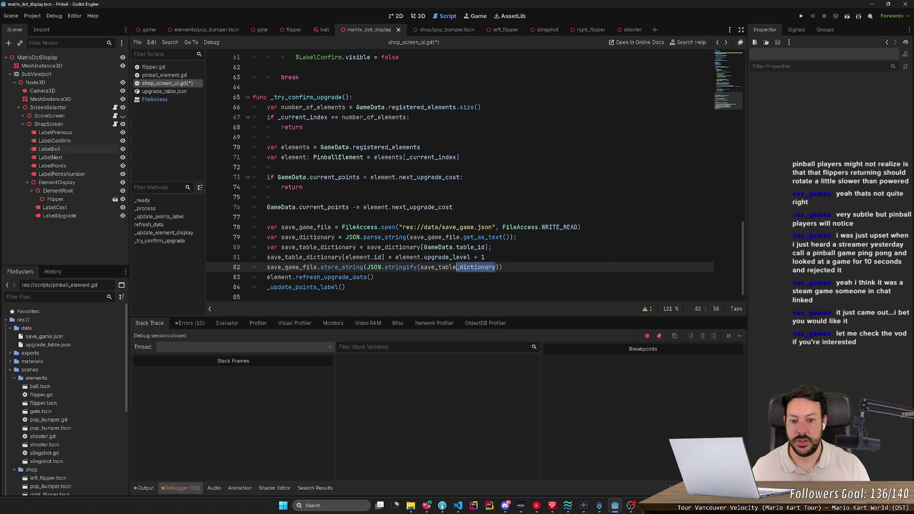
pyautogui.click(493, 267)
pyautogui.moveTo(460, 267); pyautogui.dragTo(432, 267)
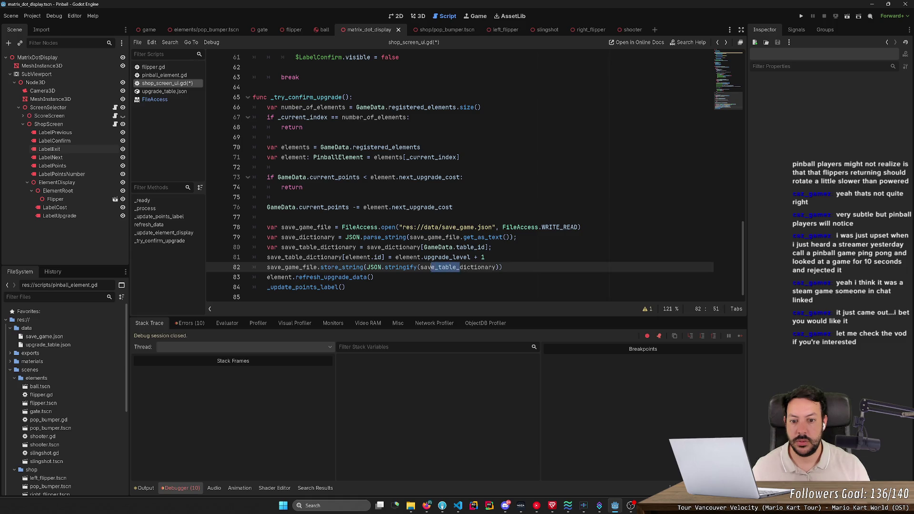
pyautogui.write('e_')
pyautogui.hotkey('ctrl', 's')
# Step: Bring up the documentation for JSON.stringify from line 82
pyautogui.click(334, 267)
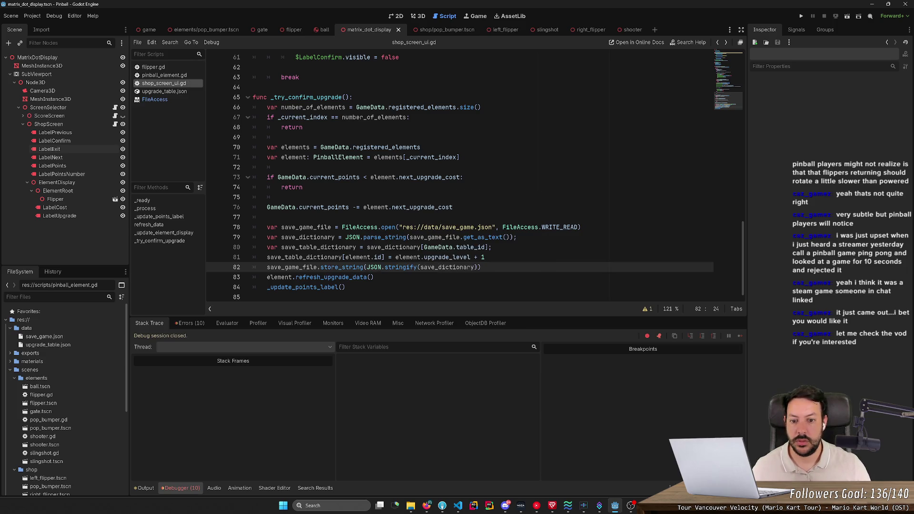
pyautogui.doubleClick(374, 267)
pyautogui.moveTo(400, 267)
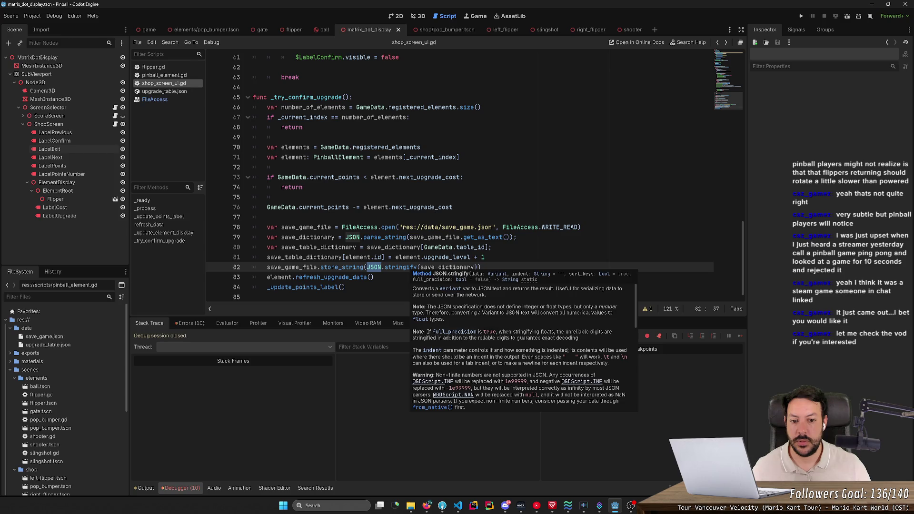
pyautogui.keyDown('ctrl'); pyautogui.click(407, 268); pyautogui.keyUp('ctrl')
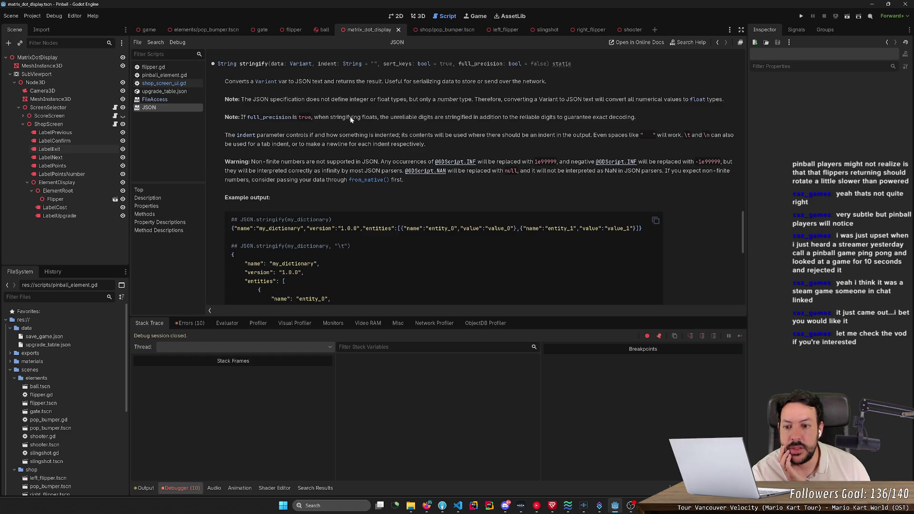
# Step: After reading the stringify examples, add an indent string argument after save_dictionary, then show the 3D view
pyautogui.scroll(-3, 349, 119)
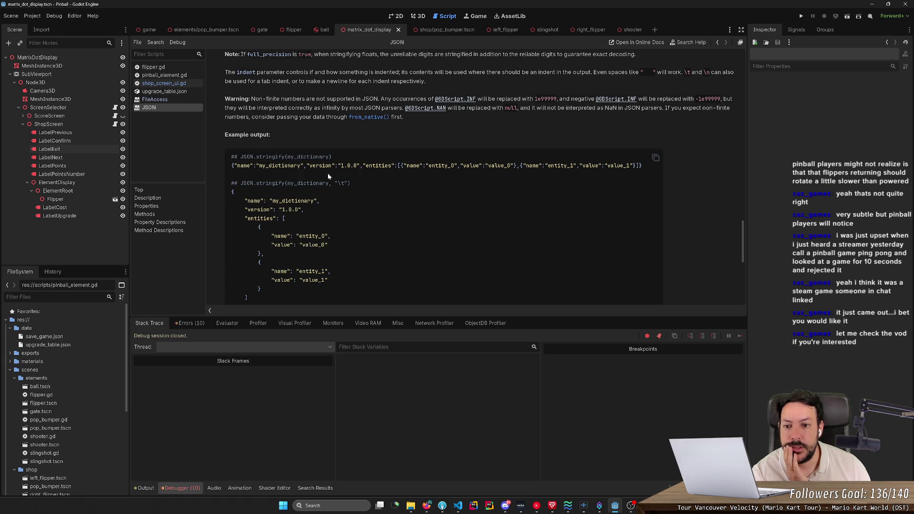
pyautogui.scroll(-3, 327, 176)
pyautogui.scroll(-10, 327, 173)
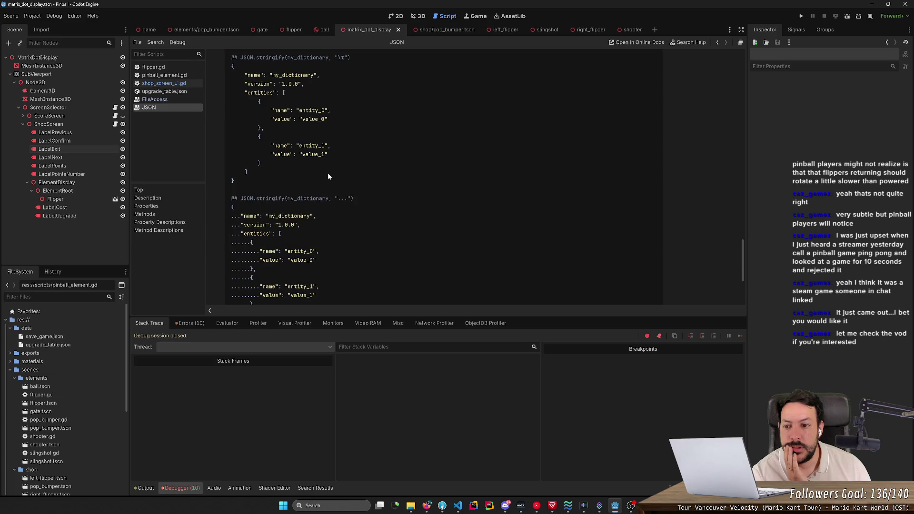
pyautogui.scroll(8, 328, 173)
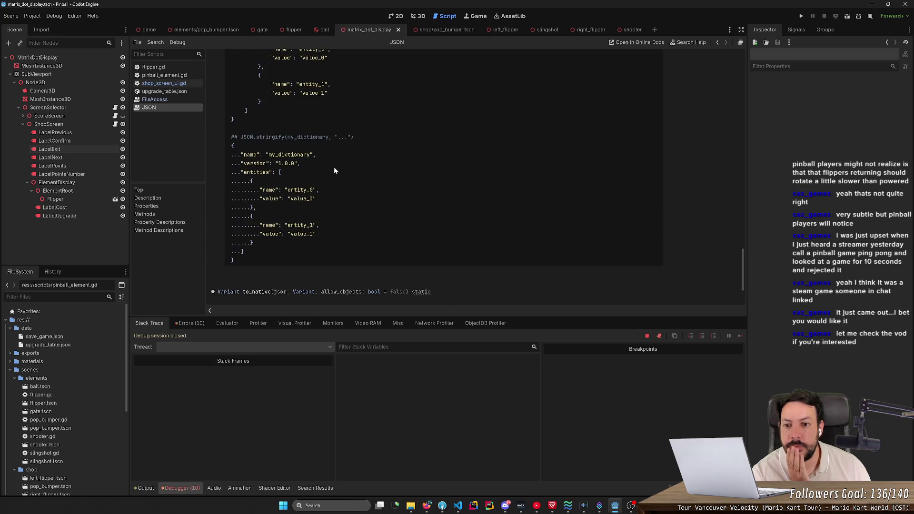
pyautogui.hotkey('alt', 'Left')
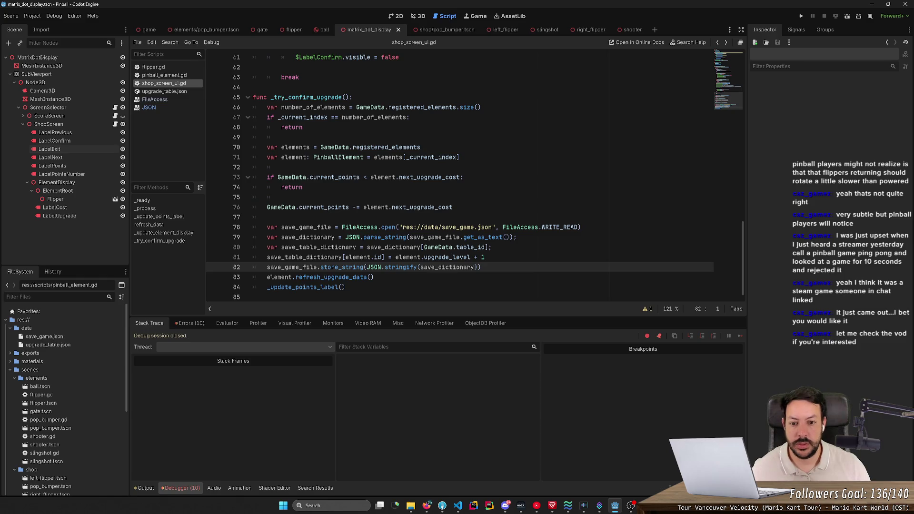
pyautogui.write(', "')
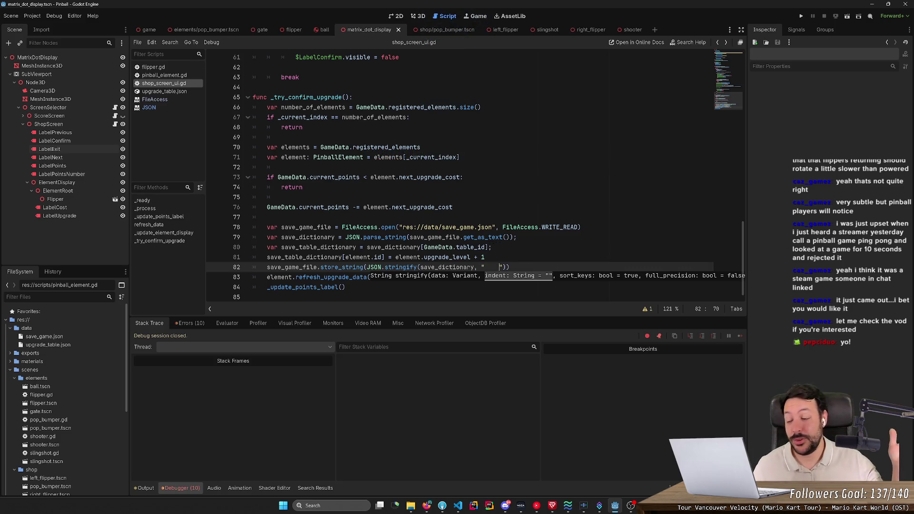
pyautogui.click(418, 16)
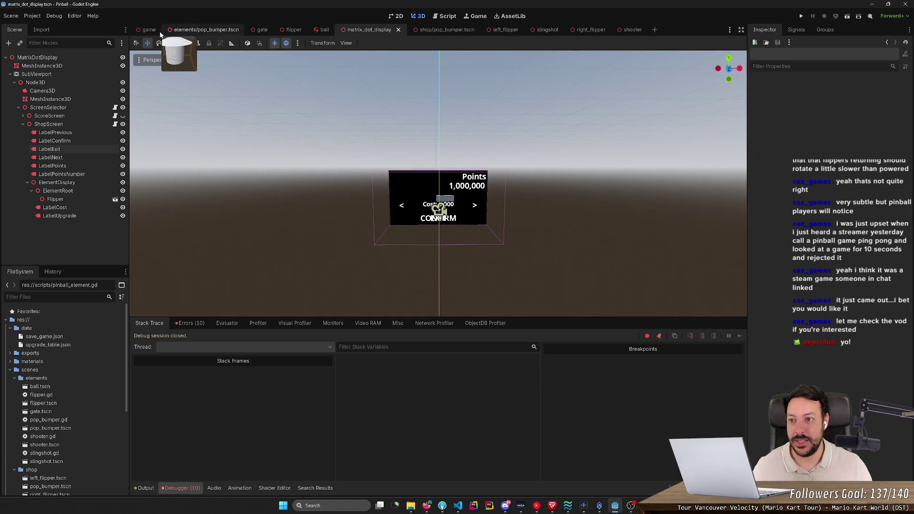
# Step: Switch to the game scene and orbit and zoom to frame the pinball table and score sign
pyautogui.click(149, 29)
pyautogui.scroll(-5, 364, 130)
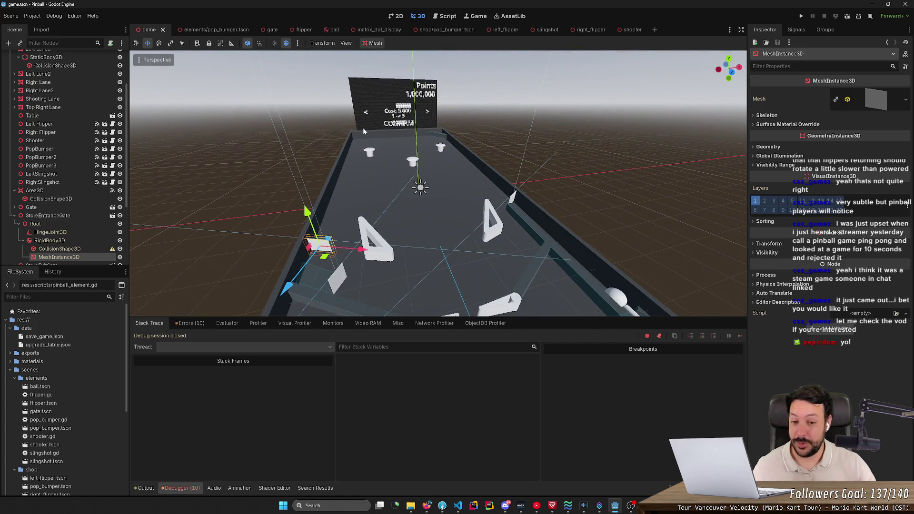
pyautogui.scroll(4, 364, 130)
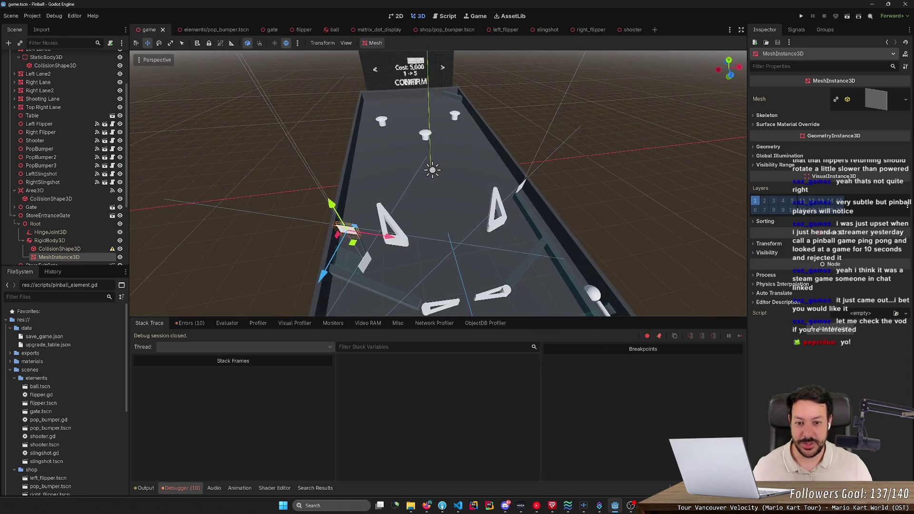
pyautogui.moveTo(393, 159); pyautogui.dragTo(451, 164)
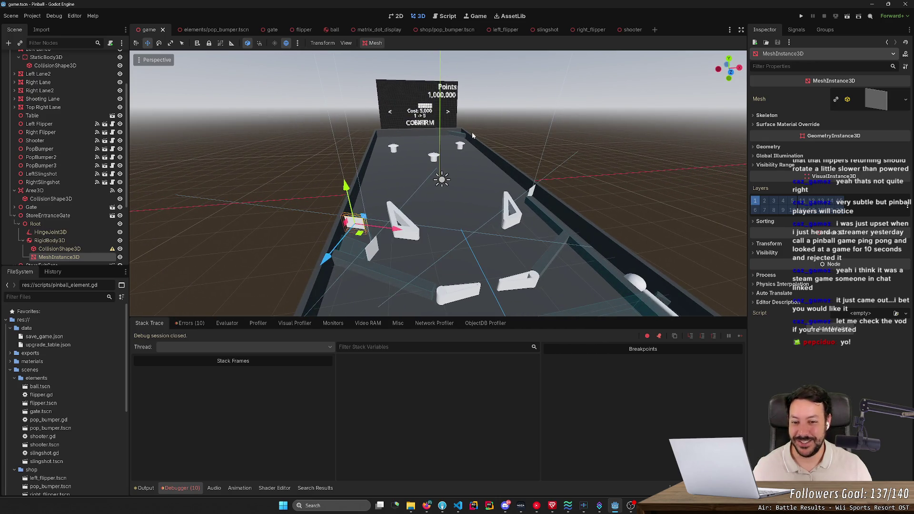
pyautogui.scroll(4, 472, 135)
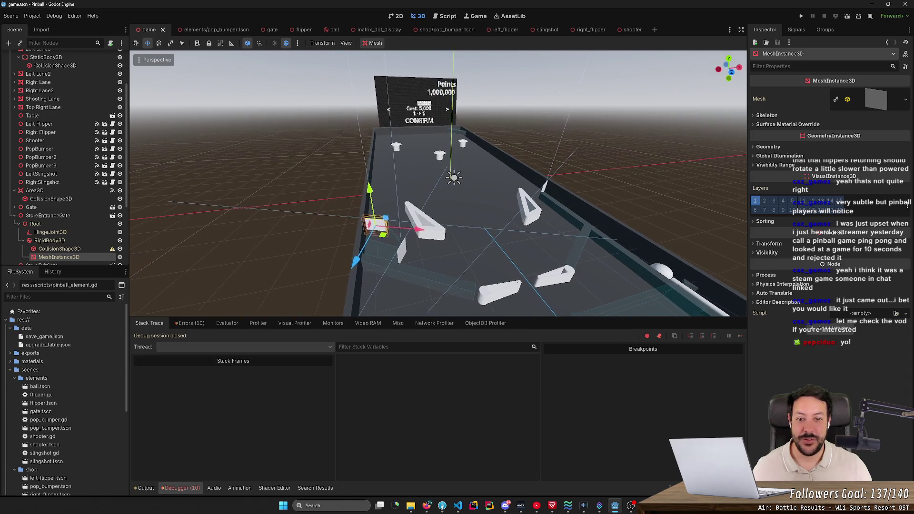
pyautogui.moveTo(473, 135); pyautogui.dragTo(458, 137)
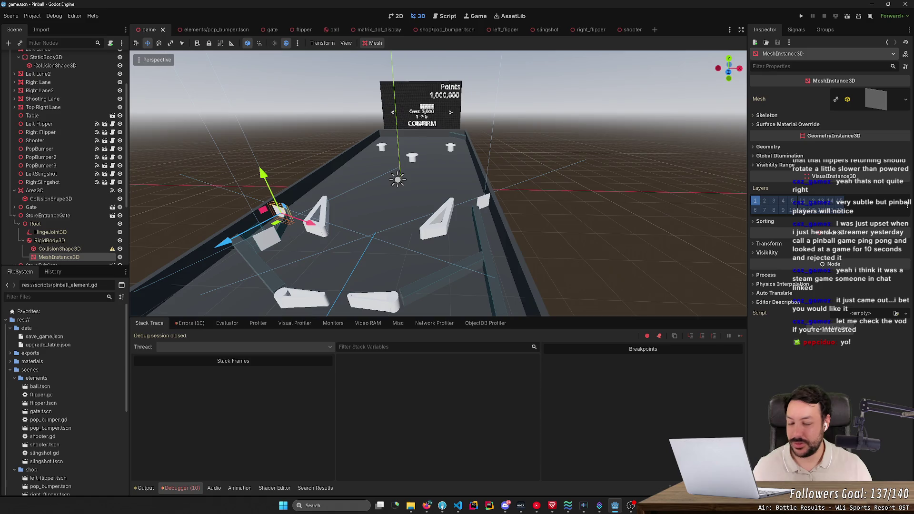
# Step: In shop_screen_ui.gd, dismiss the stringify hint and add a breakpoint at line 81's upgrade-level save
pyautogui.click(450, 16)
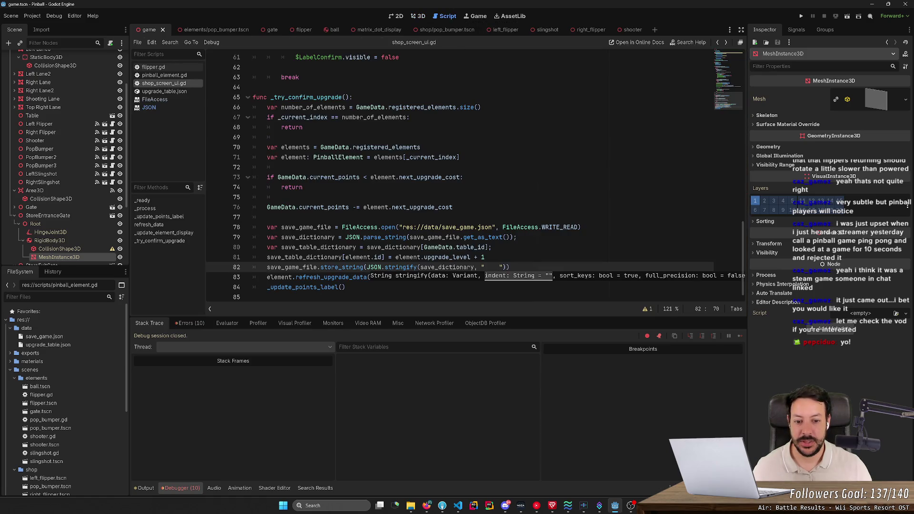
pyautogui.click(464, 177)
pyautogui.click(509, 267)
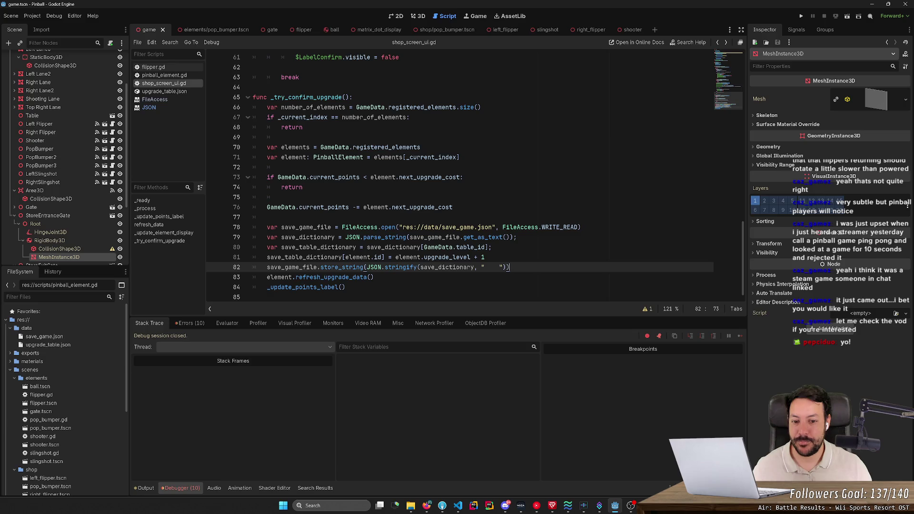
pyautogui.click(214, 256)
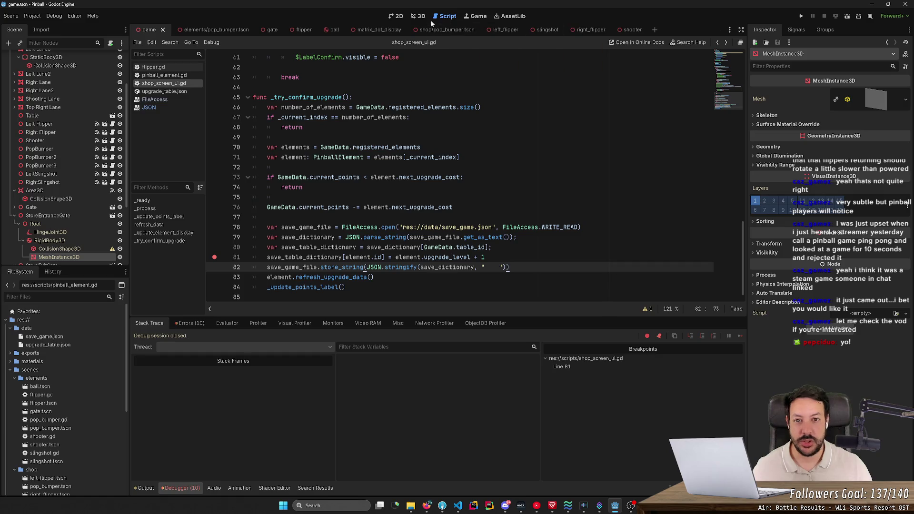
pyautogui.click(419, 16)
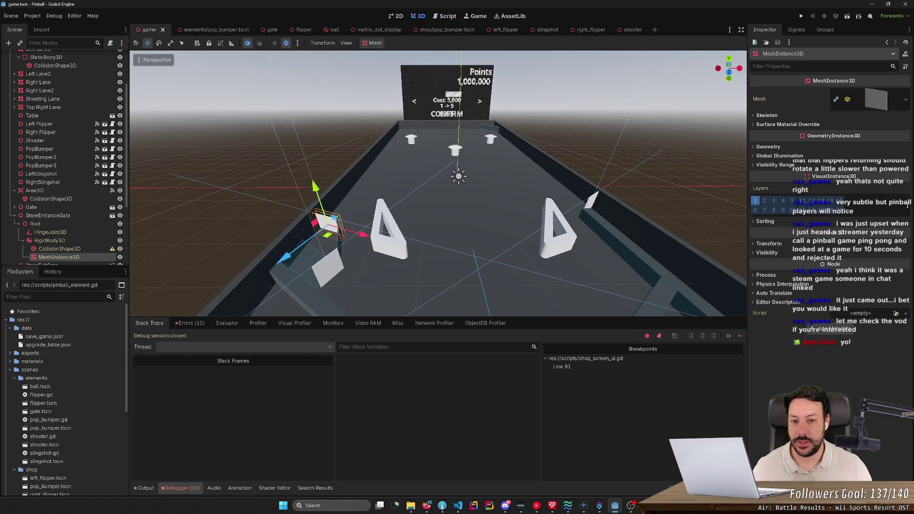
# Step: Inspect the pinball element properties of the three pop bumpers and both slingshots
pyautogui.scroll(1, 477, 90)
pyautogui.scroll(3, 444, 109)
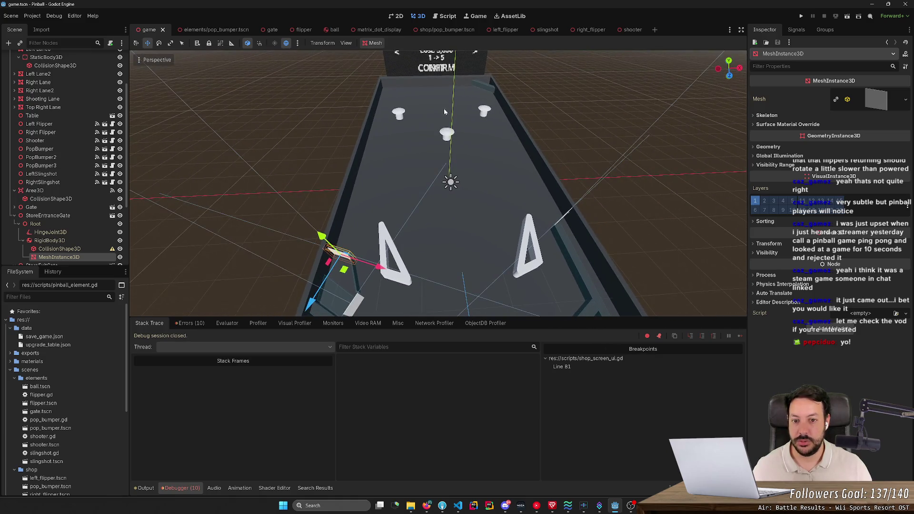
pyautogui.click(402, 114)
pyautogui.click(447, 133)
pyautogui.click(484, 110)
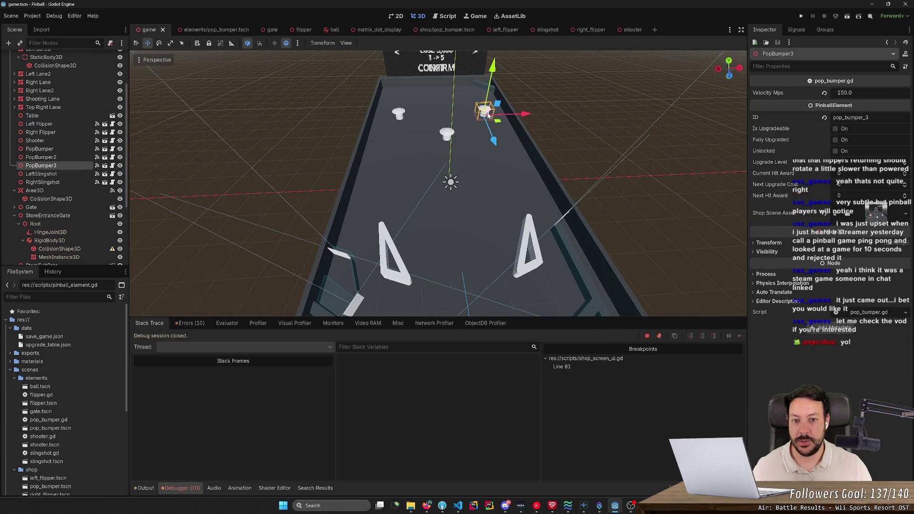
pyautogui.click(526, 238)
pyautogui.click(397, 260)
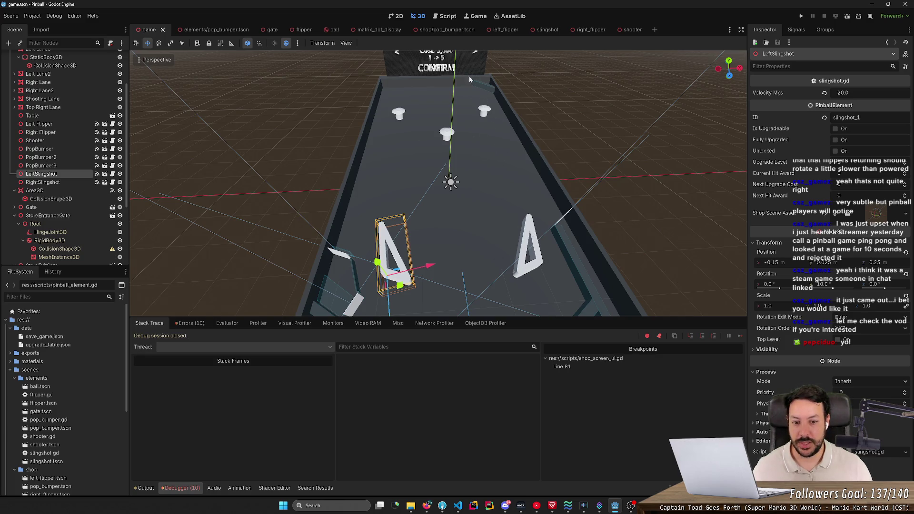
pyautogui.scroll(-2, 406, 246)
pyautogui.scroll(2, 438, 190)
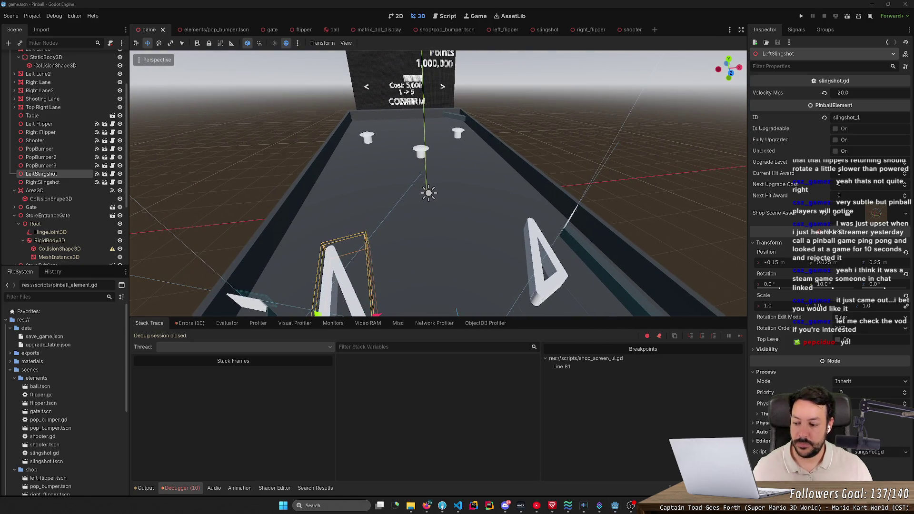
# Step: Freelook the view up to the score sign and back down over the table
pyautogui.rightClick(190, 184)
pyautogui.press('w')
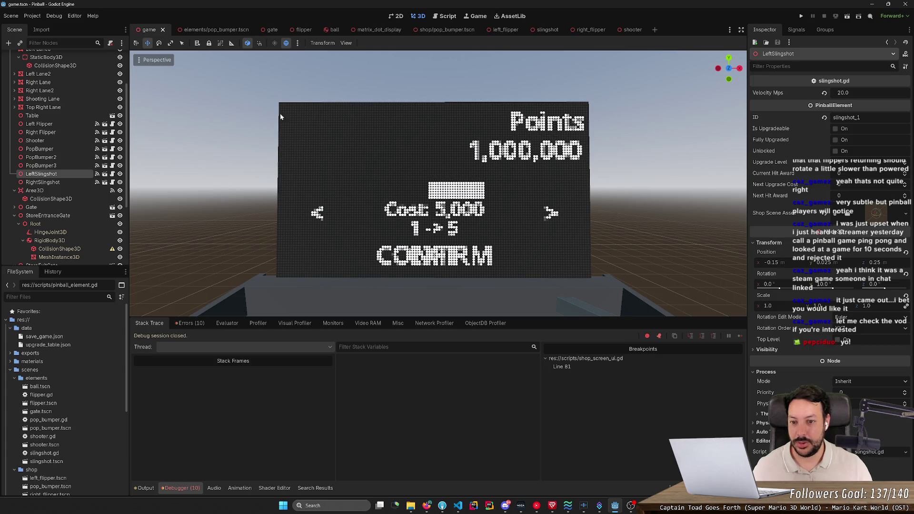
pyautogui.rightClick(431, 210)
pyautogui.press('s')
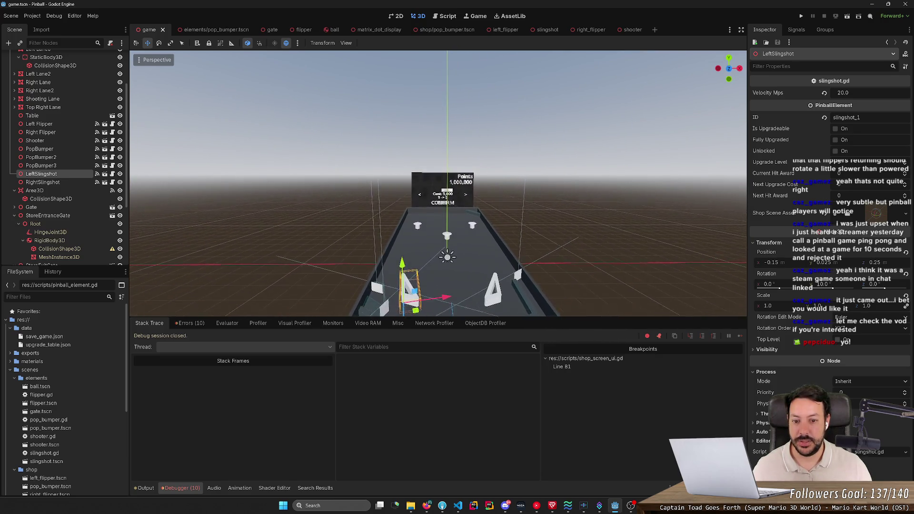
pyautogui.press('w')
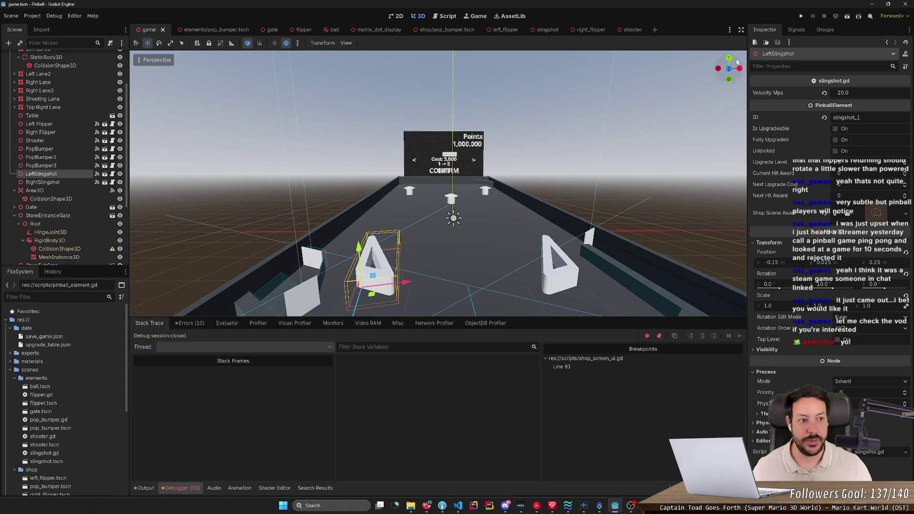
pyautogui.click(801, 16)
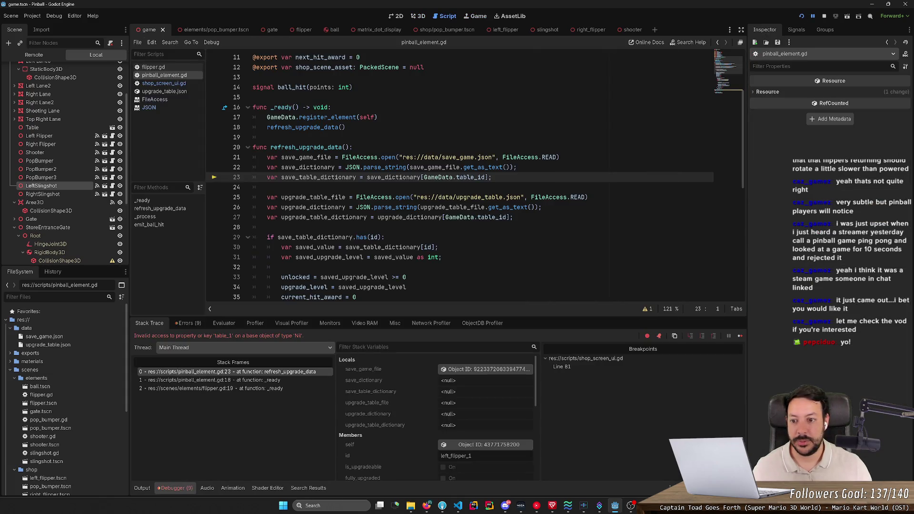
# Step: Check the variable values at the line 23 'table_1' break in pinball_element.gd, then stop the game
pyautogui.moveTo(381, 167)
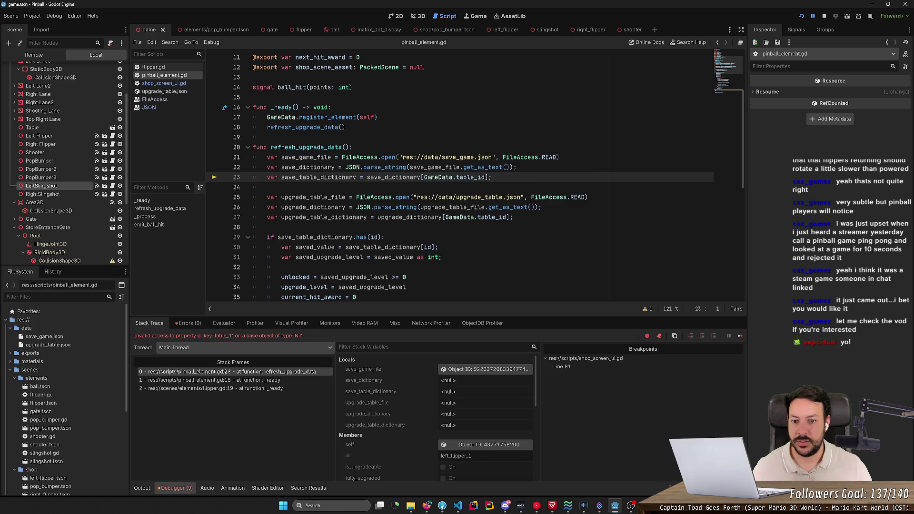
pyautogui.moveTo(431, 167)
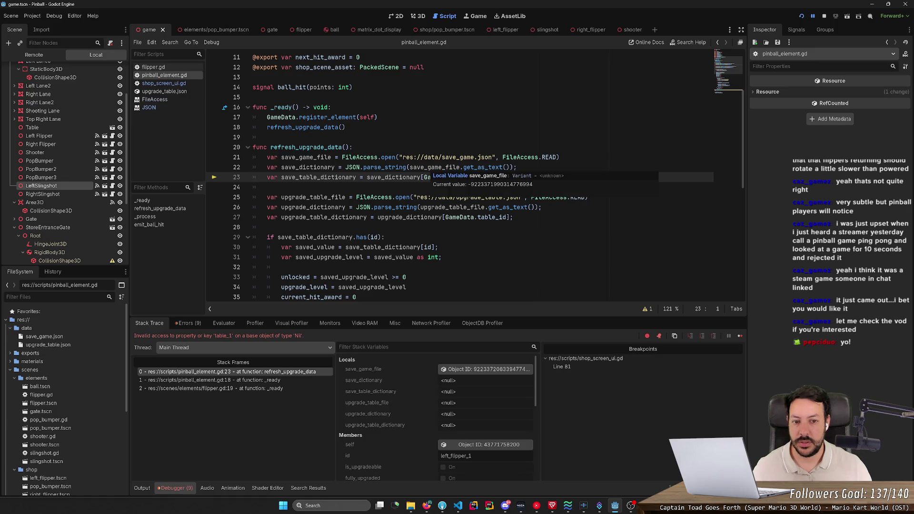
pyautogui.moveTo(524, 157)
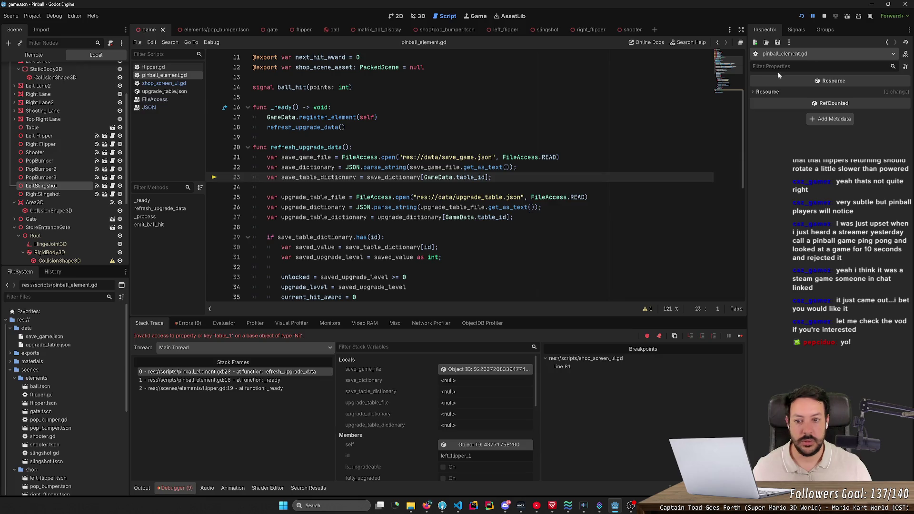
pyautogui.click(824, 15)
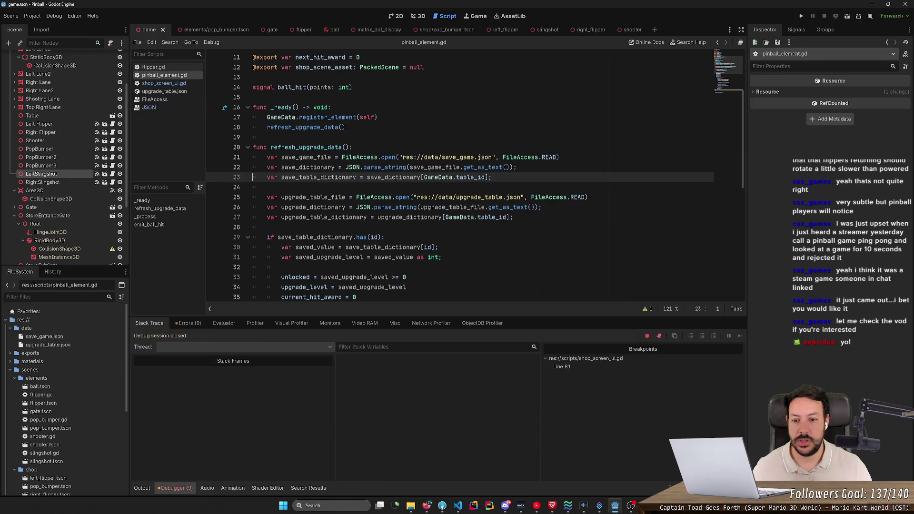
# Step: Review the save_game_file and save_dictionary variables and the FileAccess documentation
pyautogui.doubleClick(306, 157)
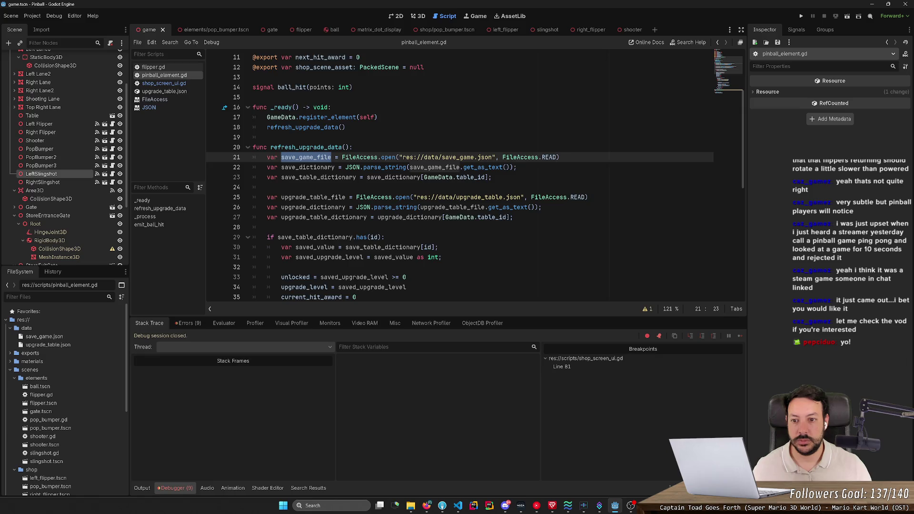
pyautogui.scroll(-2, 474, 177)
pyautogui.scroll(-6, 475, 178)
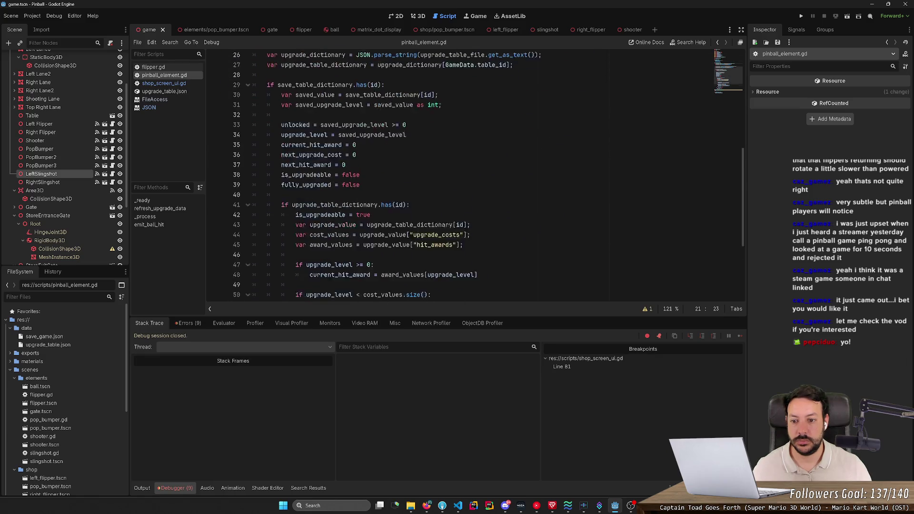
pyautogui.scroll(7, 474, 178)
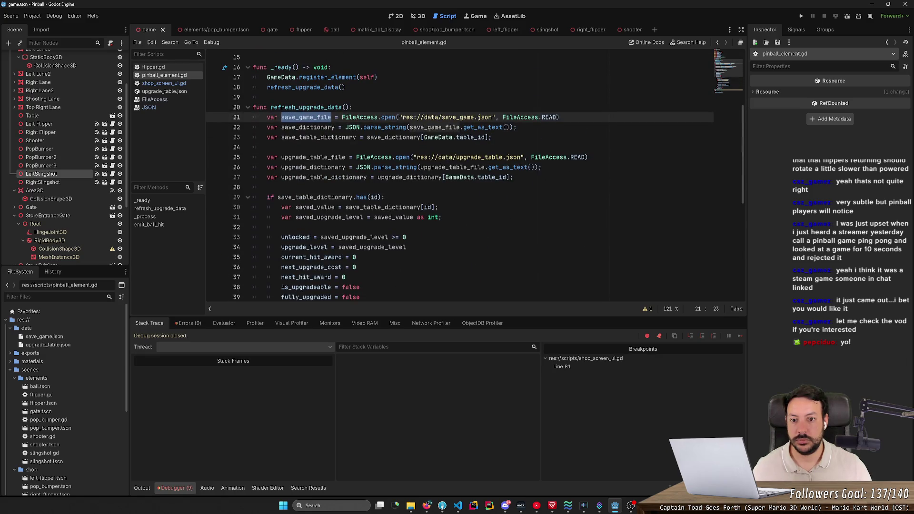
pyautogui.keyDown('ctrl'); pyautogui.click(390, 118); pyautogui.keyUp('ctrl')
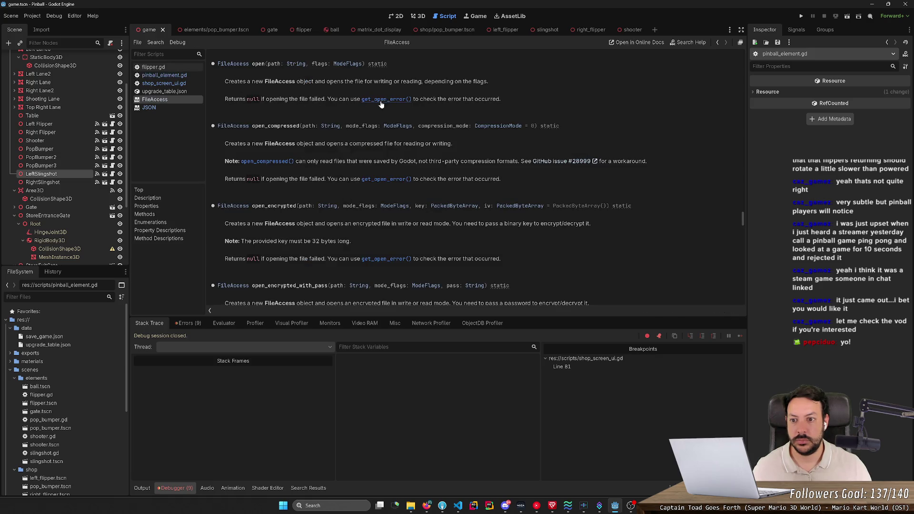
pyautogui.scroll(-10, 318, 181)
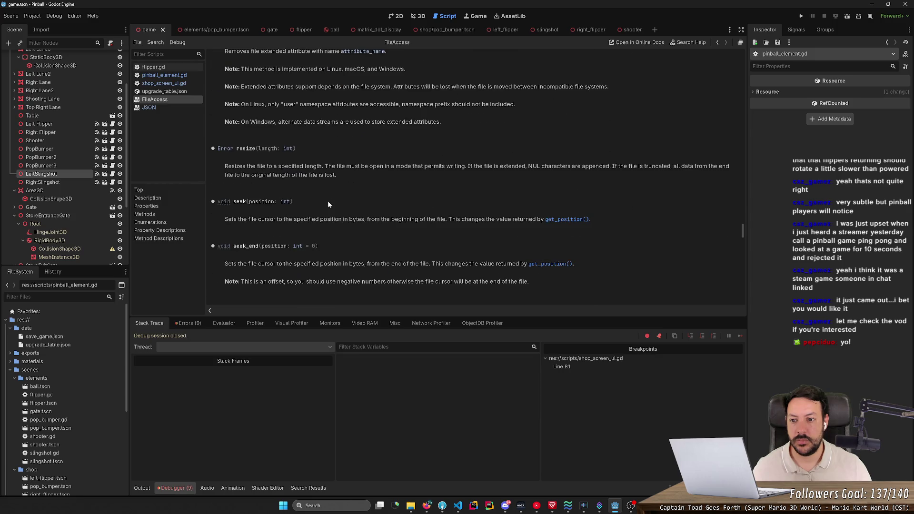
pyautogui.hotkey('alt', 'Left')
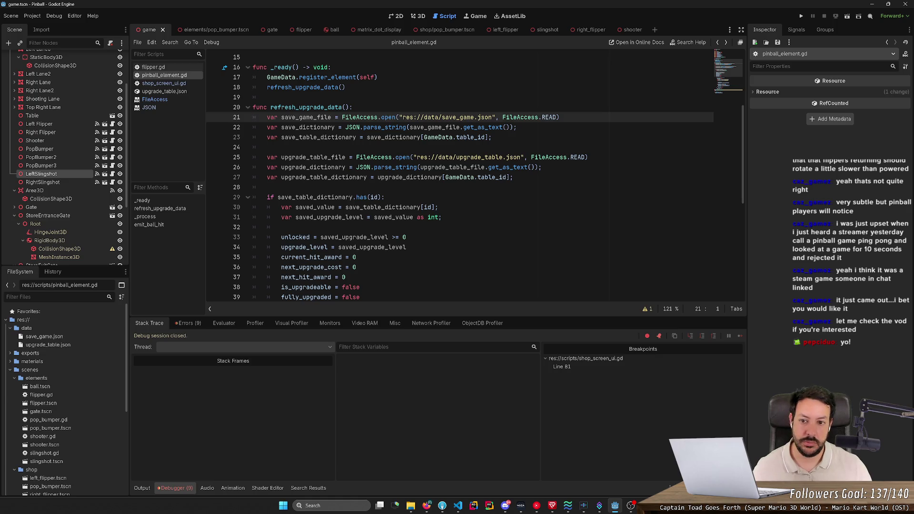
pyautogui.doubleClick(306, 117)
pyautogui.scroll(-1, 474, 177)
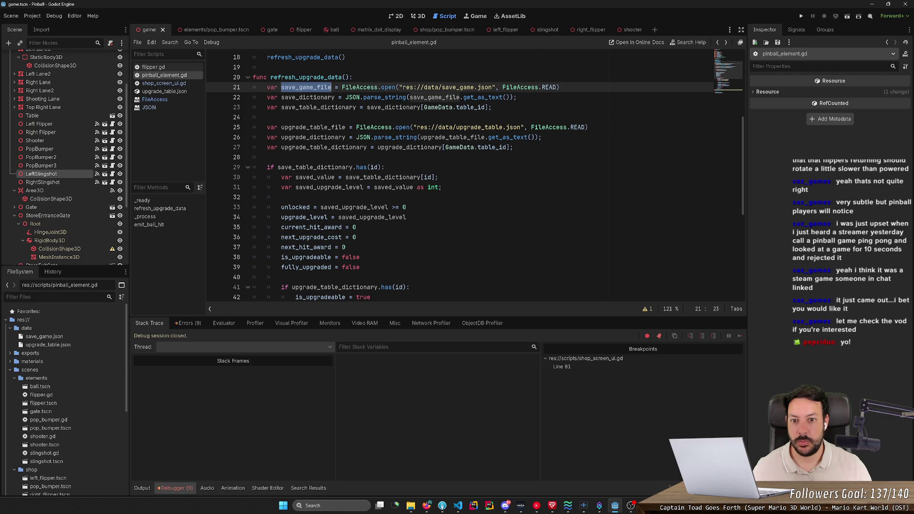
pyautogui.doubleClick(318, 107)
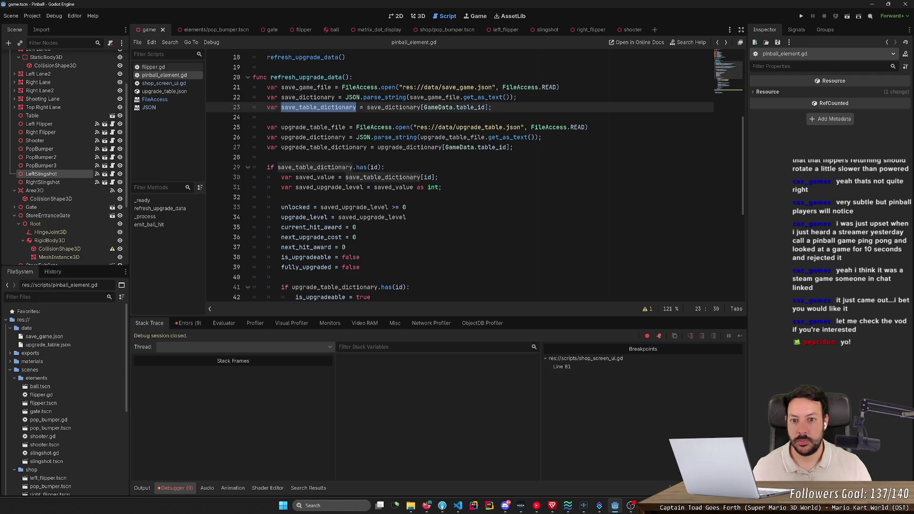
pyautogui.scroll(1, 475, 176)
pyautogui.doubleClick(308, 127)
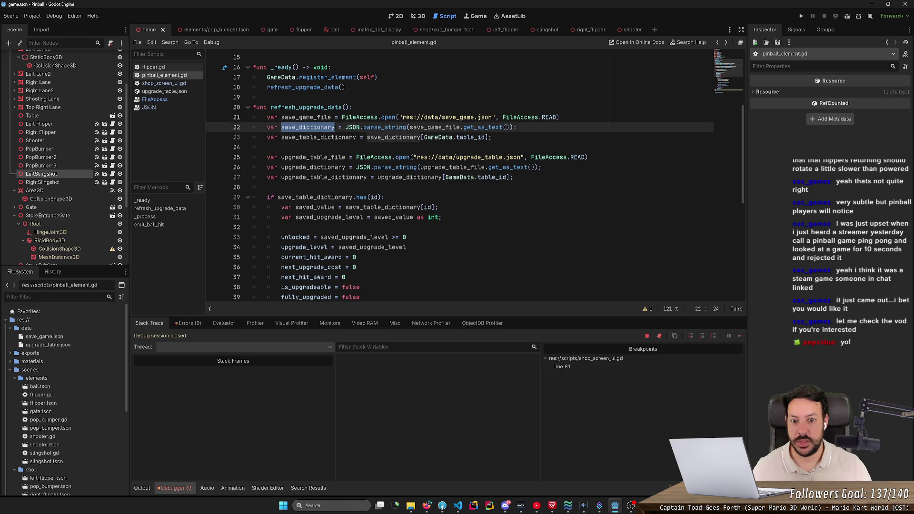
# Step: Add save_game_file.close() after line 23 and upgrade_table_file.close() after line 28, save, and rerun
pyautogui.click(491, 137)
pyautogui.press('Return')
pyautogui.write('save_game_file.cl')
pyautogui.press('Return')
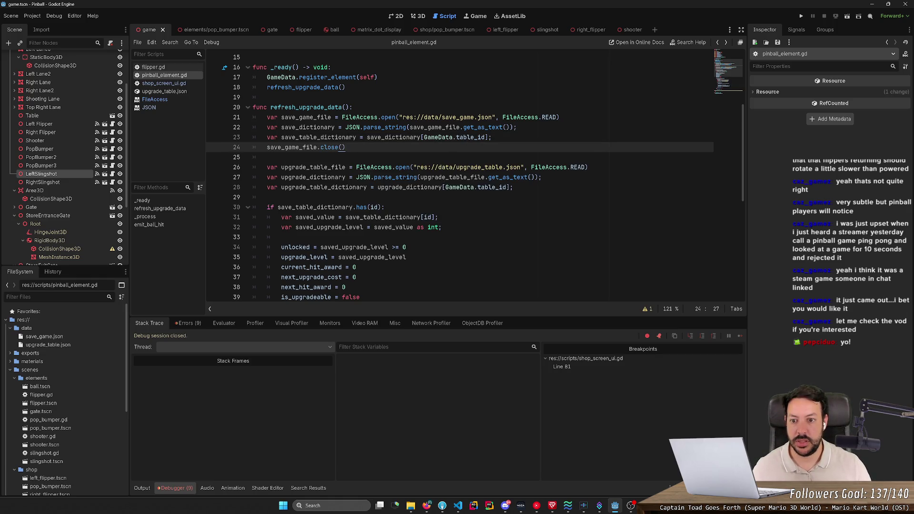
pyautogui.click(512, 187)
pyautogui.press('Return')
pyautogui.write('upgrade_table_file.close()')
pyautogui.hotkey('ctrl', 's')
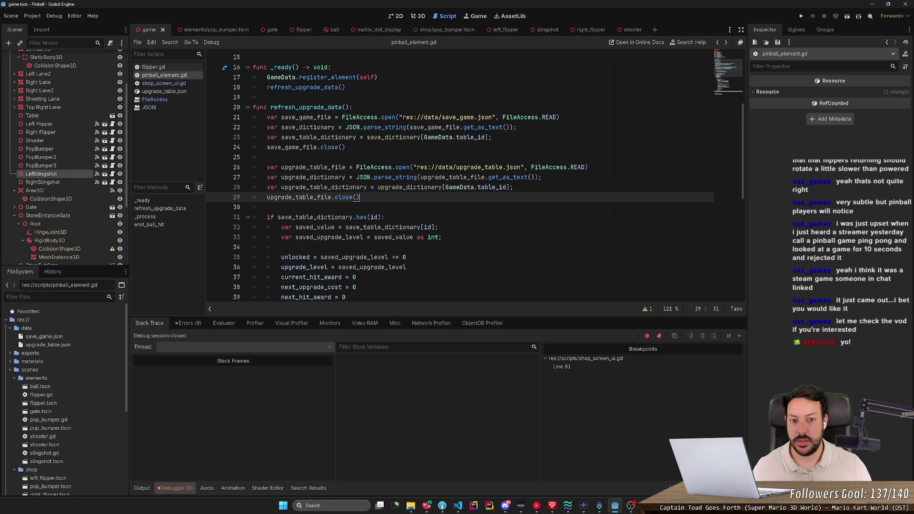
pyautogui.click(799, 15)
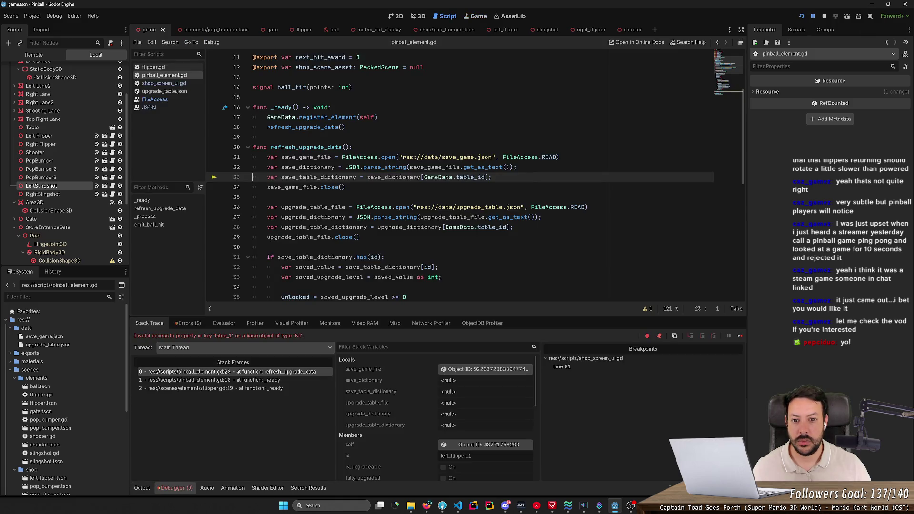
# Step: Copy the whole contents of upgrade_table.json into the empty save_game.json
pyautogui.doubleClick(47, 336)
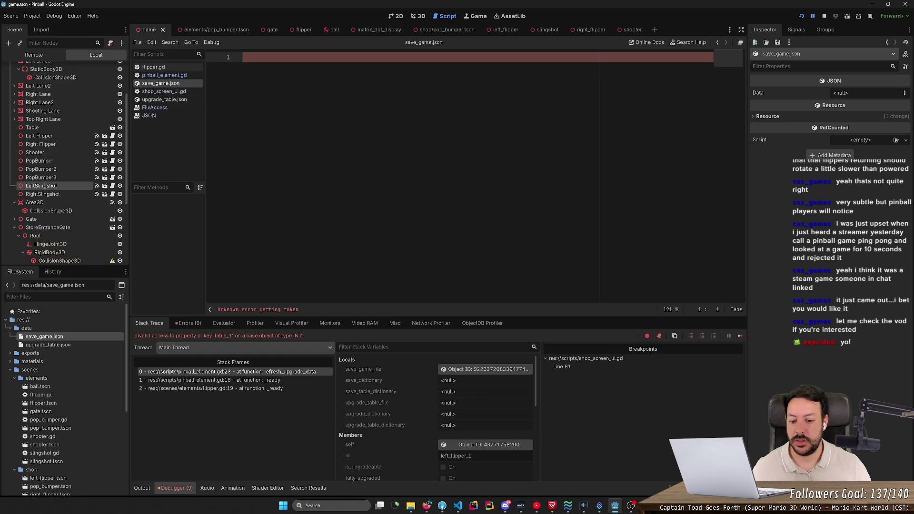
pyautogui.doubleClick(48, 345)
pyautogui.hotkey('ctrl', 'a')
pyautogui.hotkey('ctrl', 'c')
pyautogui.doubleClick(44, 336)
pyautogui.hotkey('ctrl', 'v')
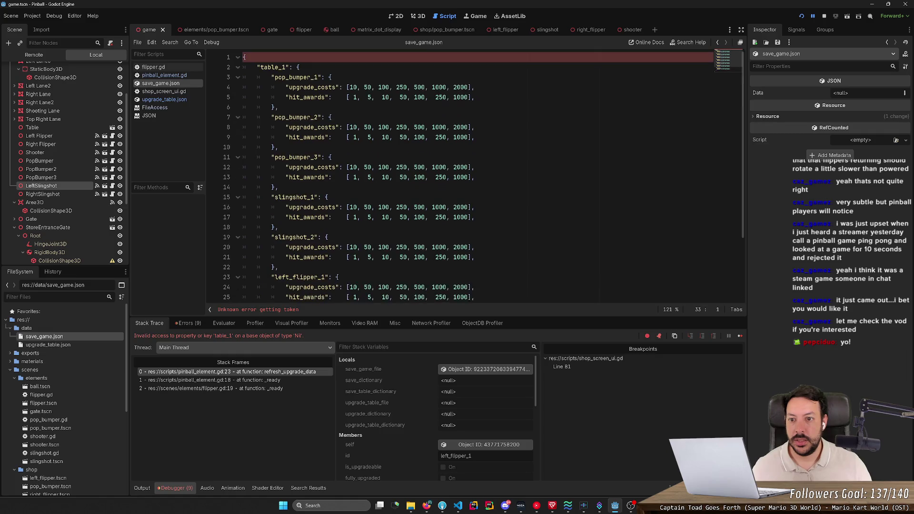
# Step: Set pop_bumper_1 to -1 and replace the other bumper blocks with two copies of it
pyautogui.moveTo(332, 77)
pyautogui.mouseDown()
pyautogui.moveTo(476, 87)
pyautogui.moveTo(476, 97)
pyautogui.moveTo(278, 107)
pyautogui.mouseUp()
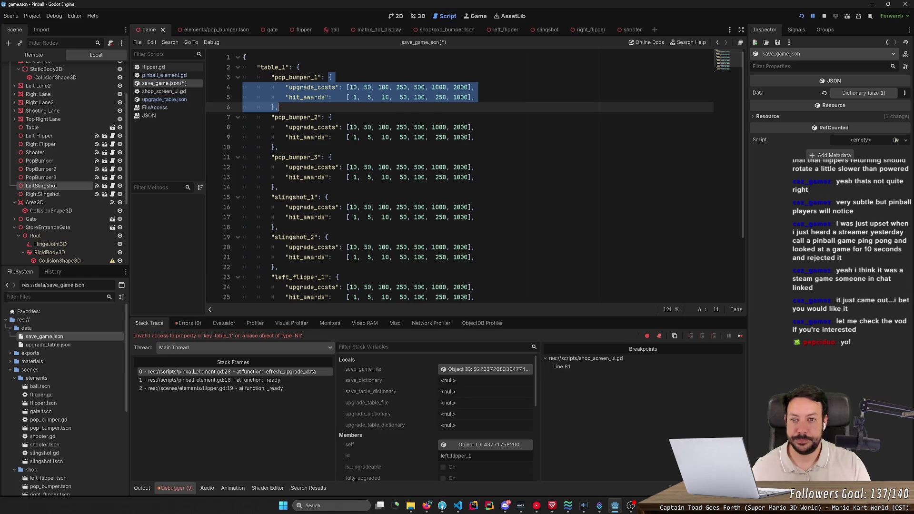
pyautogui.write('-1,')
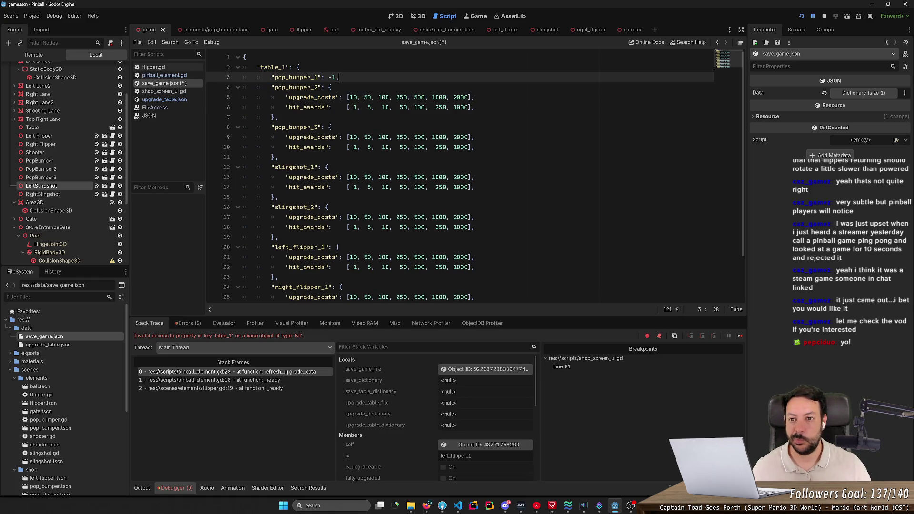
pyautogui.hotkey('shift', 'Up')
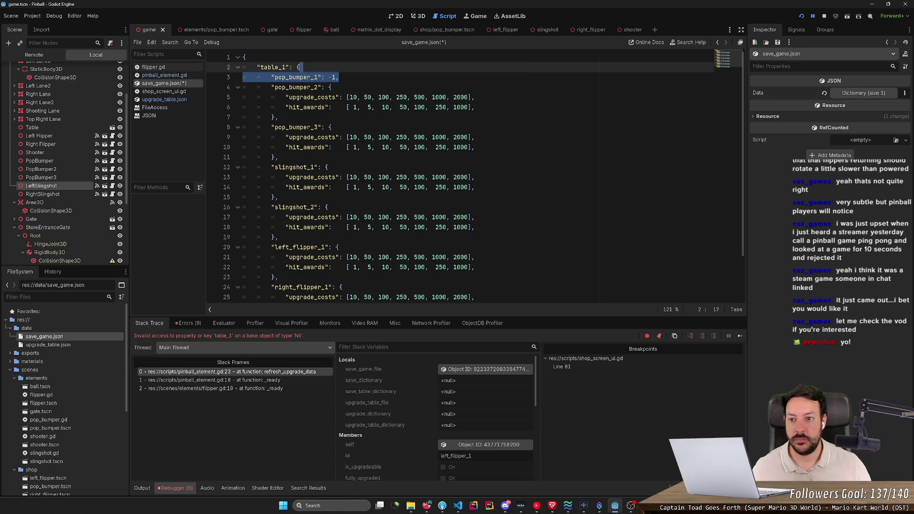
pyautogui.hotkey('ctrl', 'c')
pyautogui.press('Down')
pyautogui.press('Down')
pyautogui.hotkey('shift', 'Down')
pyautogui.hotkey('shift', 'Down')
pyautogui.hotkey('shift', 'Down')
pyautogui.hotkey('ctrl', 'v')
pyautogui.hotkey('ctrl', 'v')
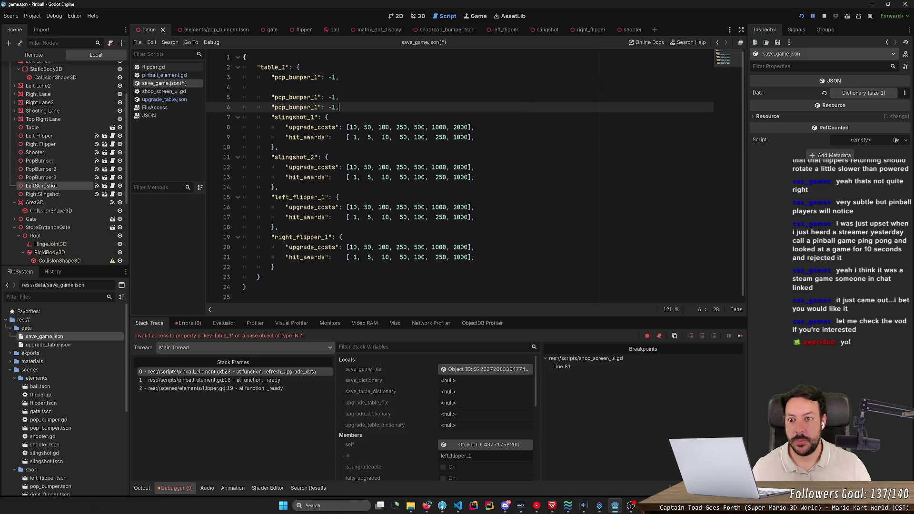
# Step: Rename the copied entries to pop_bumper_2 and pop_bumper_3 and remove the blank line
pyautogui.click(318, 97)
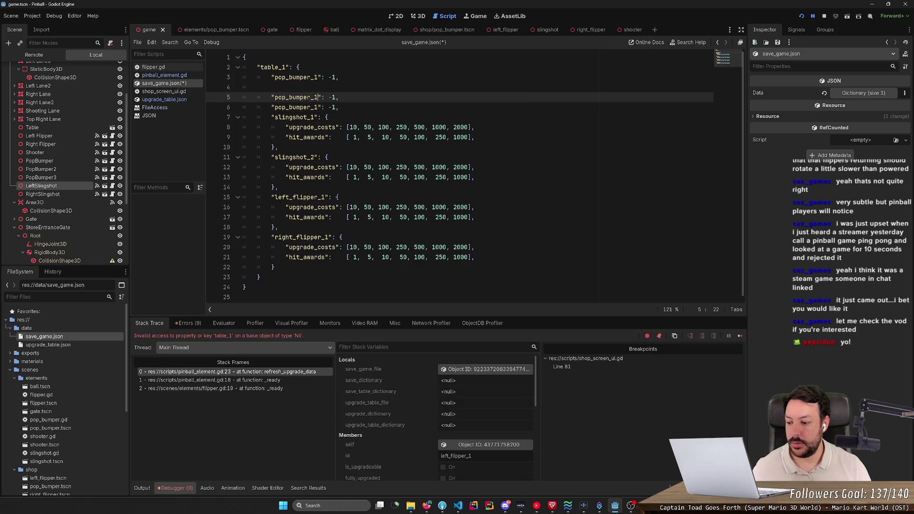
pyautogui.press('BackSpace')
pyautogui.write('2')
pyautogui.press('Down')
pyautogui.press('BackSpace')
pyautogui.write('3')
pyautogui.press('Up')
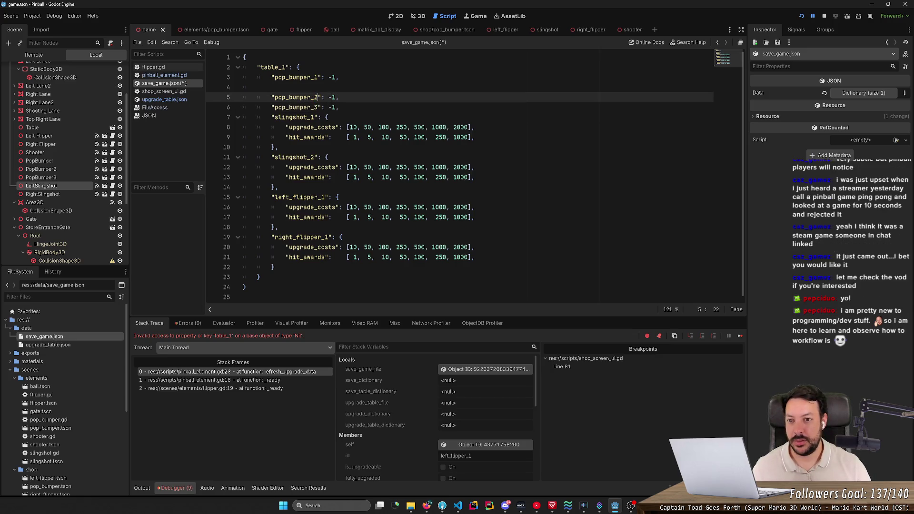
pyautogui.press('Up')
pyautogui.hotkey('ctrl', 'shift', 'k')
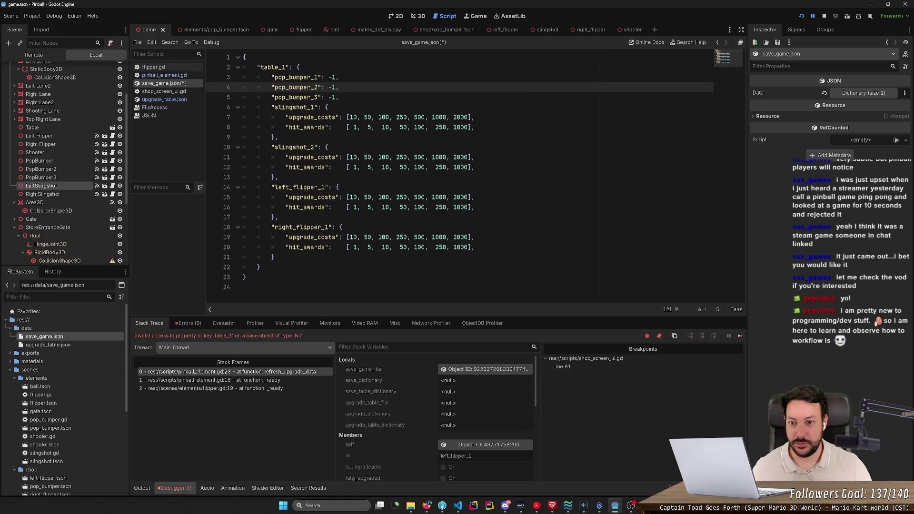
# Step: Set slingshot_1 and slingshot_2 to -1, delete both flipper entries, and save the file
pyautogui.moveTo(322, 107); pyautogui.dragTo(279, 137)
pyautogui.press('BackSpace')
pyautogui.write('-1,')
pyautogui.moveTo(326, 117)
pyautogui.mouseDown()
pyautogui.moveTo(476, 137)
pyautogui.moveTo(278, 147)
pyautogui.mouseUp()
pyautogui.press('BackSpace')
pyautogui.write('-1,')
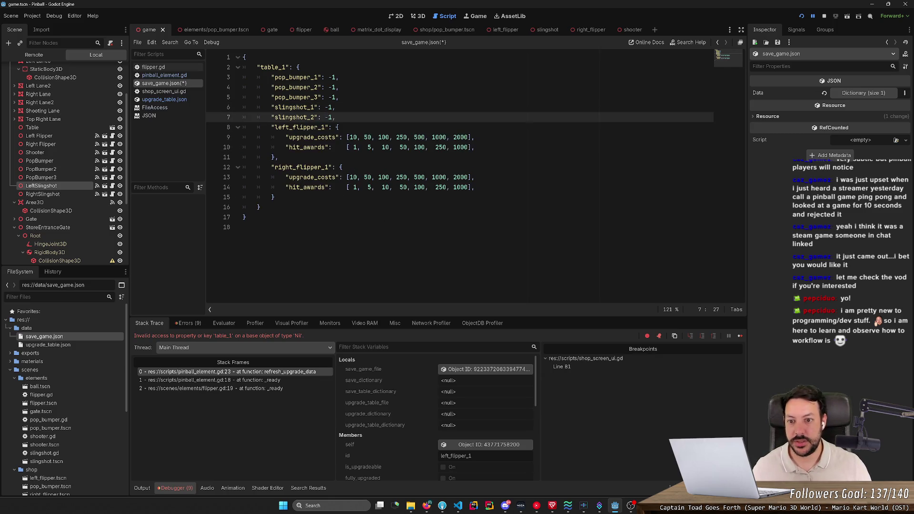
pyautogui.moveTo(336, 117)
pyautogui.mouseDown()
pyautogui.moveTo(471, 180)
pyautogui.moveTo(273, 197)
pyautogui.mouseUp()
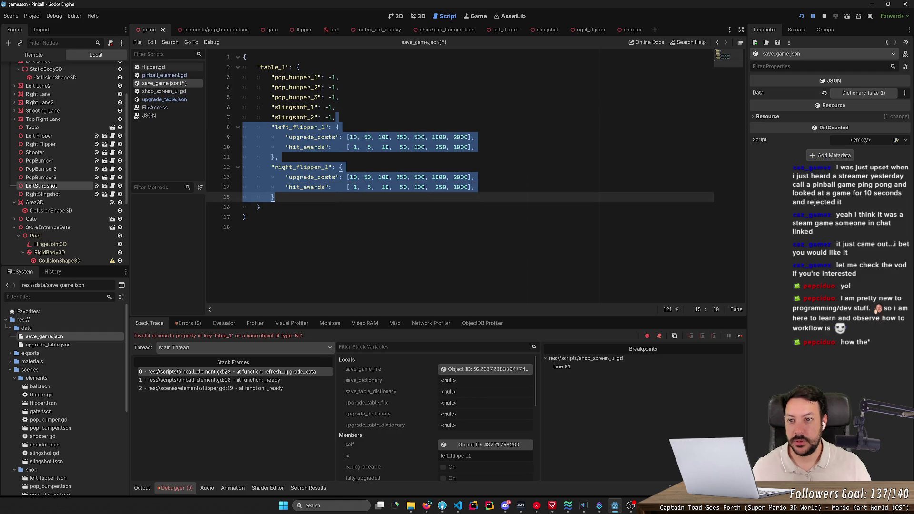
pyautogui.press('BackSpace')
pyautogui.press('BackSpace')
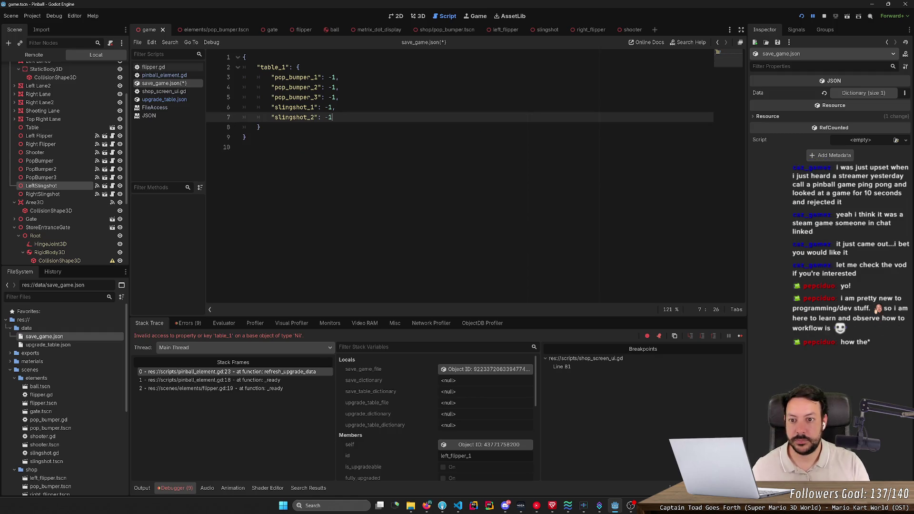
pyautogui.hotkey('ctrl', 's')
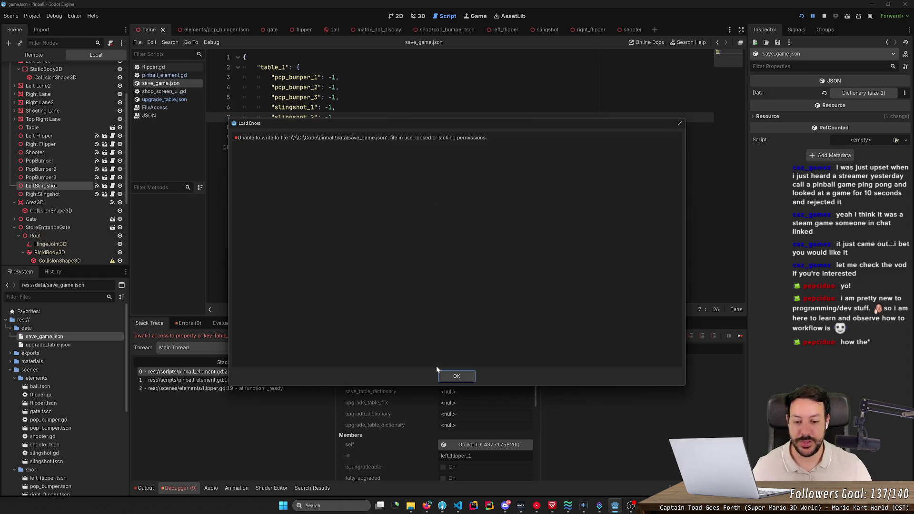
# Step: Dismiss the save_game.json write error, stop the game, and return to the 3D scene
pyautogui.click(455, 375)
pyautogui.click(824, 17)
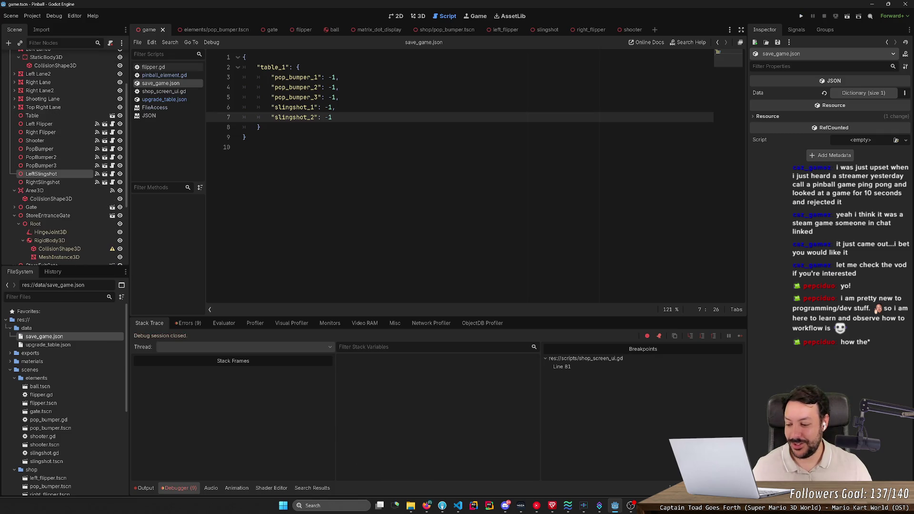
pyautogui.click(424, 16)
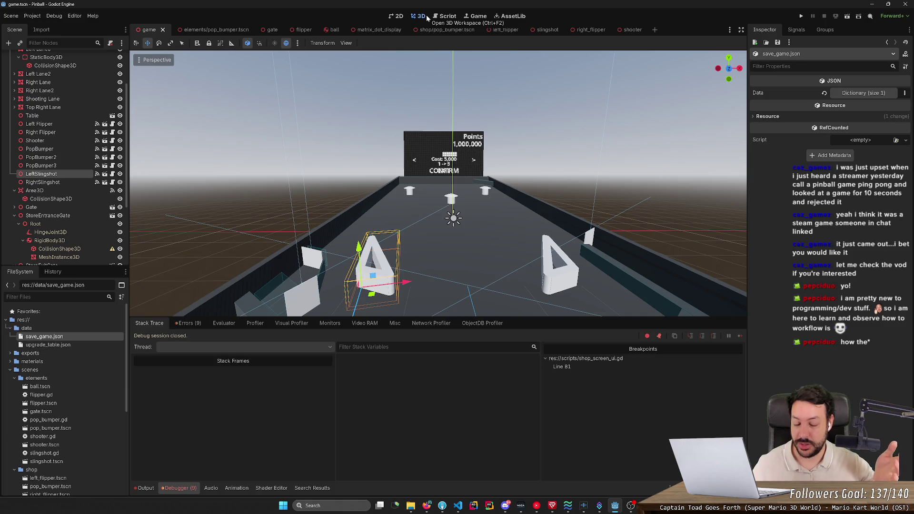
pyautogui.scroll(3, 438, 183)
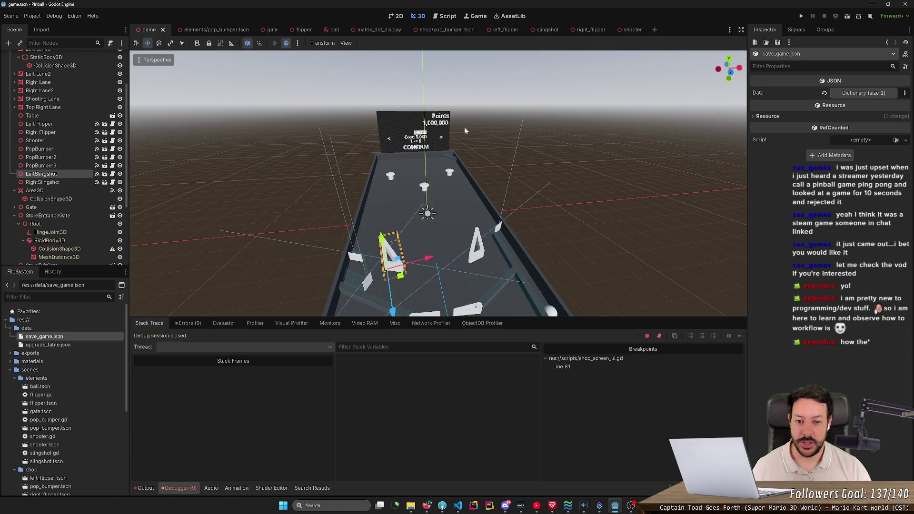
pyautogui.moveTo(464, 130); pyautogui.dragTo(475, 154)
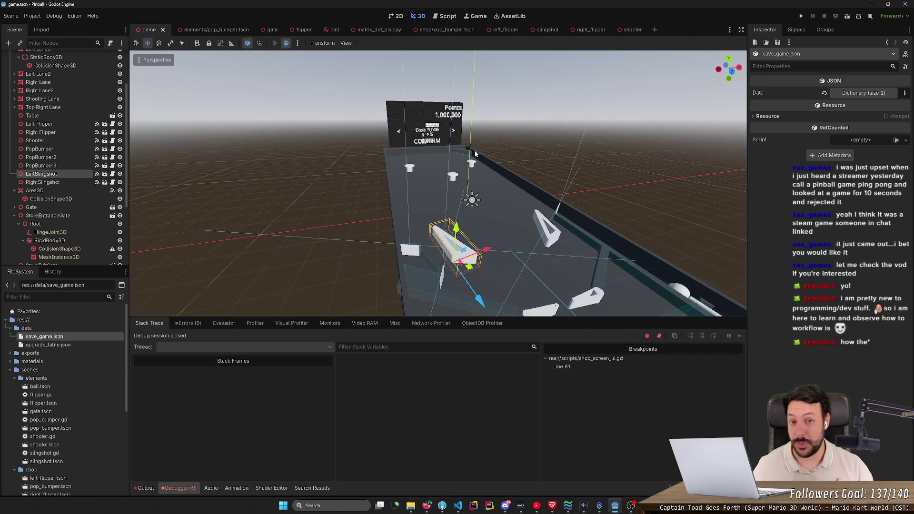
pyautogui.moveTo(475, 153); pyautogui.dragTo(474, 153)
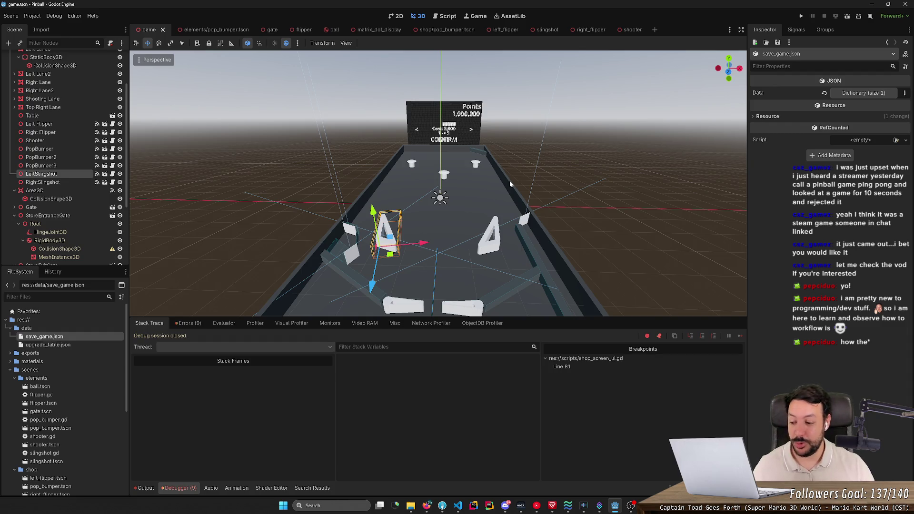
pyautogui.moveTo(510, 184)
pyautogui.mouseDown()
pyautogui.moveTo(462, 188)
pyautogui.moveTo(462, 171)
pyautogui.mouseUp()
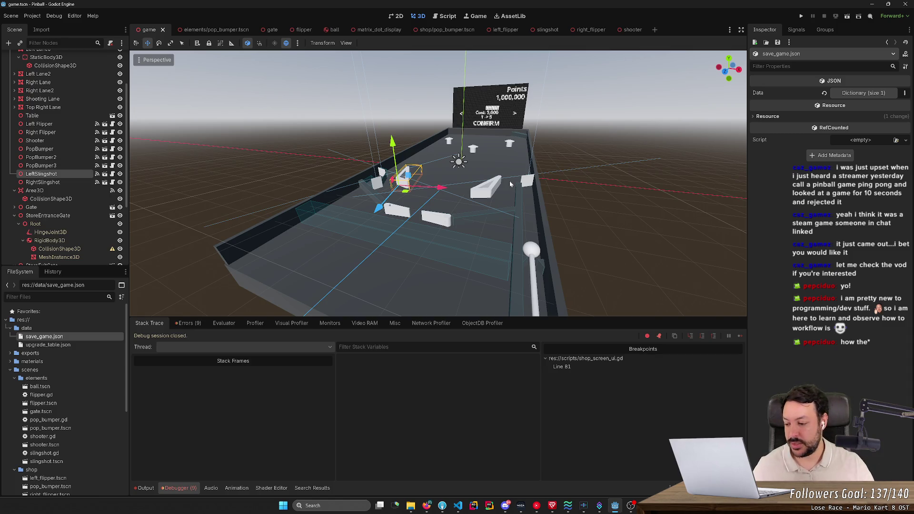
pyautogui.moveTo(520, 182); pyautogui.dragTo(495, 188)
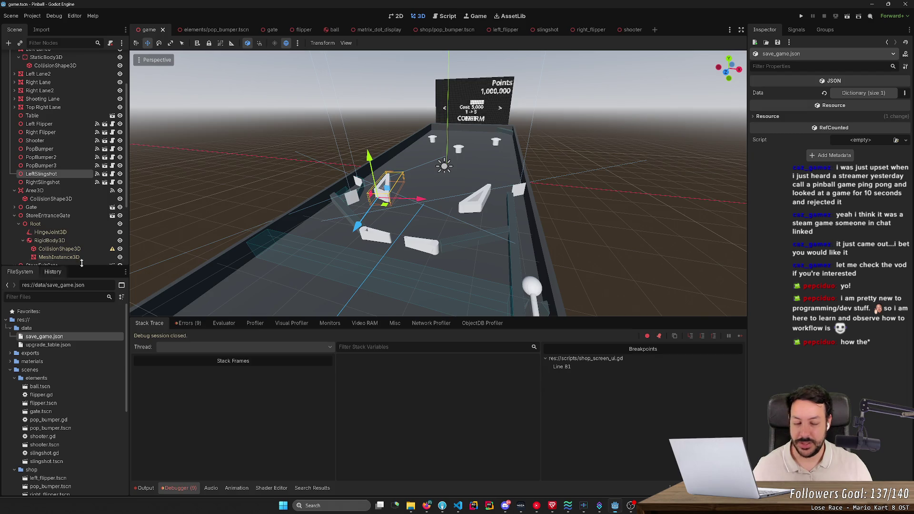
pyautogui.moveTo(445, 185); pyautogui.dragTo(360, 207)
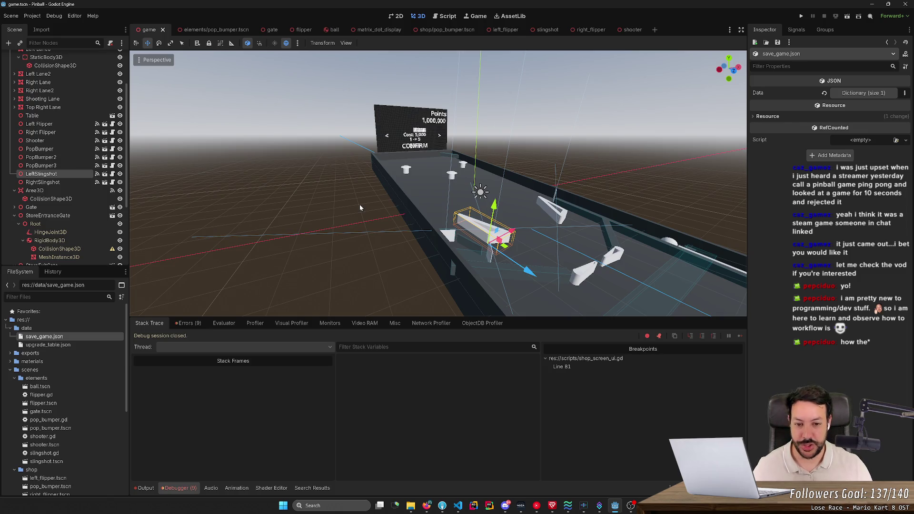
pyautogui.moveTo(364, 202); pyautogui.dragTo(542, 197)
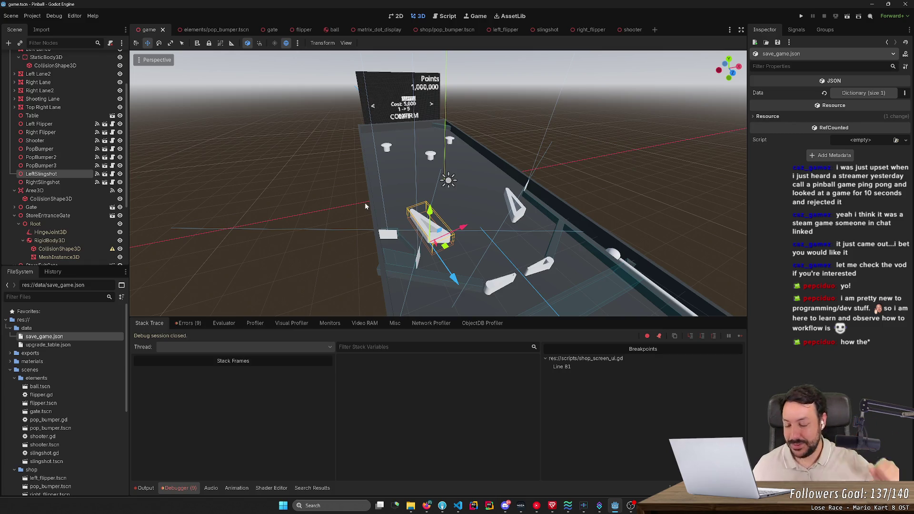
pyautogui.moveTo(370, 202)
pyautogui.mouseDown()
pyautogui.moveTo(305, 205)
pyautogui.moveTo(515, 210)
pyautogui.moveTo(466, 204)
pyautogui.moveTo(432, 228)
pyautogui.mouseUp()
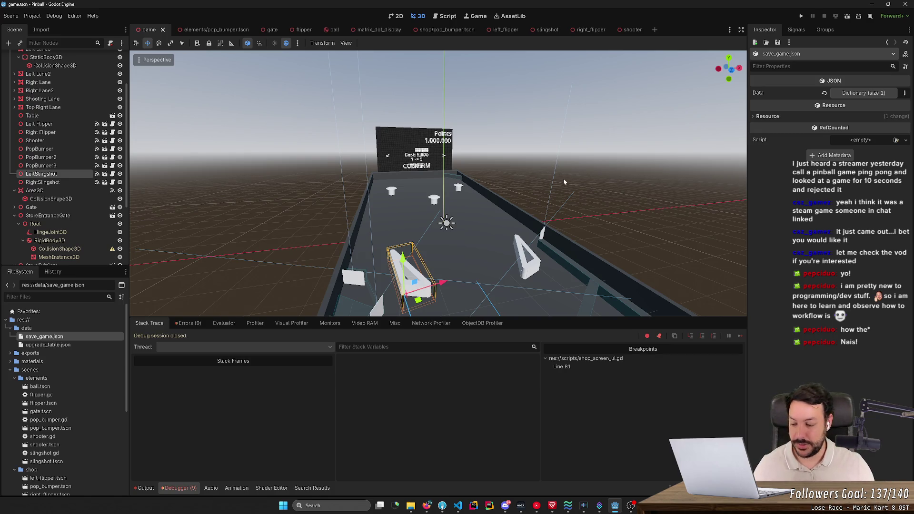
pyautogui.scroll(2, 564, 182)
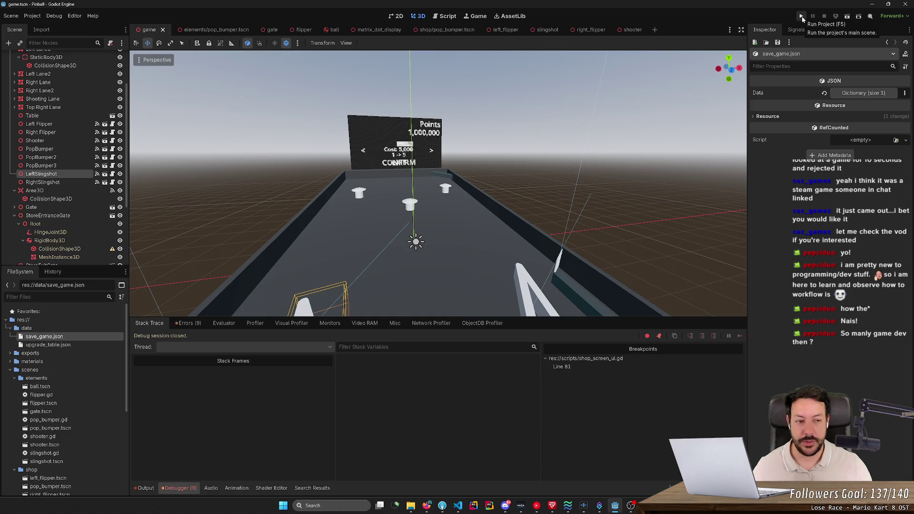
# Step: Rerun the project, stop it after the 'table_1' halt, and look around the table in 3D
pyautogui.click(802, 18)
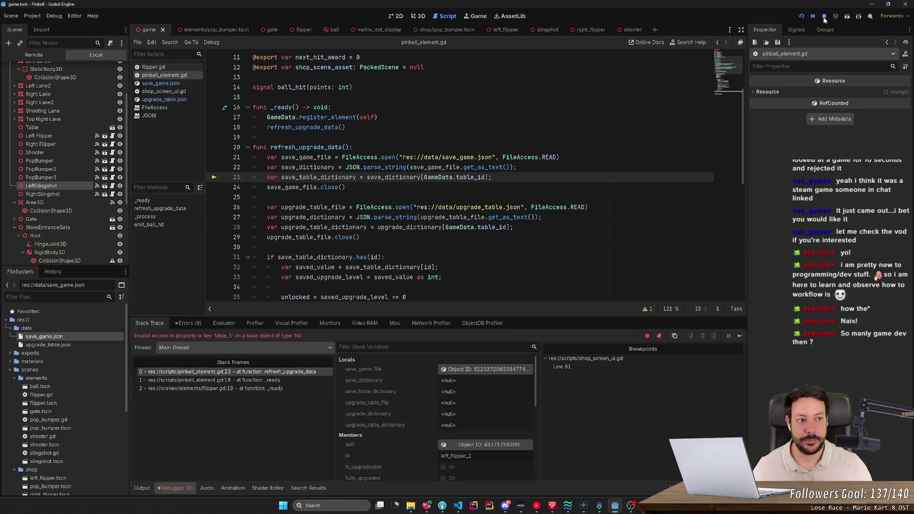
pyautogui.click(823, 16)
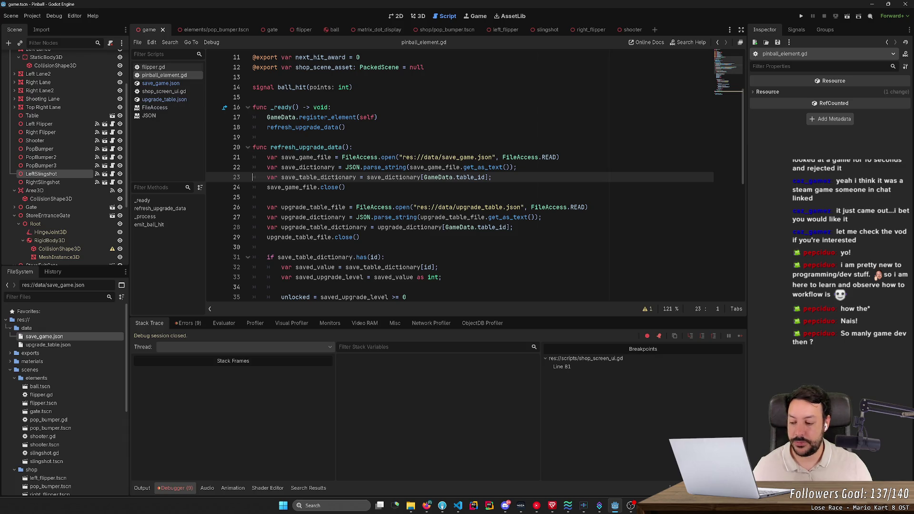
pyautogui.click(418, 15)
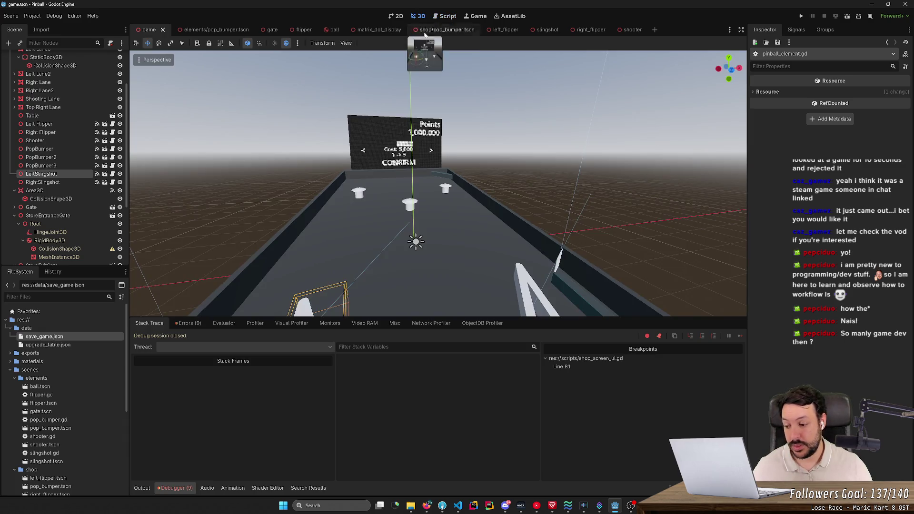
pyautogui.moveTo(488, 106)
pyautogui.mouseDown()
pyautogui.moveTo(461, 114)
pyautogui.moveTo(488, 107)
pyautogui.mouseUp()
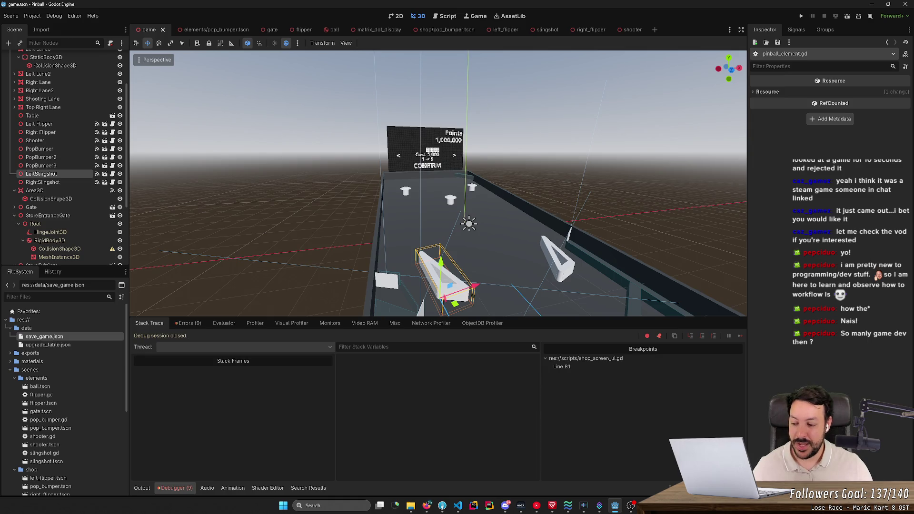
pyautogui.scroll(3, 438, 183)
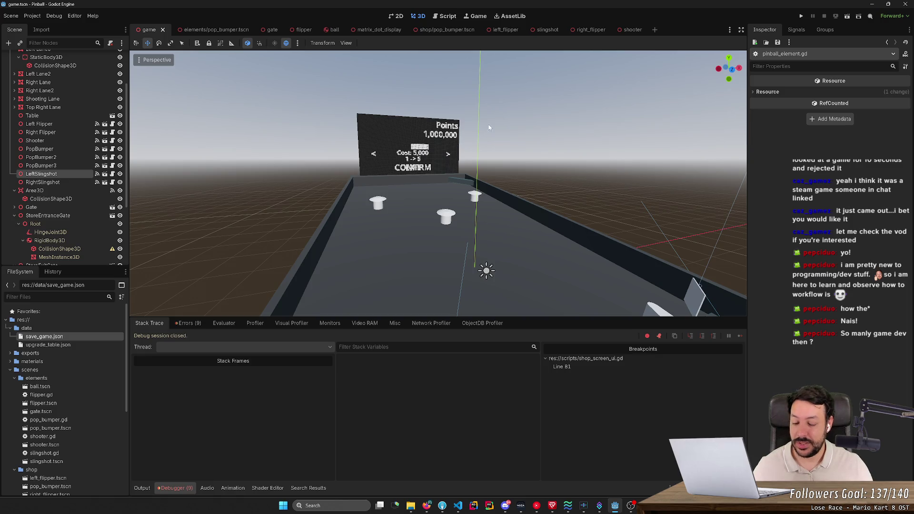
# Step: Search Firefox images for 'gameboy original', preview a Game Boy photo, then close the tab and minimize
pyautogui.click(426, 505)
pyautogui.click(266, 9)
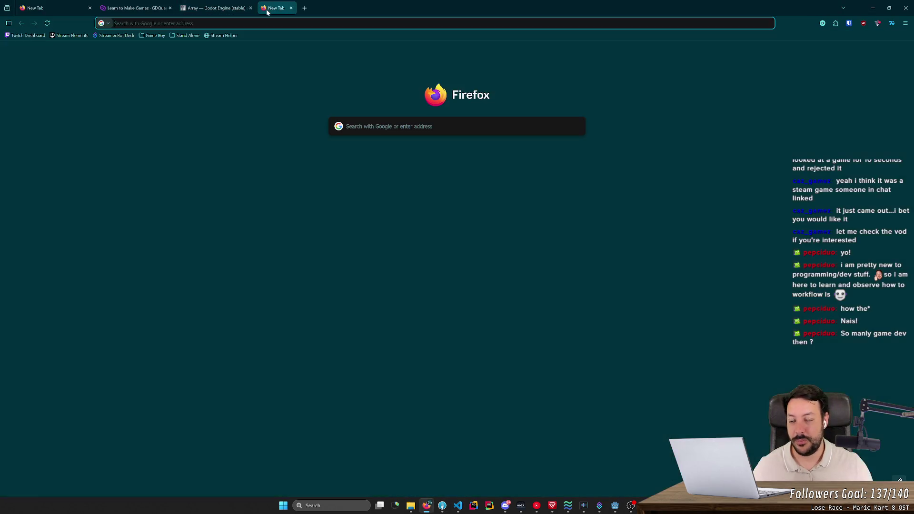
pyautogui.write('gameboy original')
pyautogui.press('Return')
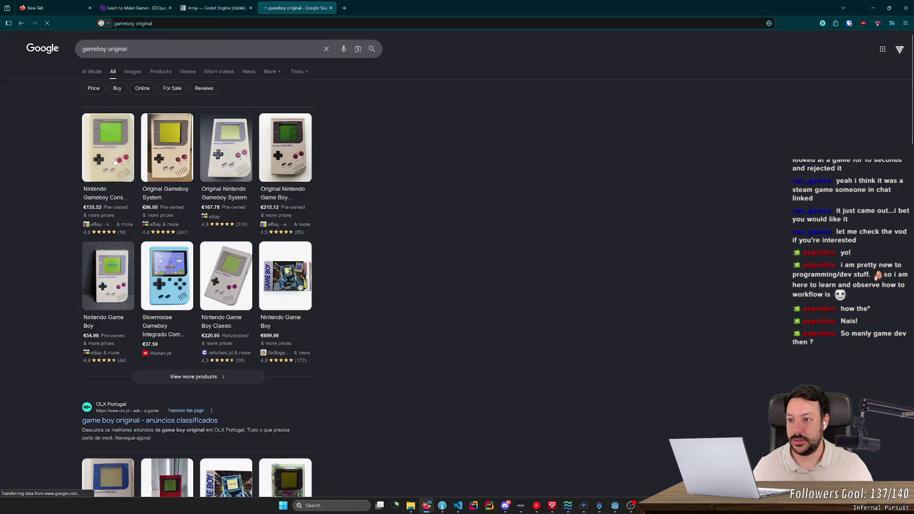
pyautogui.click(134, 72)
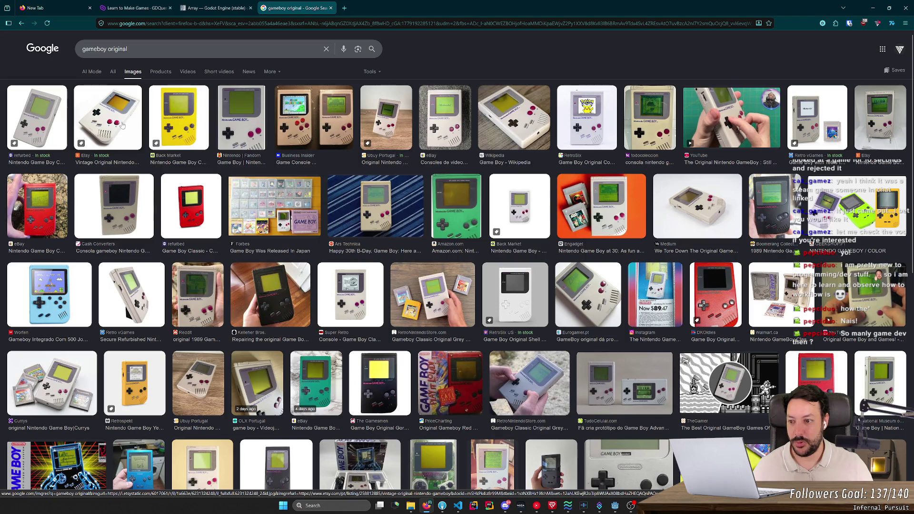
pyautogui.click(122, 126)
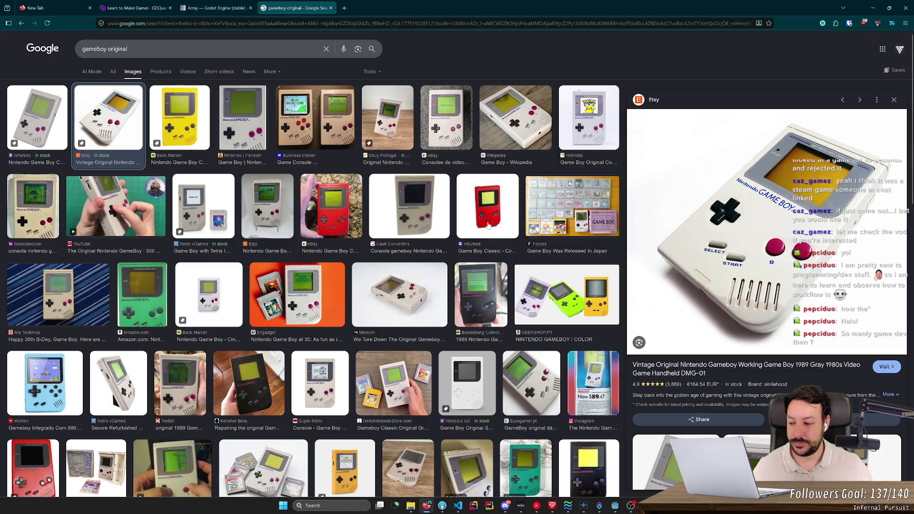
pyautogui.hotkey('ctrl', 'w')
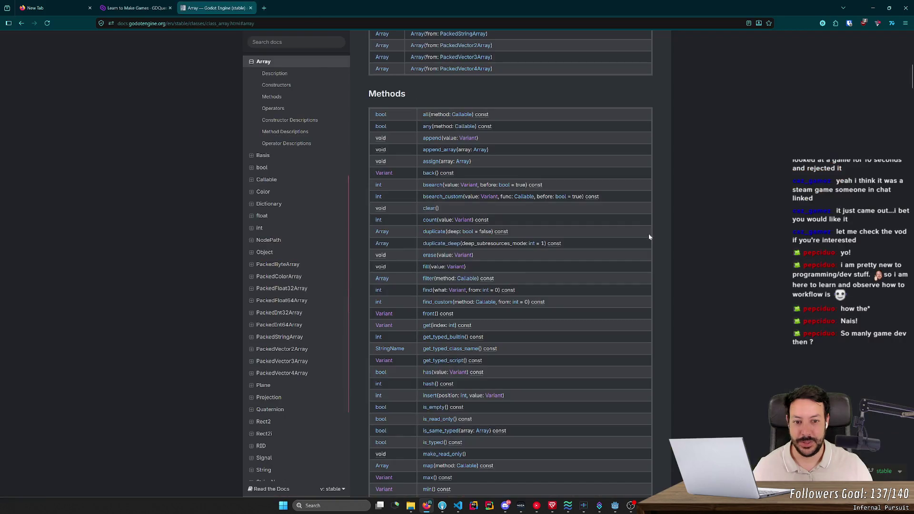
pyautogui.scroll(2, 426, 191)
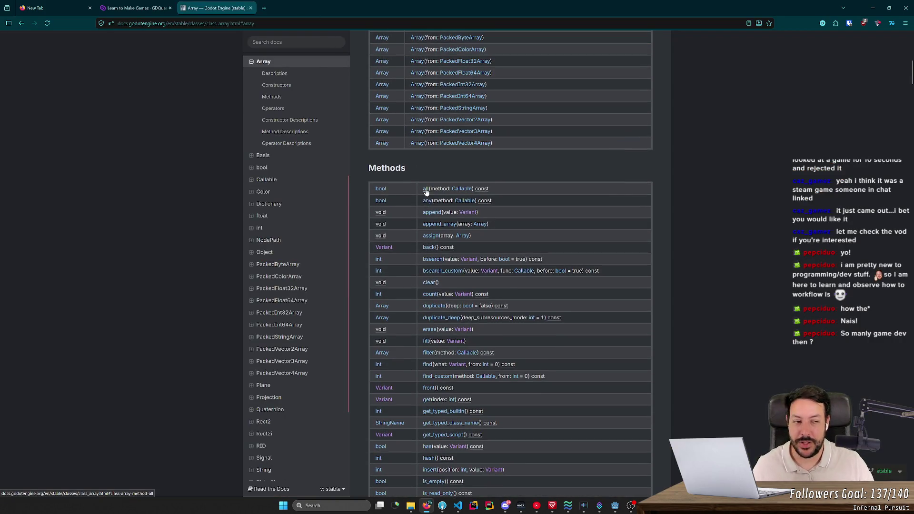
pyautogui.click(872, 6)
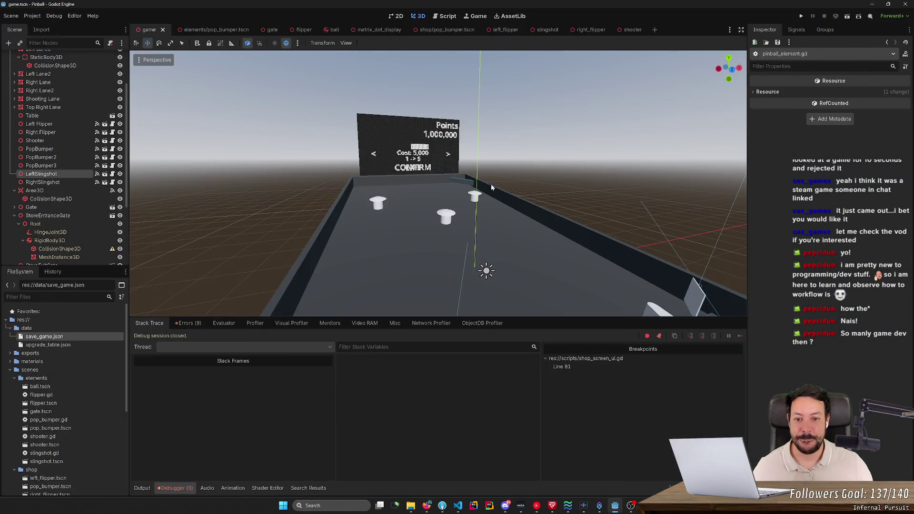
# Step: Run the game to the line 23 'table_1' break and open save_game.json to view its entries
pyautogui.click(801, 16)
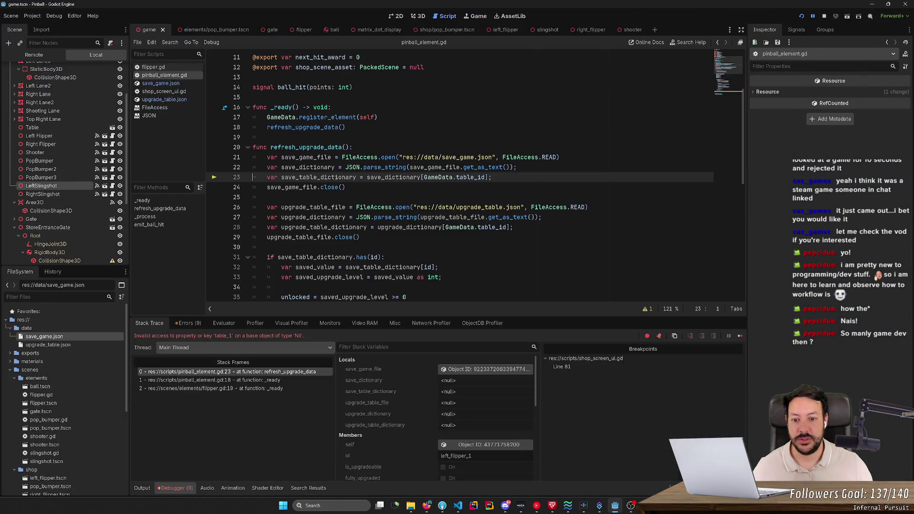
pyautogui.scroll(-5, 120, 231)
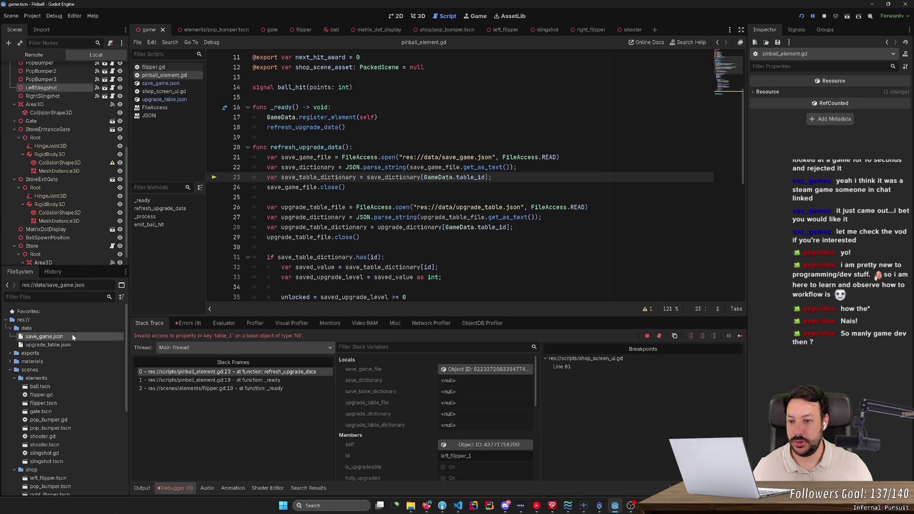
pyautogui.doubleClick(74, 336)
pyautogui.hotkey('ctrl', 'a')
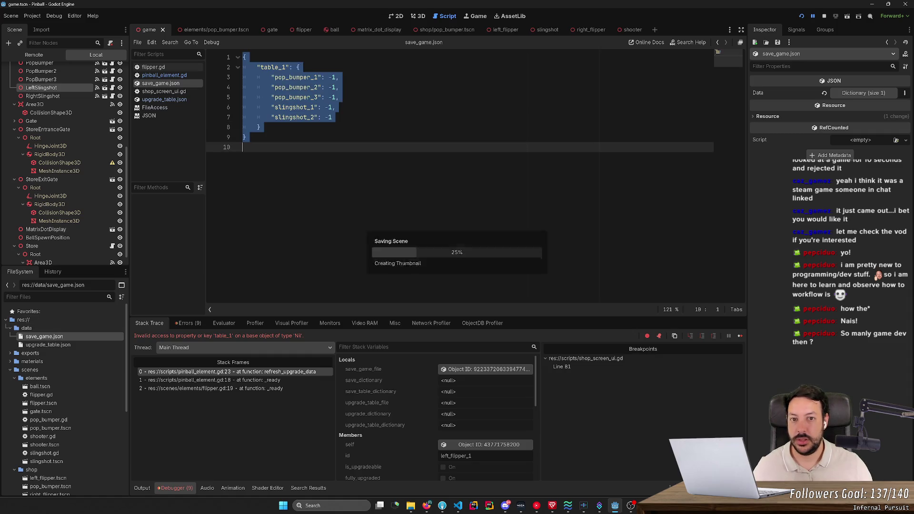
pyautogui.click(801, 16)
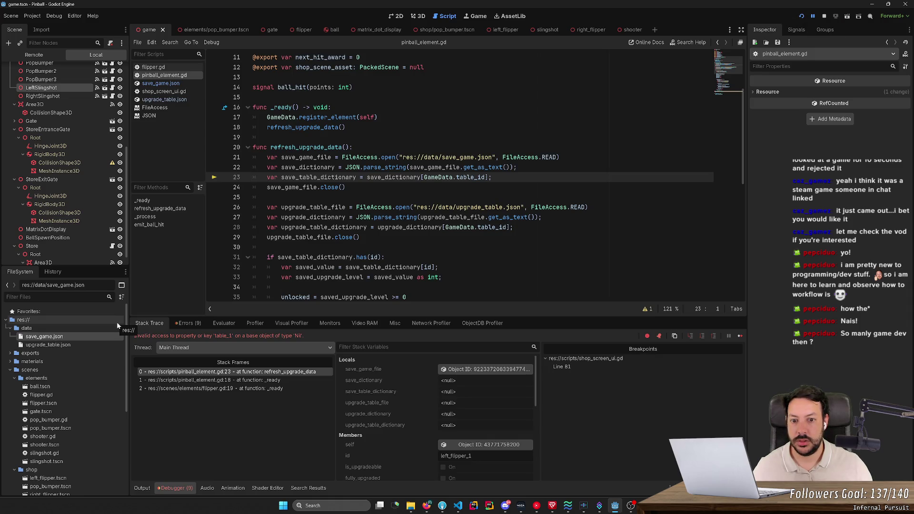
pyautogui.doubleClick(54, 337)
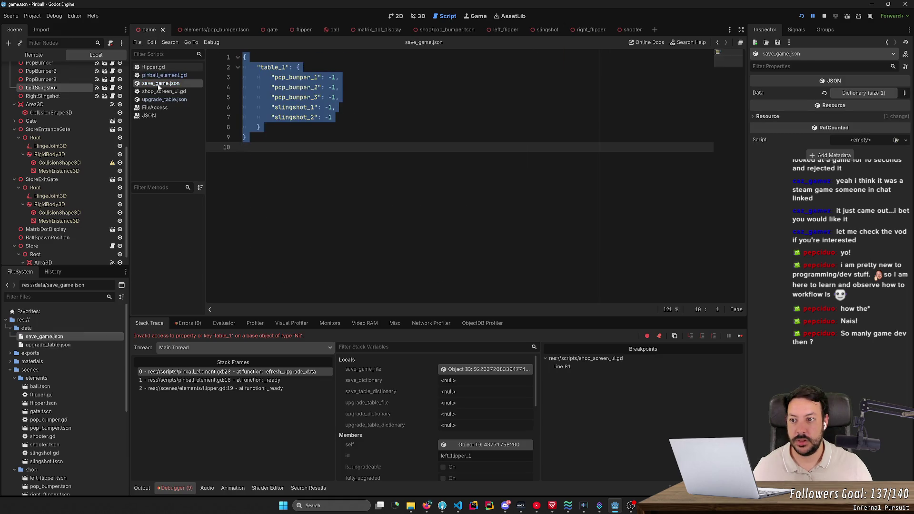
pyautogui.click(159, 75)
pyautogui.doubleClick(47, 337)
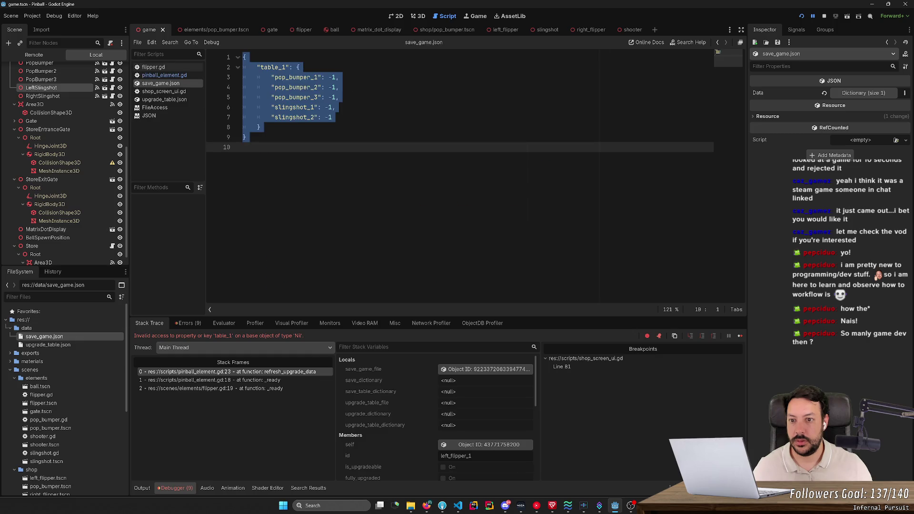
pyautogui.click(248, 147)
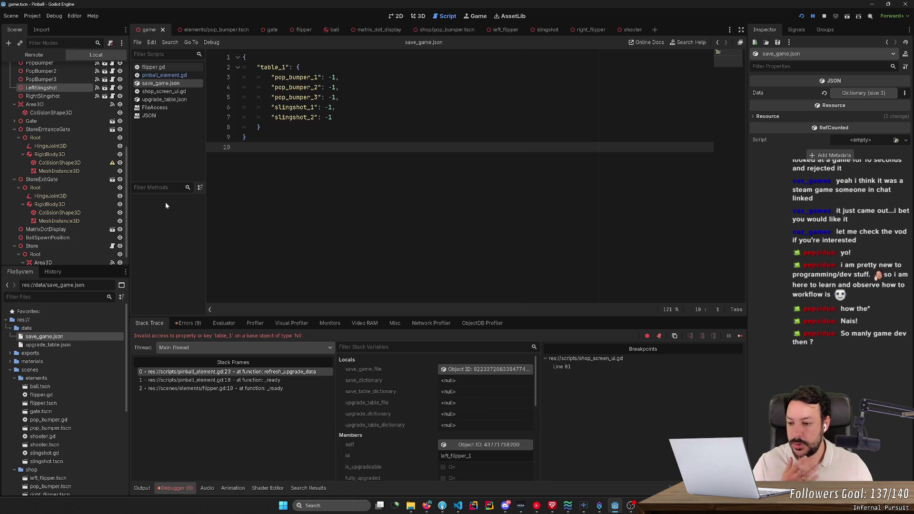
# Step: Rerun to the line 23 break, check variable values, and inspect save_game_file's FileAccess object
pyautogui.click(801, 17)
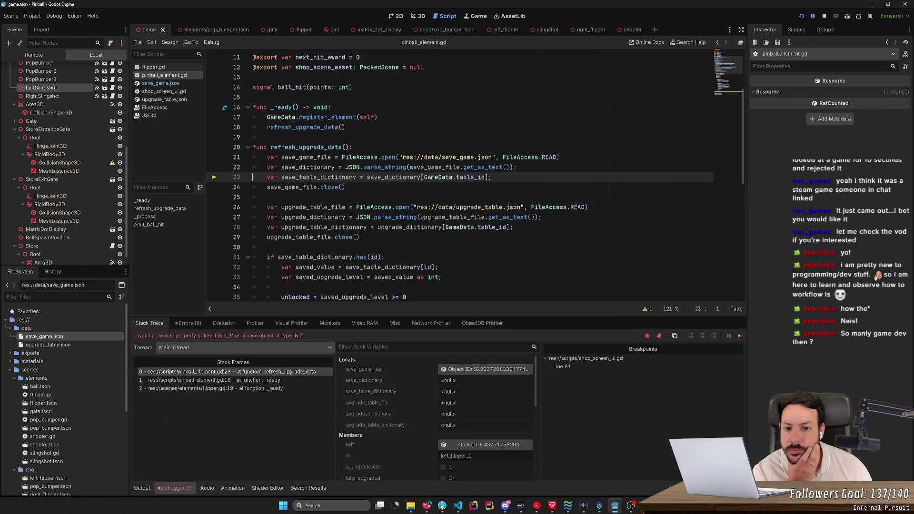
pyautogui.moveTo(310, 177)
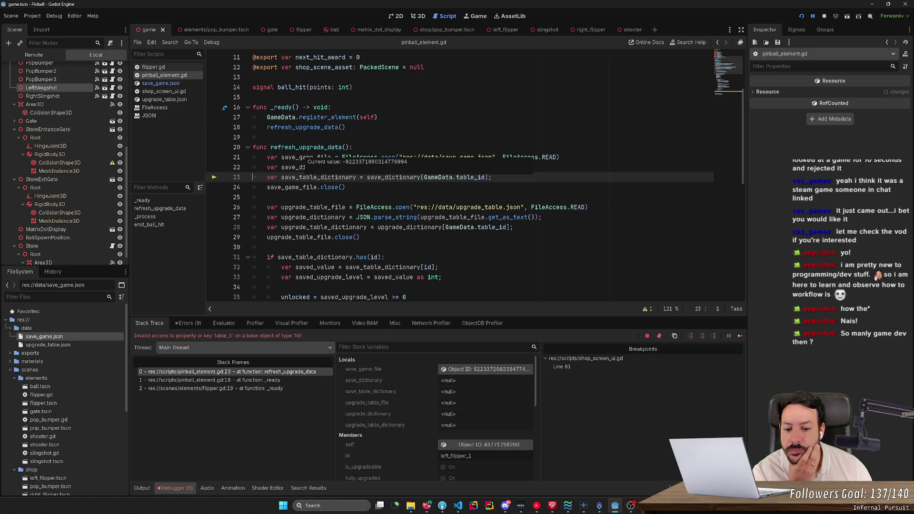
pyautogui.click(352, 147)
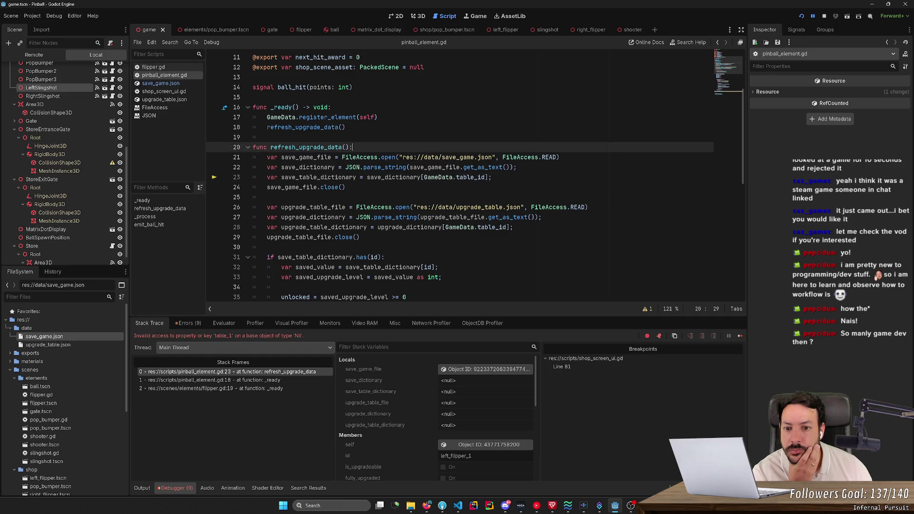
pyautogui.moveTo(388, 158)
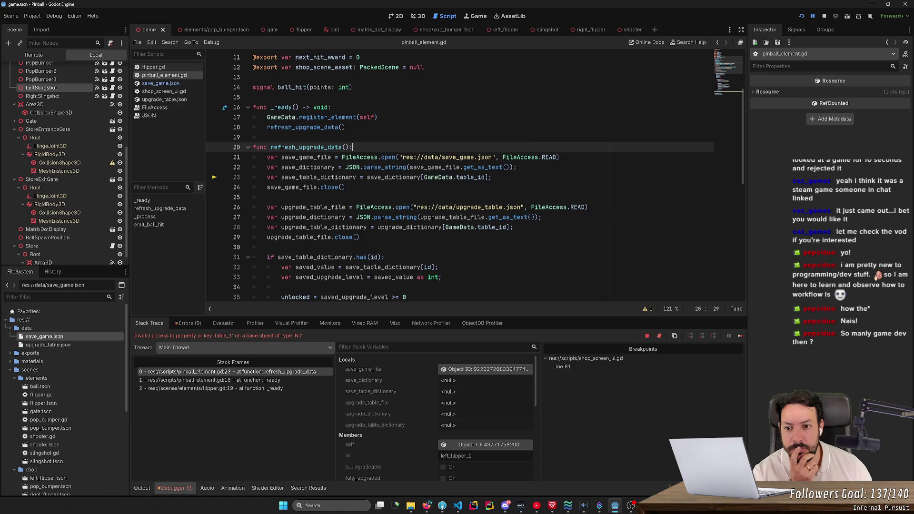
pyautogui.click(306, 167)
pyautogui.moveTo(306, 167)
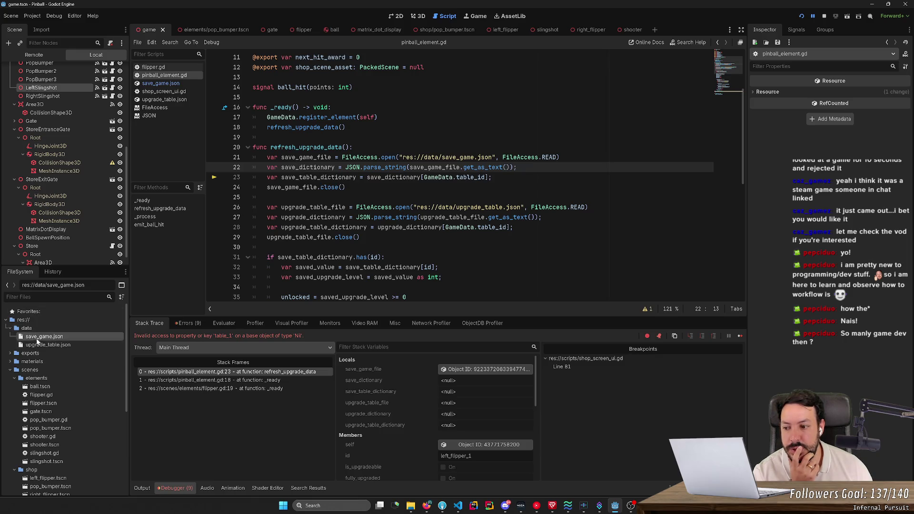
pyautogui.moveTo(40, 340)
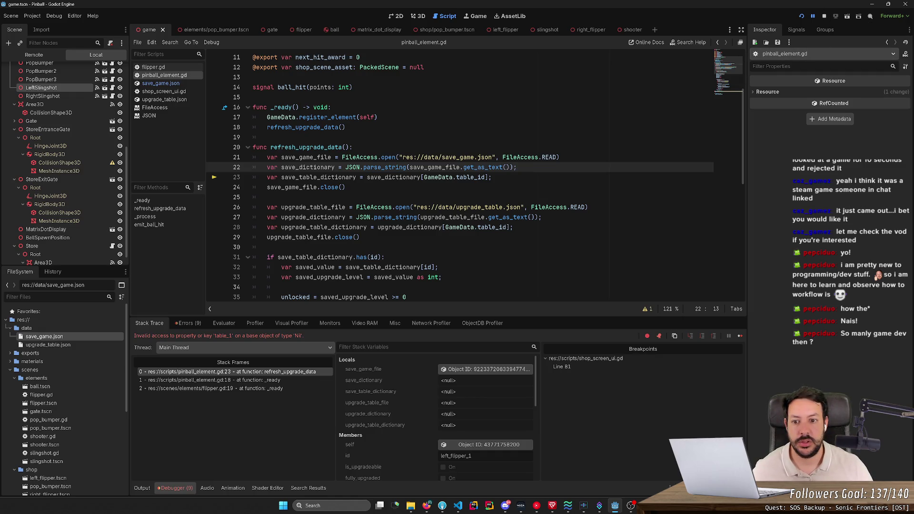
pyautogui.moveTo(296, 167)
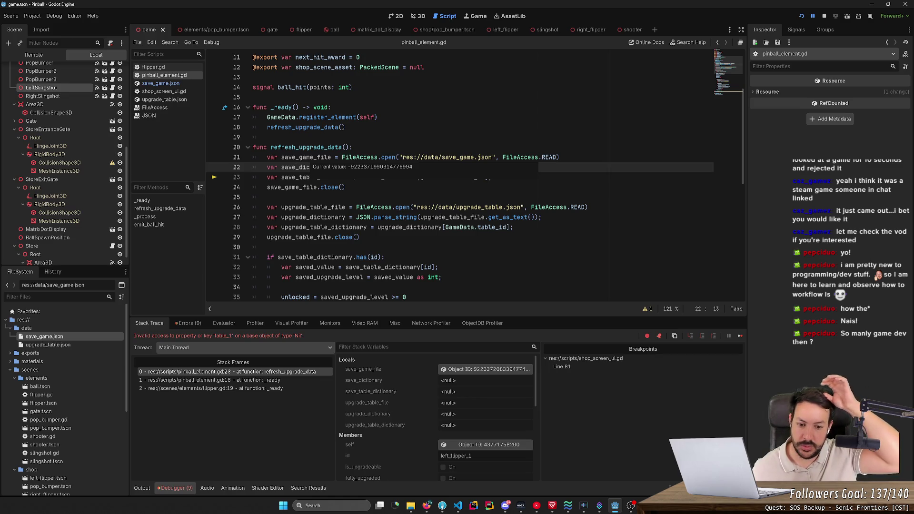
pyautogui.click(483, 369)
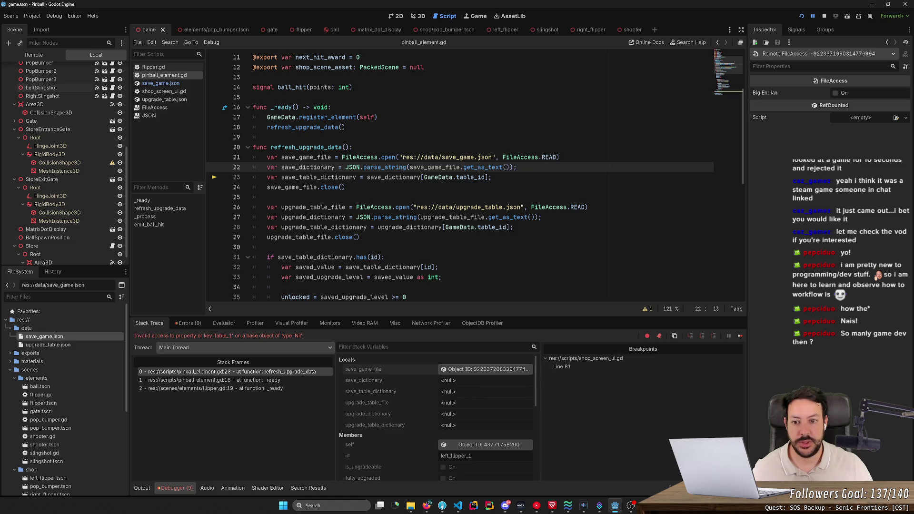
pyautogui.moveTo(311, 157)
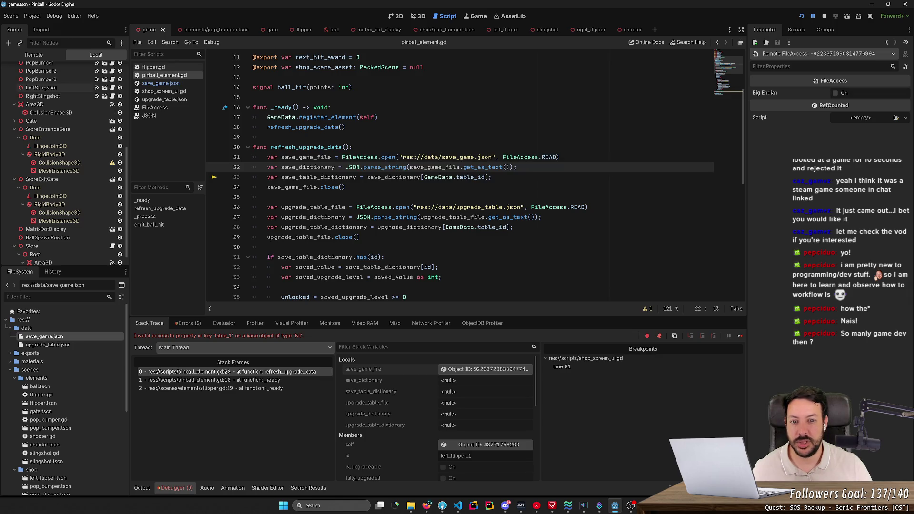
# Step: Stop the debug session and briefly view the pinball table in 3D before returning to the script
pyautogui.moveTo(433, 167)
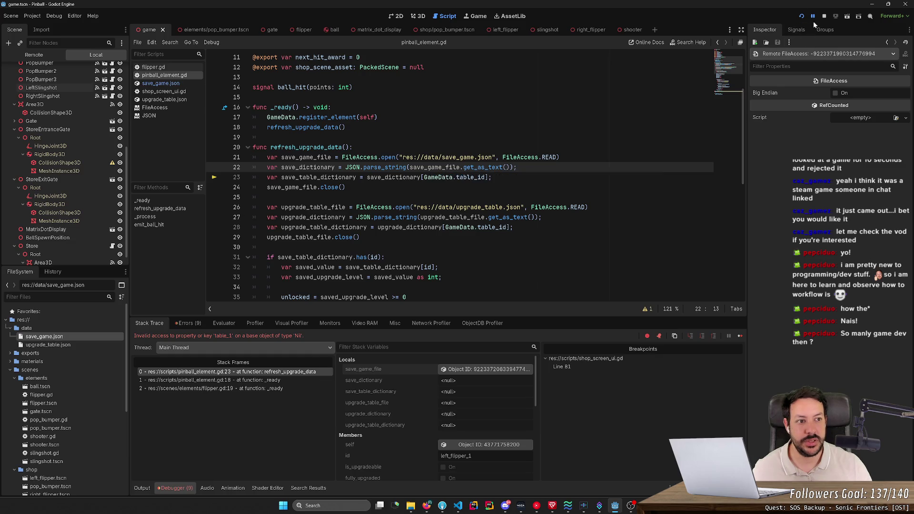
pyautogui.press('F8')
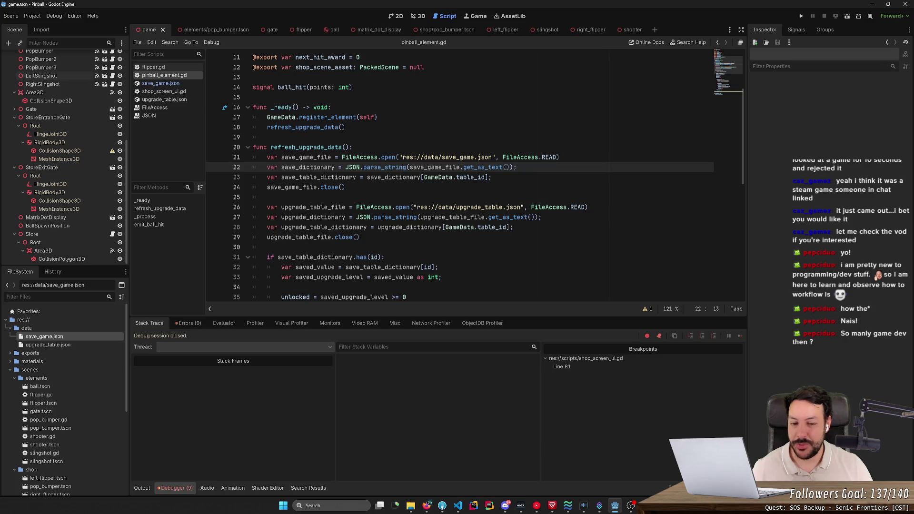
pyautogui.scroll(3, 460, 178)
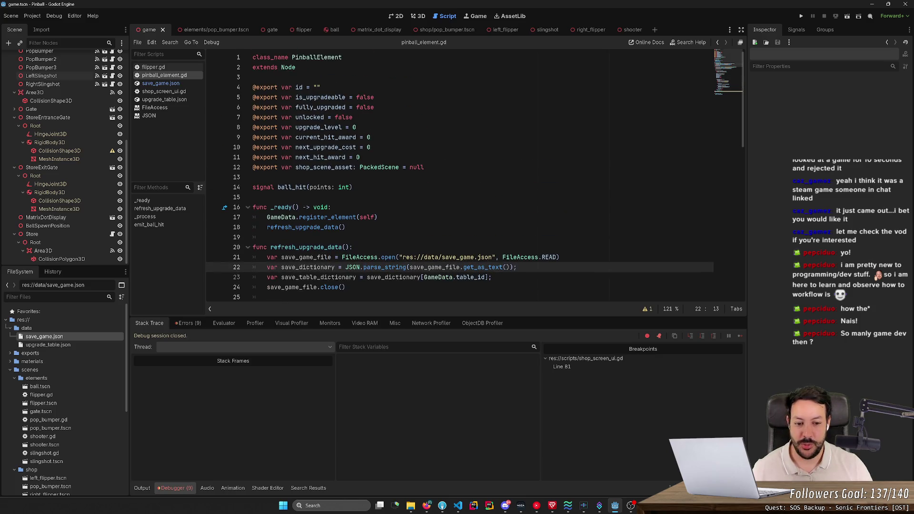
pyautogui.scroll(-4, 474, 175)
pyautogui.scroll(-3, 474, 176)
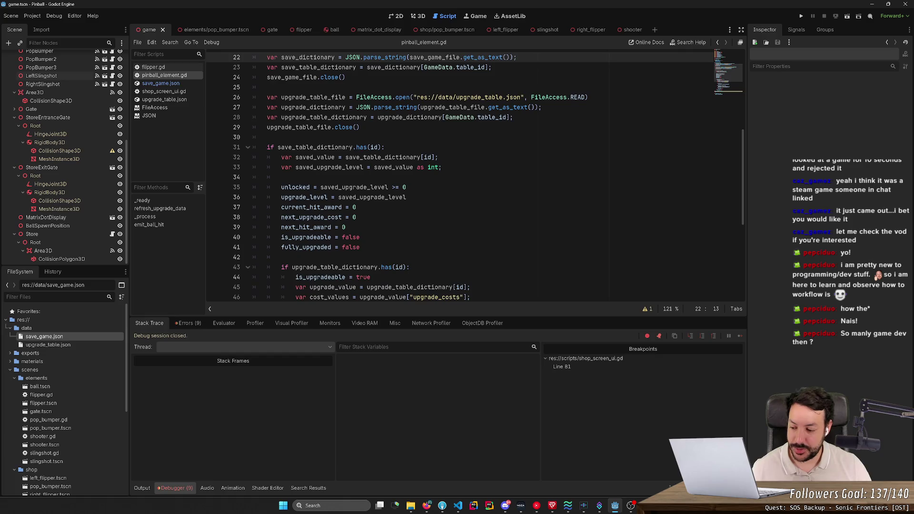
pyautogui.scroll(7, 474, 177)
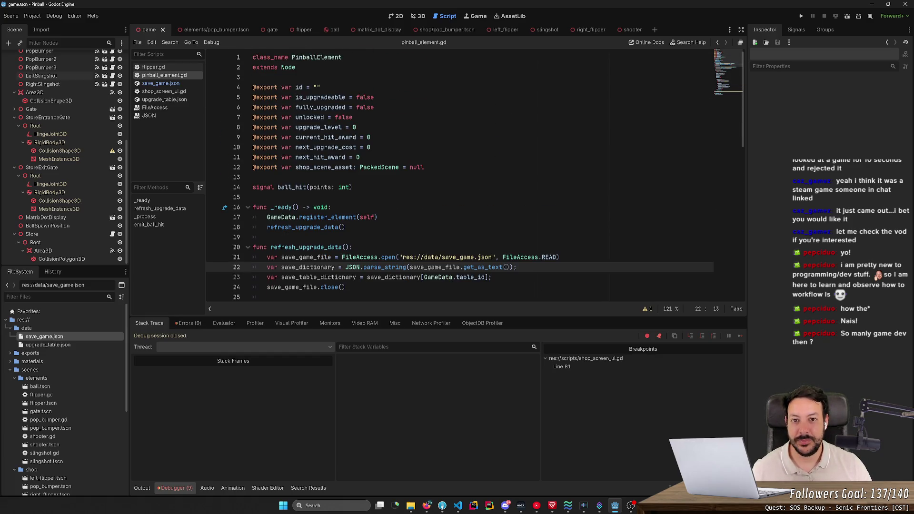
pyautogui.click(420, 16)
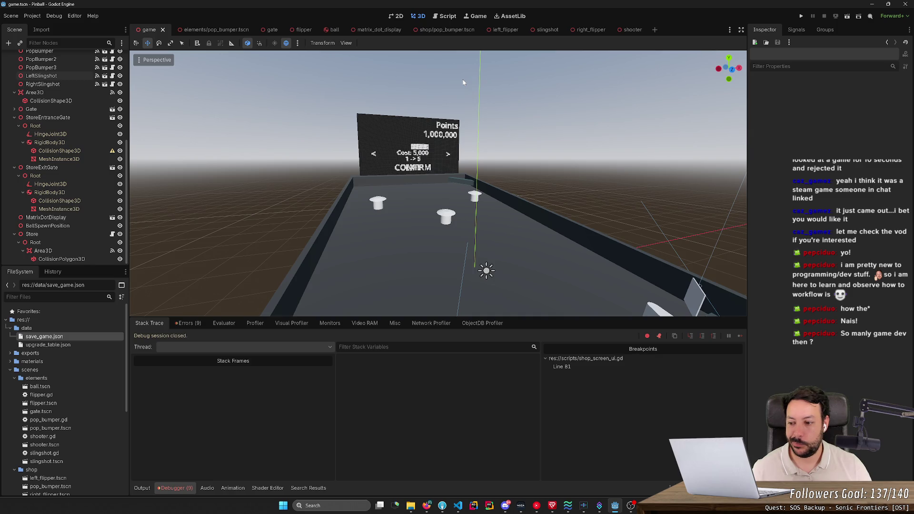
pyautogui.click(445, 16)
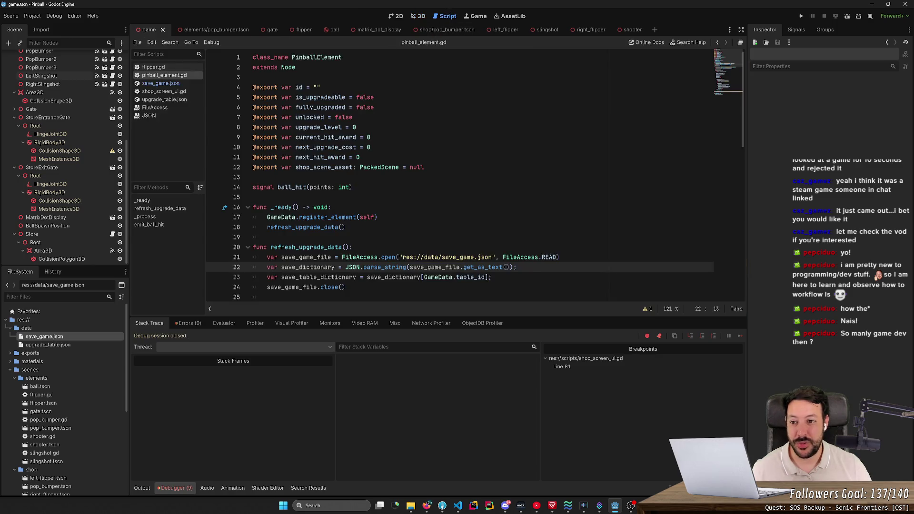
# Step: In shop_screen_ui.gd, select the res://data/save_game.json path on line 78 and open Find in Files for it
pyautogui.click(177, 92)
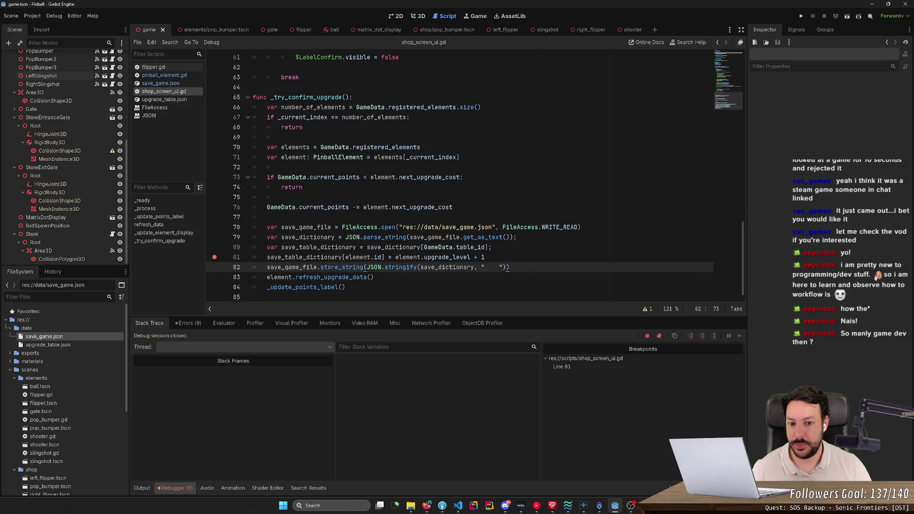
pyautogui.click(353, 97)
pyautogui.scroll(8, 474, 177)
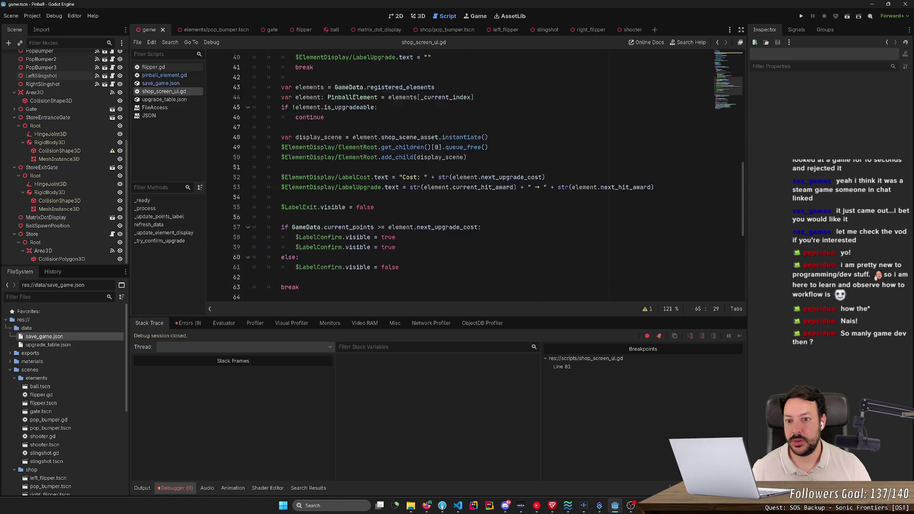
pyautogui.scroll(3, 474, 177)
pyautogui.scroll(-3, 474, 178)
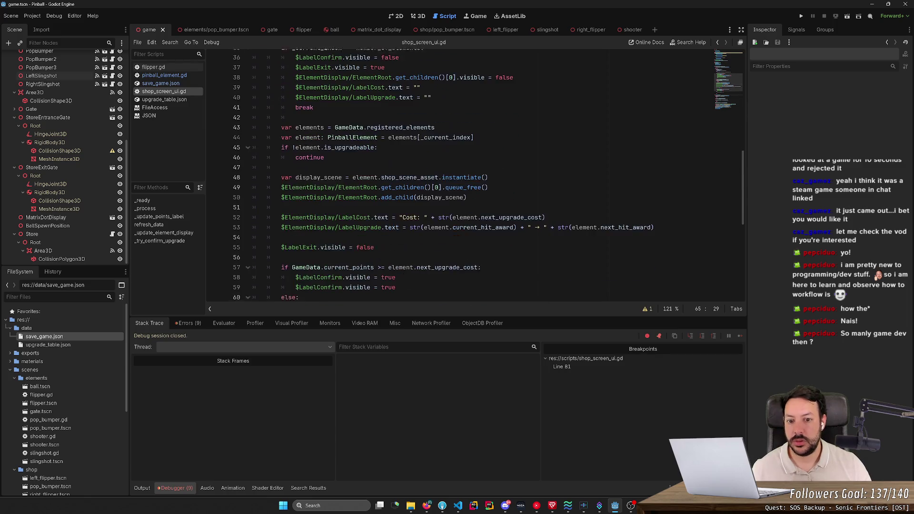
pyautogui.scroll(-8, 473, 177)
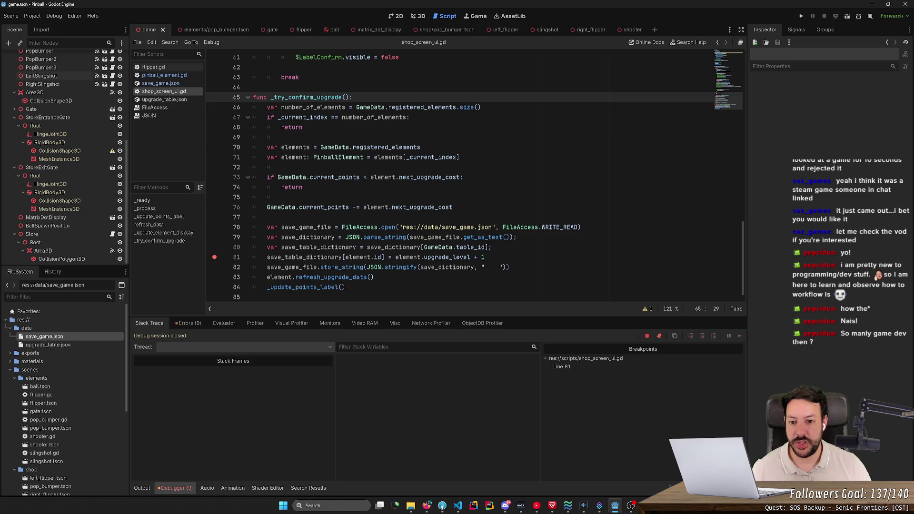
pyautogui.moveTo(402, 227); pyautogui.dragTo(492, 227)
pyautogui.hotkey('ctrl', 'shift', 'f')
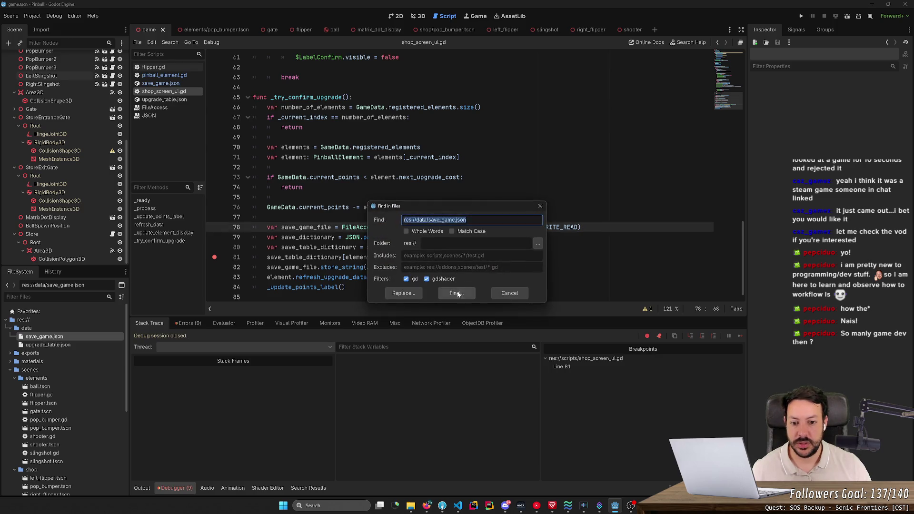
# Step: Search res:// for the path, jump to line 78, and add 'return' under func _try_confirm_upgrade
pyautogui.press('Return')
pyautogui.click(301, 369)
pyautogui.scroll(1, 352, 191)
pyautogui.click(355, 139)
pyautogui.press('Return')
pyautogui.write('return')
pyautogui.press('Return')
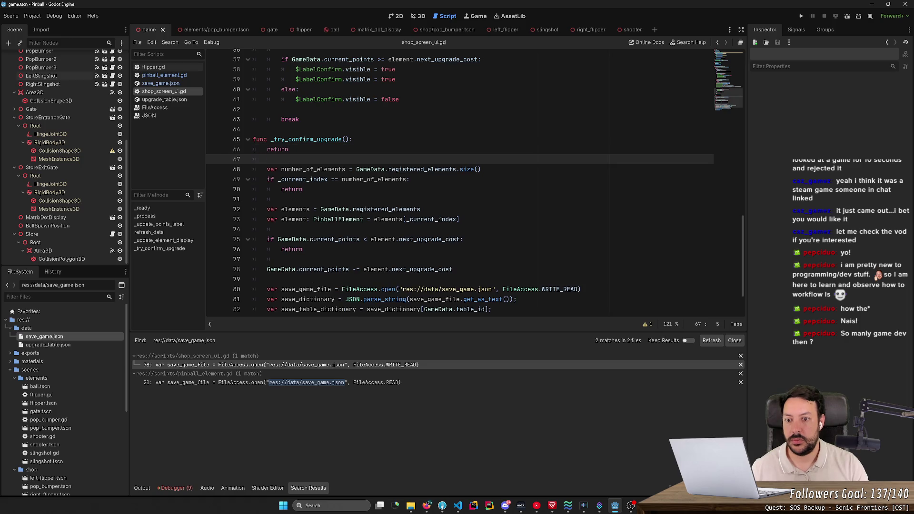
# Step: Run the game, check the 'table_1' null error in the Errors tab, and close the editor
pyautogui.click(801, 15)
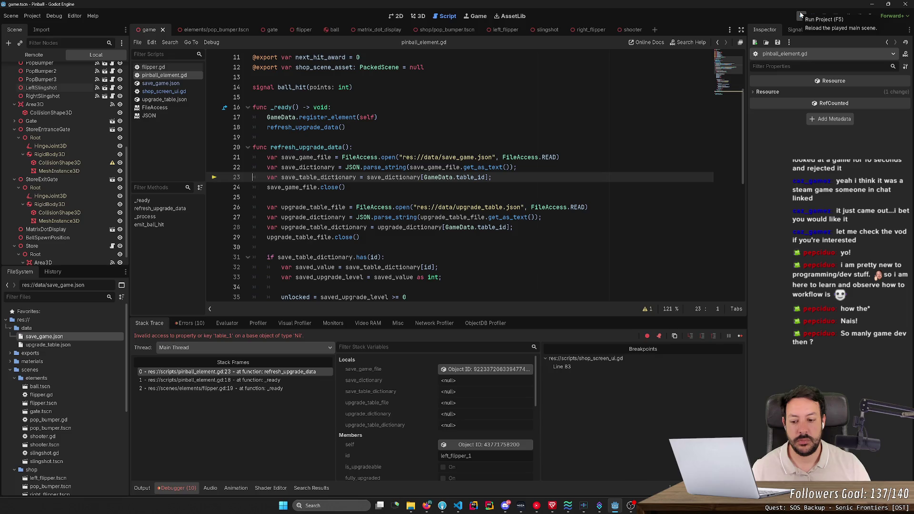
pyautogui.click(193, 322)
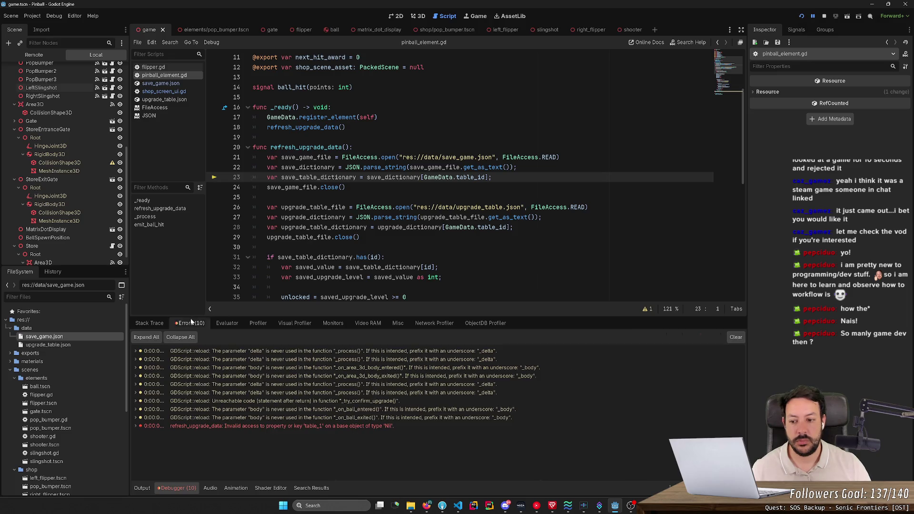
pyautogui.click(906, 4)
# Step: Confirm Stop & Quit, relaunch the Godot exe from File Explorer, and reopen the Pinball project
pyautogui.click(421, 264)
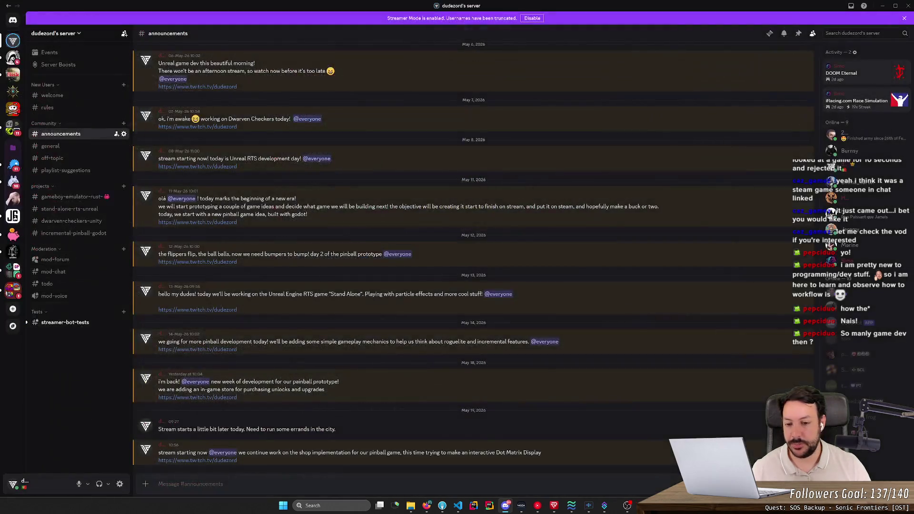
pyautogui.click(418, 505)
pyautogui.doubleClick(634, 132)
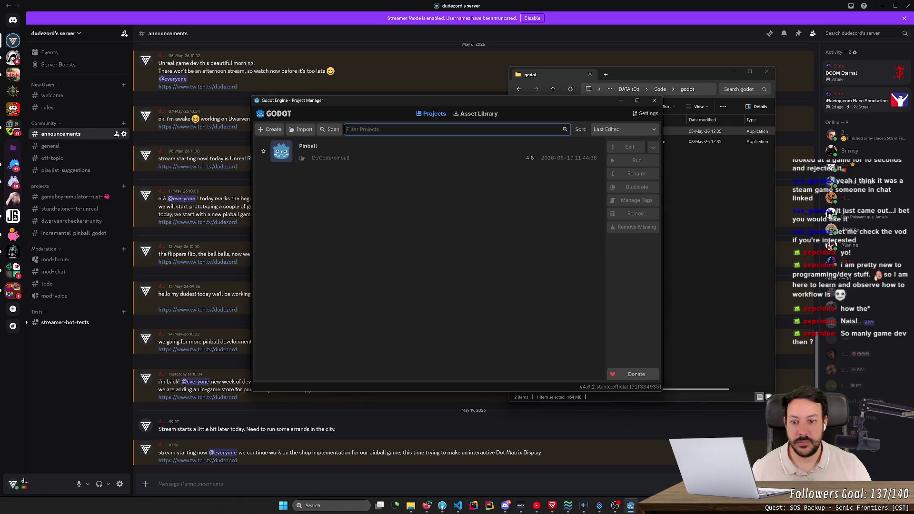
pyautogui.doubleClick(387, 153)
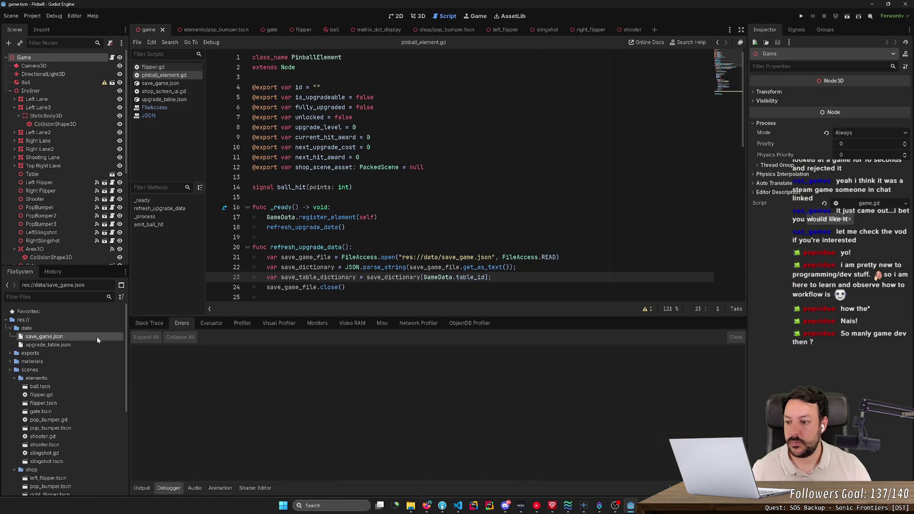
# Step: Overwrite the 'null' in save_game.json with the pasted table_1 JSON dictionary, save, then return to pinball_element.gd
pyautogui.doubleClick(81, 341)
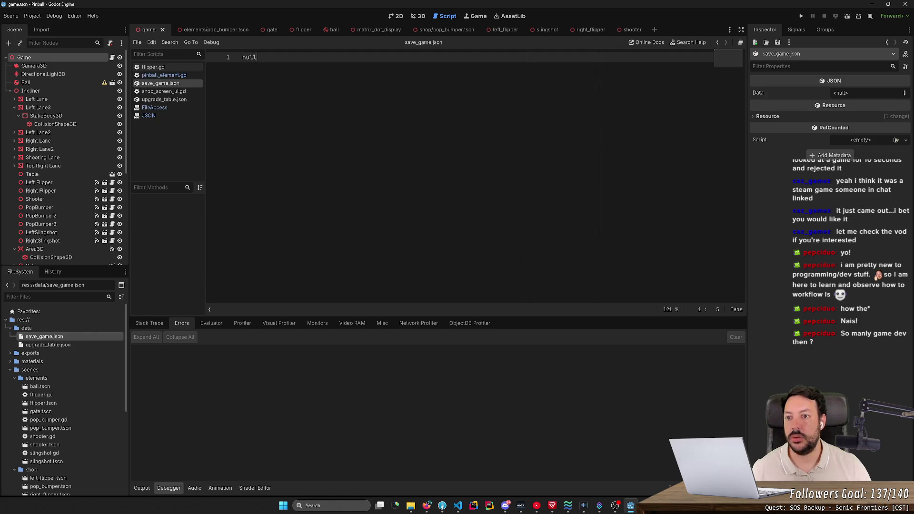
pyautogui.hotkey('shift', 'Home')
pyautogui.click(257, 57)
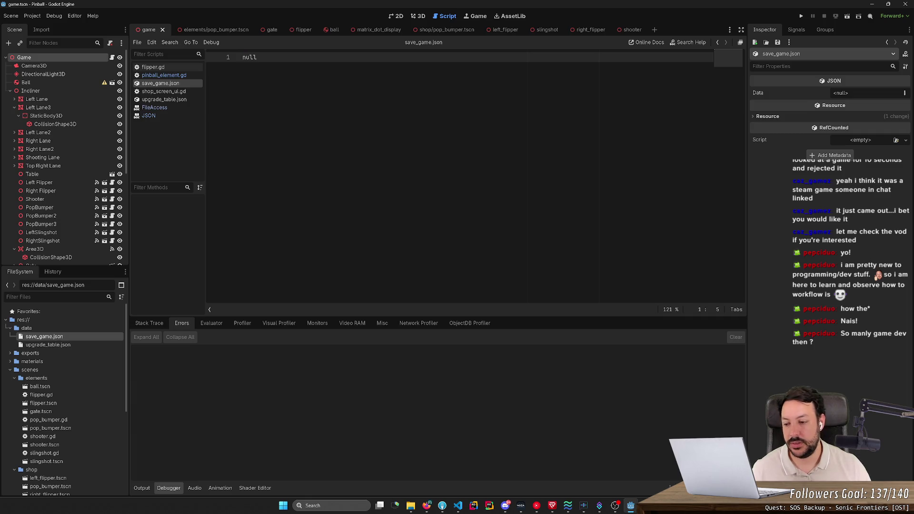
pyautogui.hotkey('ctrl', 'a')
pyautogui.write('{ \t"table_1": { \t\t"pop_bumper_1": -1, \t\t"pop_bumper_2": -1, \t\t"pop_bumper_3": -1, \t\t"slingshot_1": -1, \t\t"slingshot_2": -1 \t} }')
pyautogui.hotkey('ctrl', 's')
pyautogui.click(164, 75)
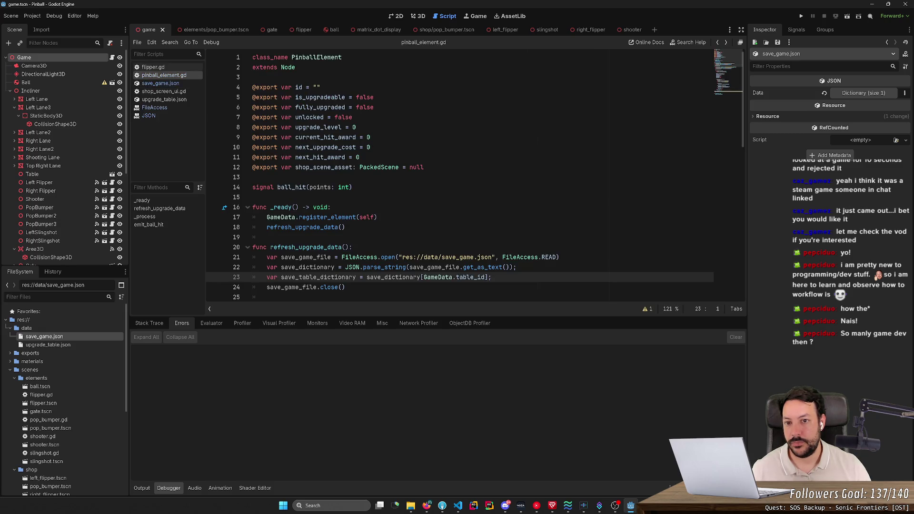
# Step: Run the game, leave the shop, and play the ball around the bumpers and flippers
pyautogui.click(801, 16)
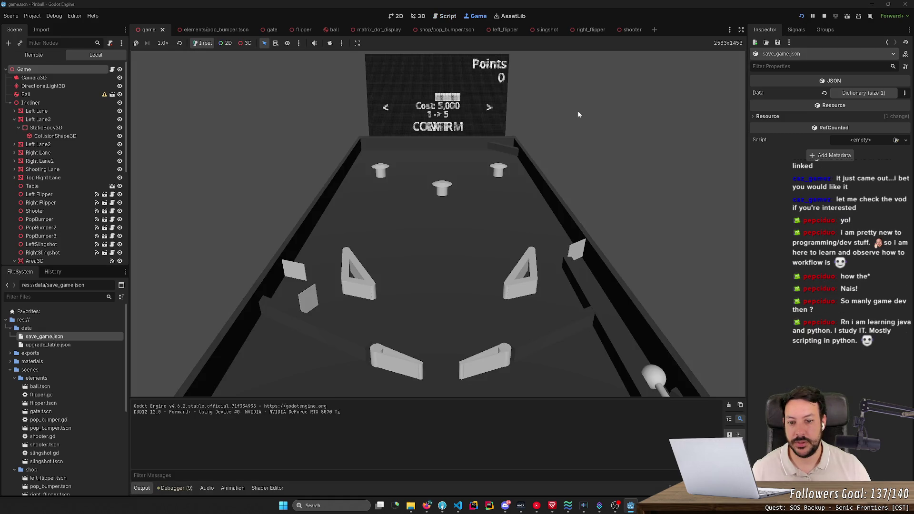
pyautogui.press('Right')
pyautogui.press('Right')
pyautogui.press('Right')
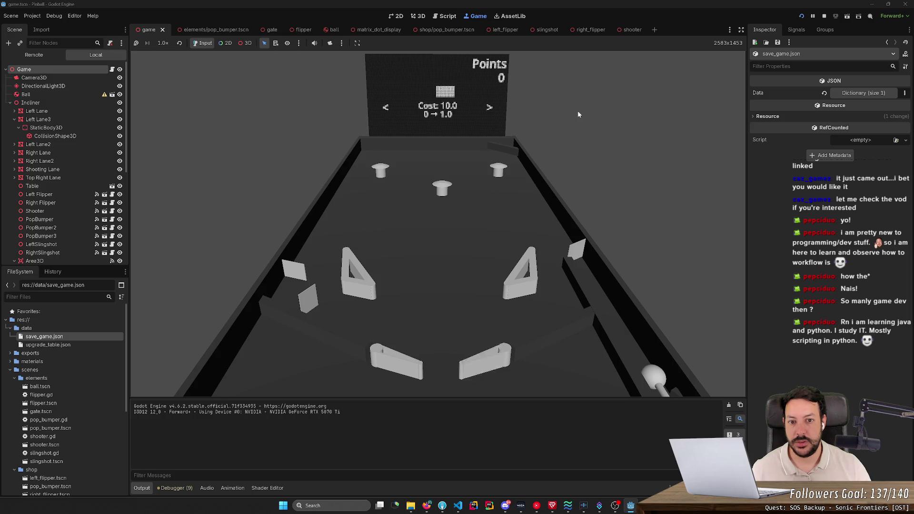
pyautogui.press('Right')
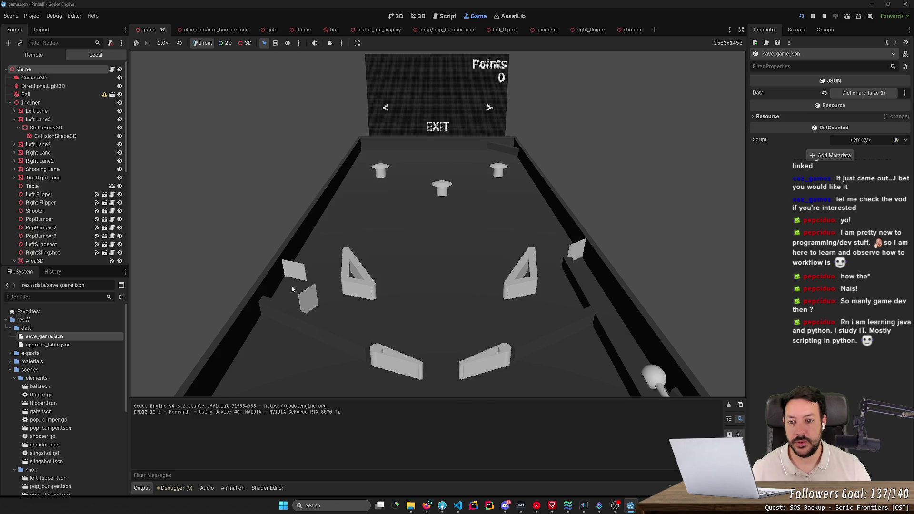
pyautogui.press('Left')
pyautogui.click(384, 163)
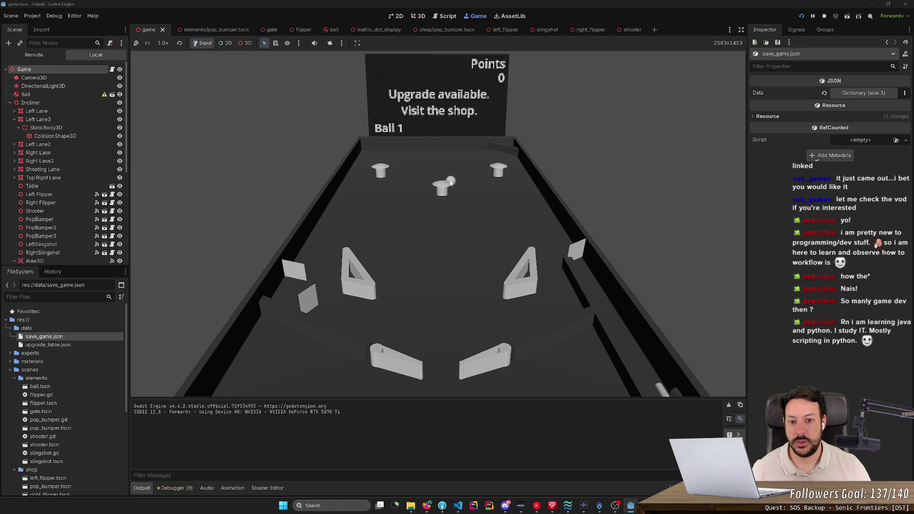
pyautogui.click(493, 160)
pyautogui.click(459, 336)
pyautogui.click(472, 348)
pyautogui.press('Right')
pyautogui.click(474, 346)
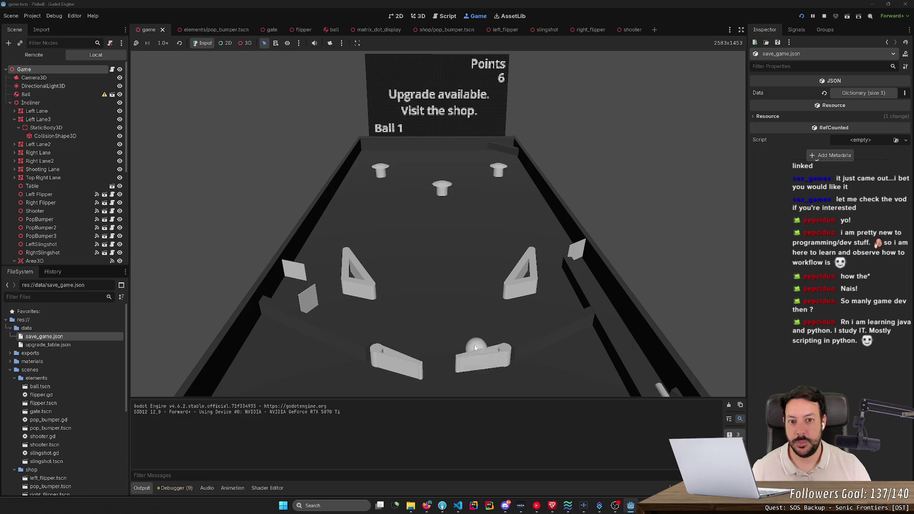
pyautogui.press('Right')
pyautogui.press('Right')
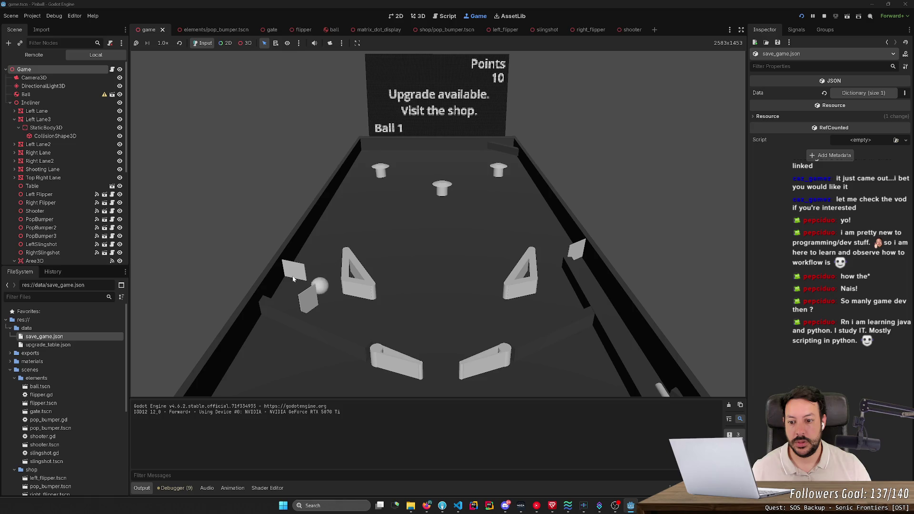
pyautogui.press('Left')
pyautogui.press('Right')
pyautogui.moveTo(325, 233); pyautogui.dragTo(342, 196)
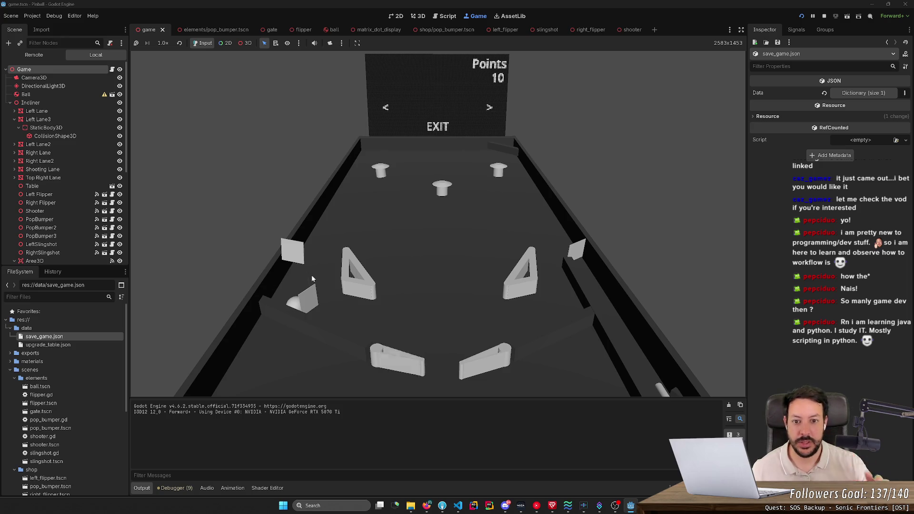
# Step: Cycle the shop options, then open the Remote tree, expand Game and Incliner, and select Left Flipper
pyautogui.press('Left')
pyautogui.press('Left')
pyautogui.press('Left')
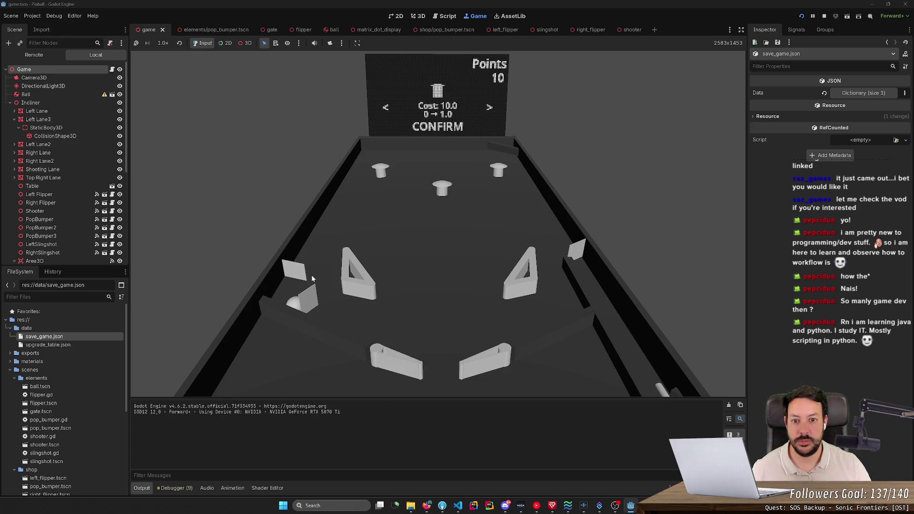
pyautogui.press('Left')
pyautogui.press('Right')
pyautogui.press('Right')
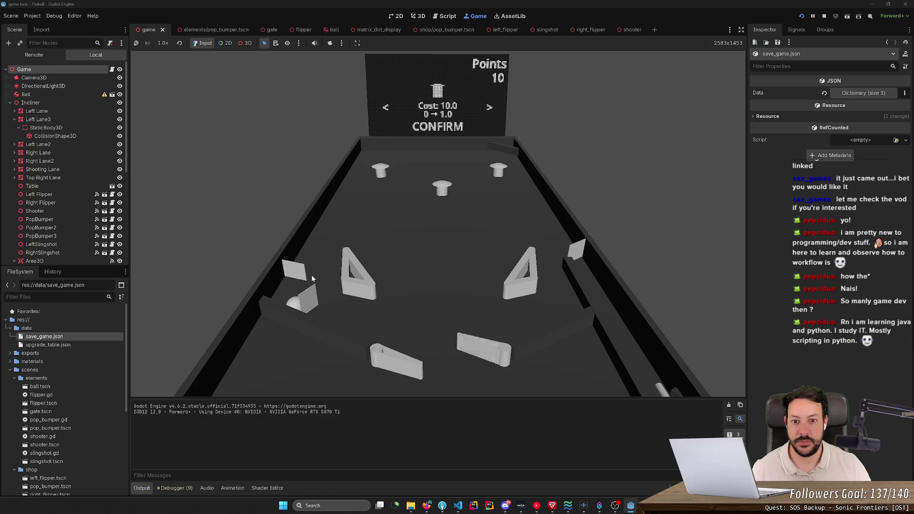
pyautogui.press('Left')
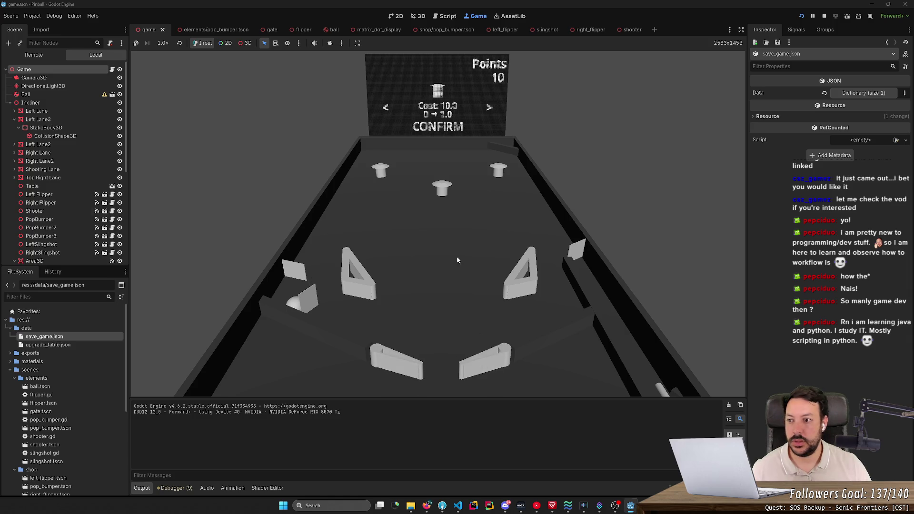
pyautogui.click(45, 58)
pyautogui.click(10, 86)
pyautogui.click(14, 119)
pyautogui.click(64, 195)
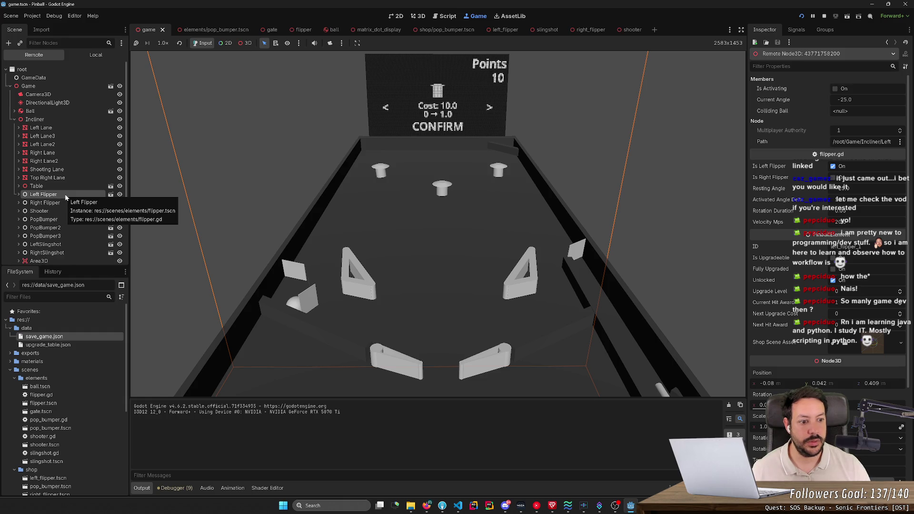
# Step: Inspect live values of Right Flipper, Shooter and PopBumper 1–3, then stop the game
pyautogui.press('Down')
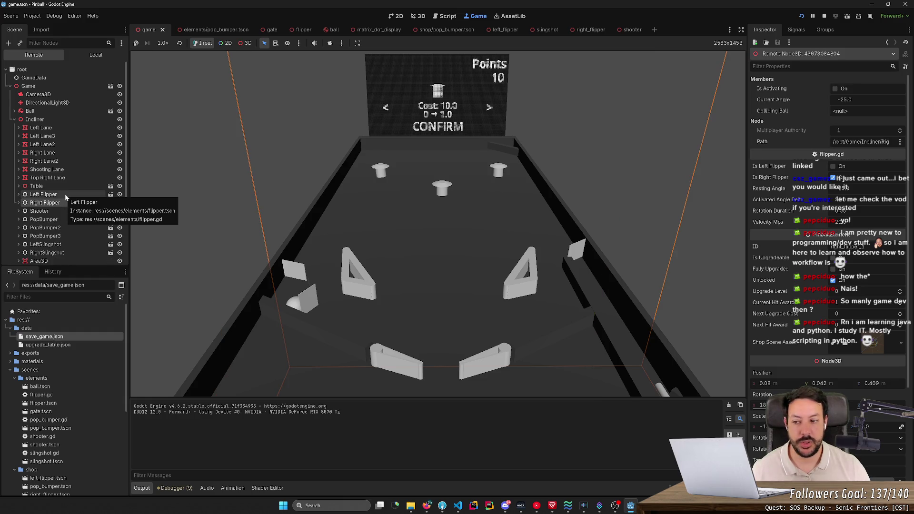
pyautogui.press('Down')
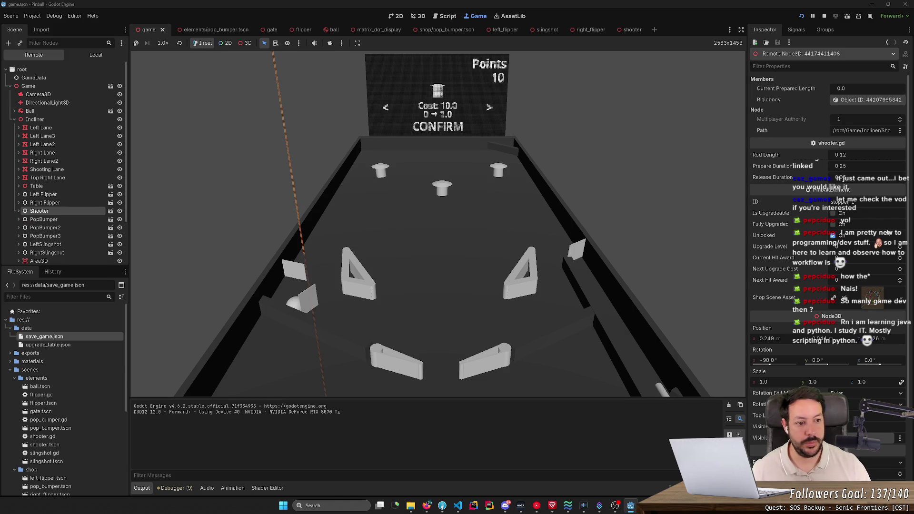
pyautogui.click(78, 220)
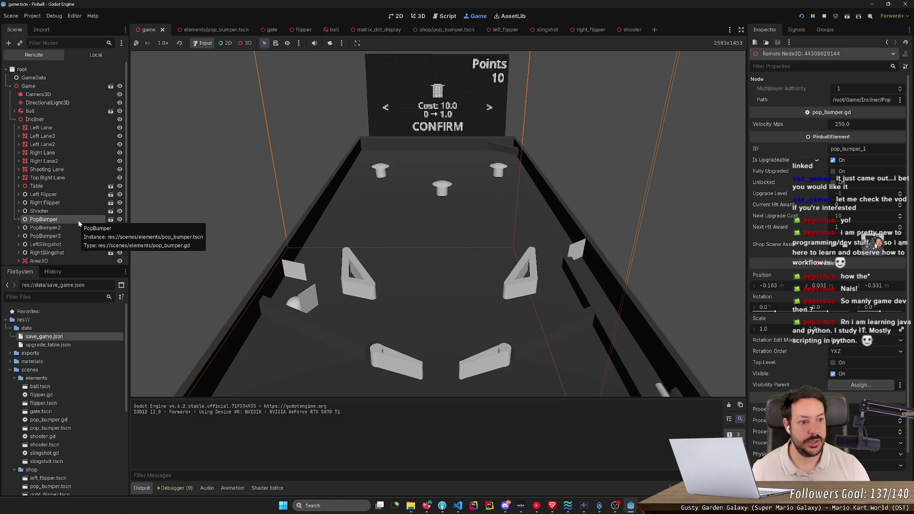
pyautogui.press('Down')
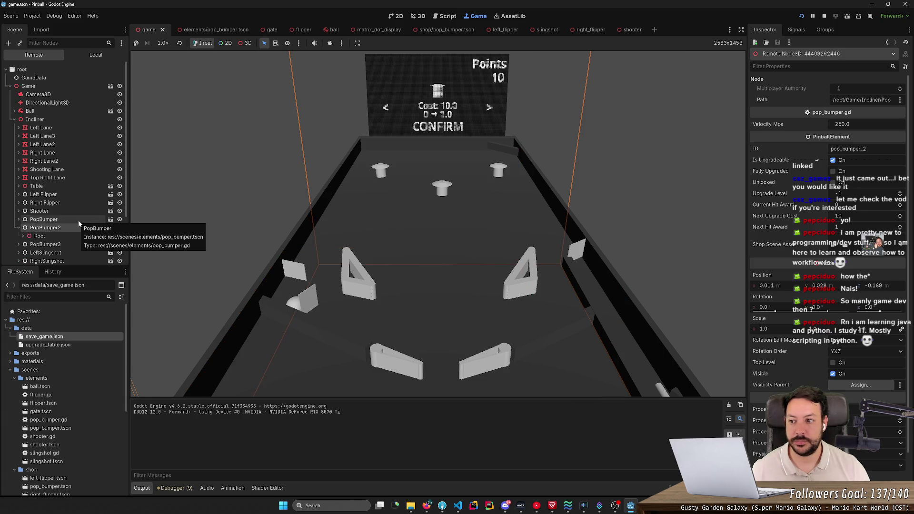
pyautogui.press('Down')
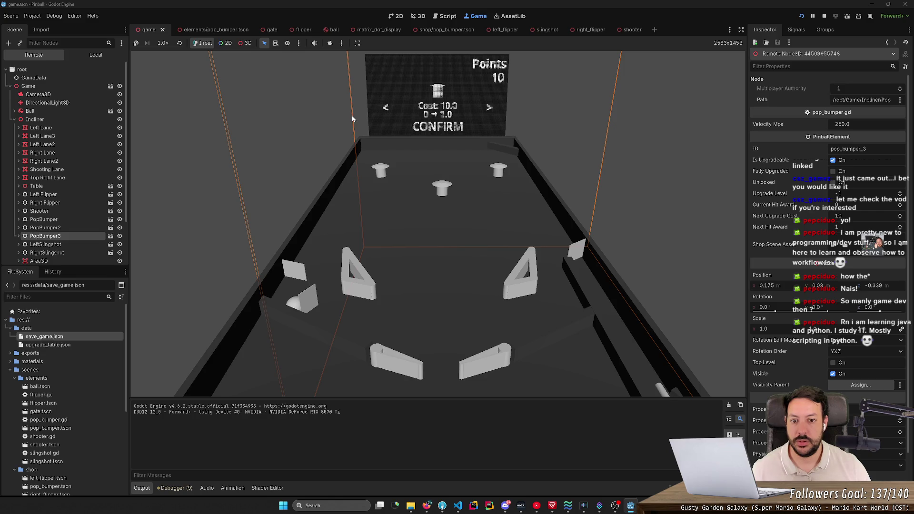
pyautogui.click(824, 16)
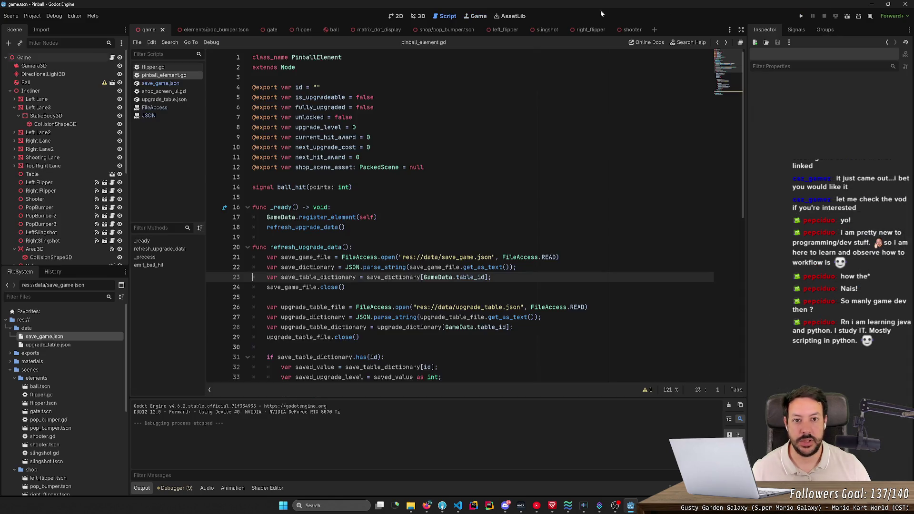
pyautogui.click(479, 16)
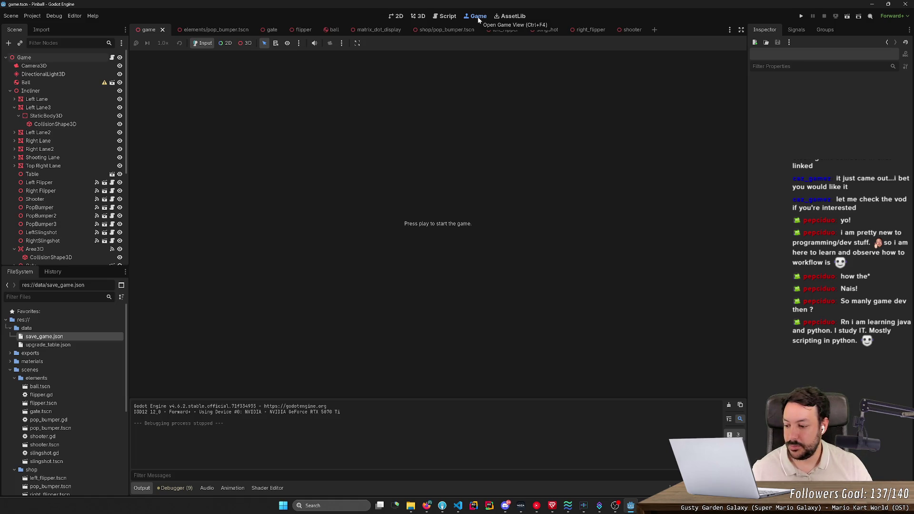
pyautogui.click(449, 17)
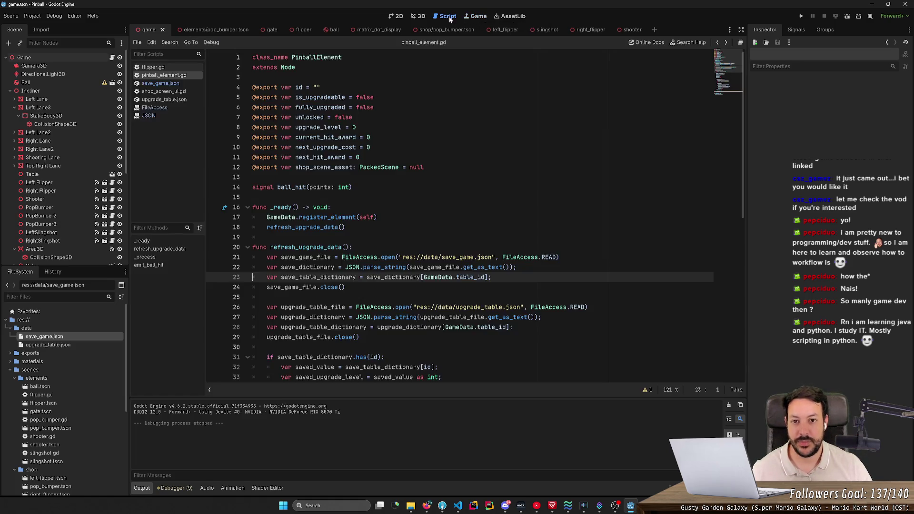
pyautogui.scroll(-10, 459, 216)
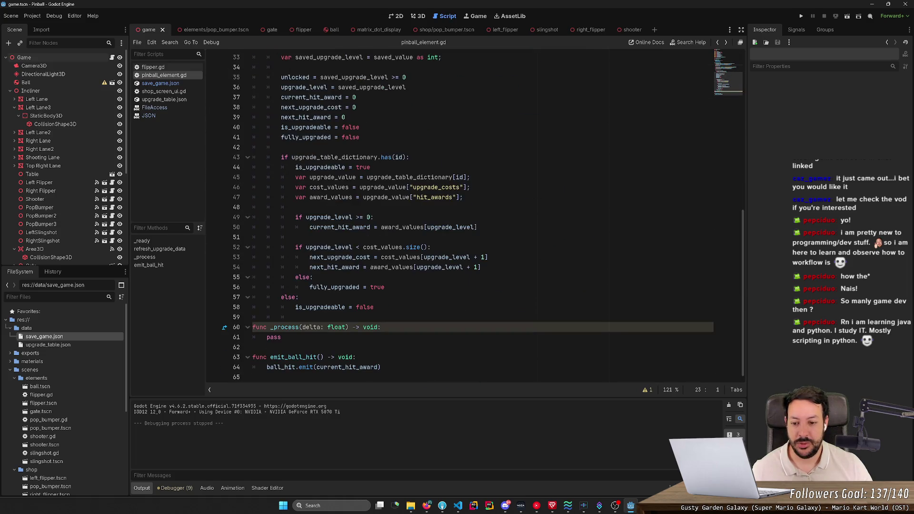
pyautogui.scroll(5, 459, 214)
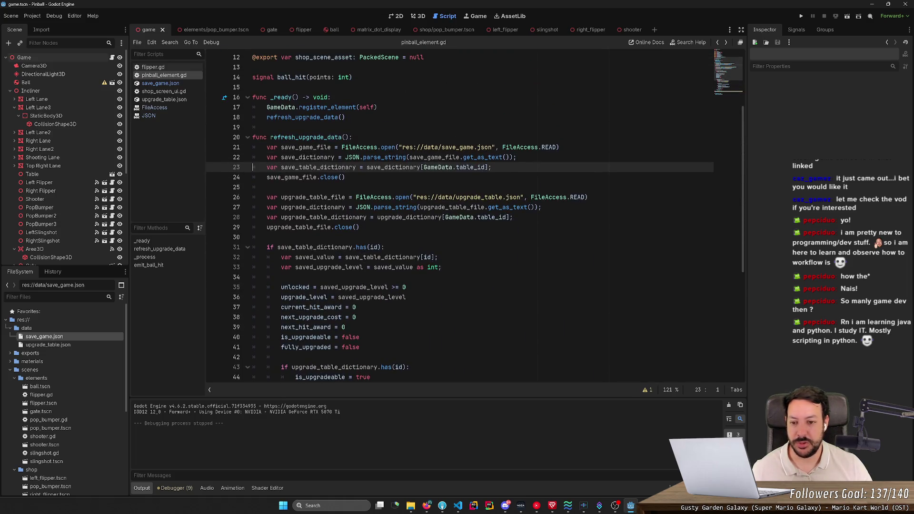
pyautogui.scroll(-5, 459, 215)
pyautogui.scroll(-4, 460, 214)
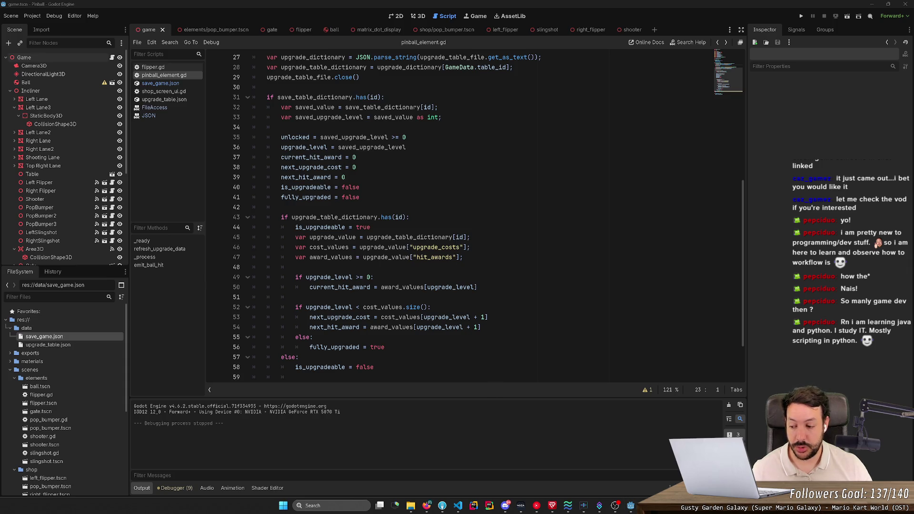
pyautogui.hotkey('alt', 'Tab')
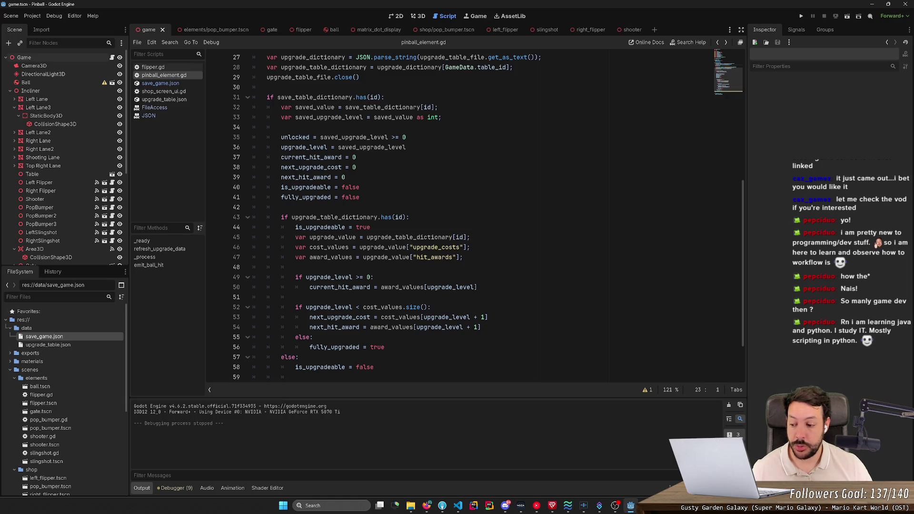
pyautogui.scroll(6, 457, 214)
pyautogui.scroll(3, 457, 214)
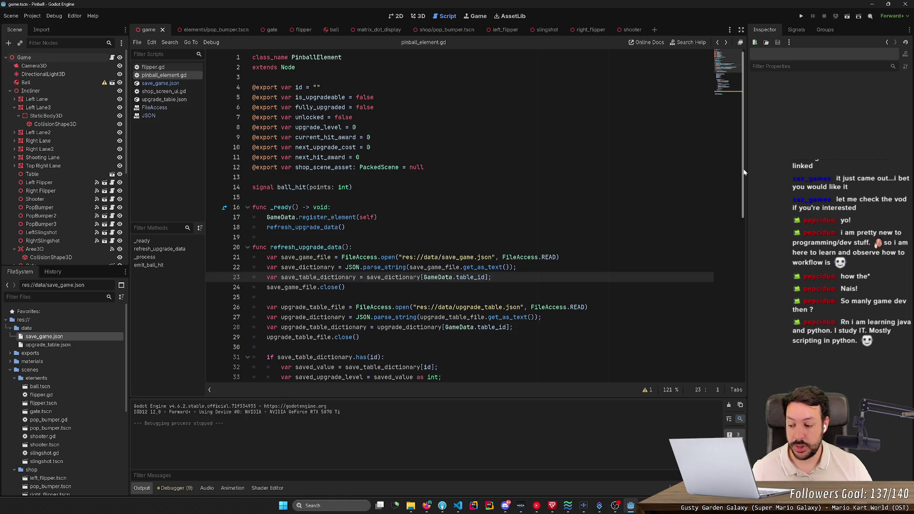
pyautogui.moveTo(745, 172); pyautogui.dragTo(769, 327)
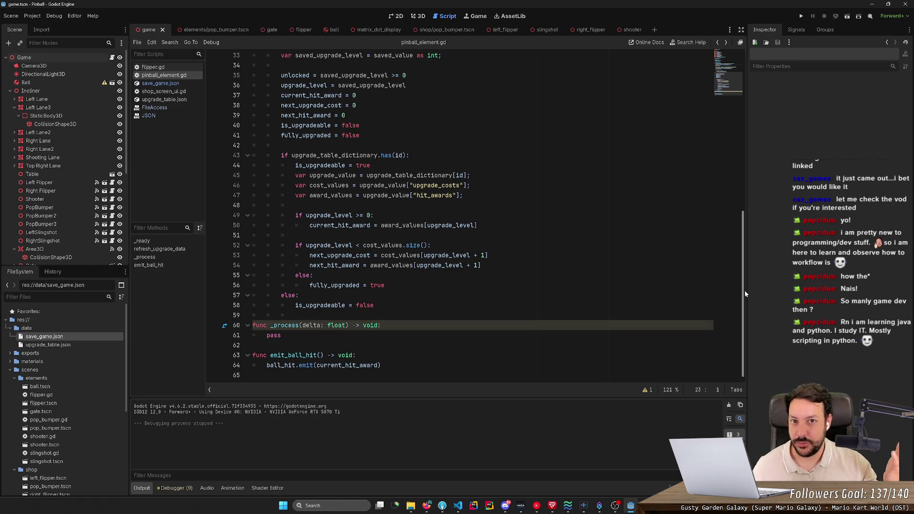
pyautogui.scroll(2, 742, 294)
pyautogui.scroll(-2, 744, 286)
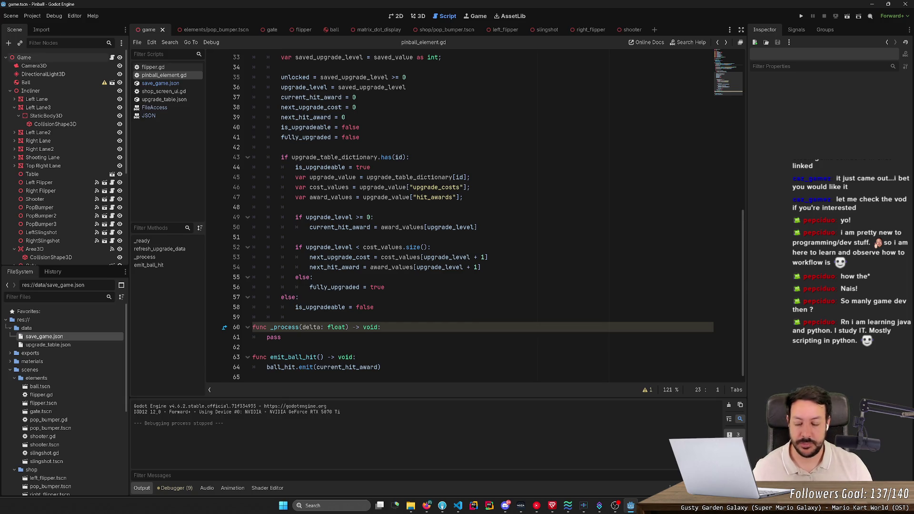
pyautogui.scroll(10, 474, 218)
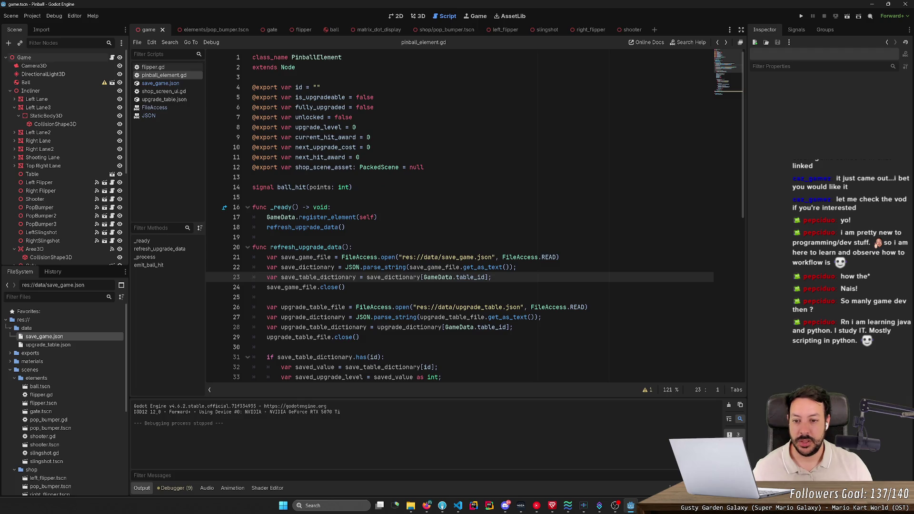
pyautogui.moveTo(424, 167); pyautogui.dragTo(252, 87)
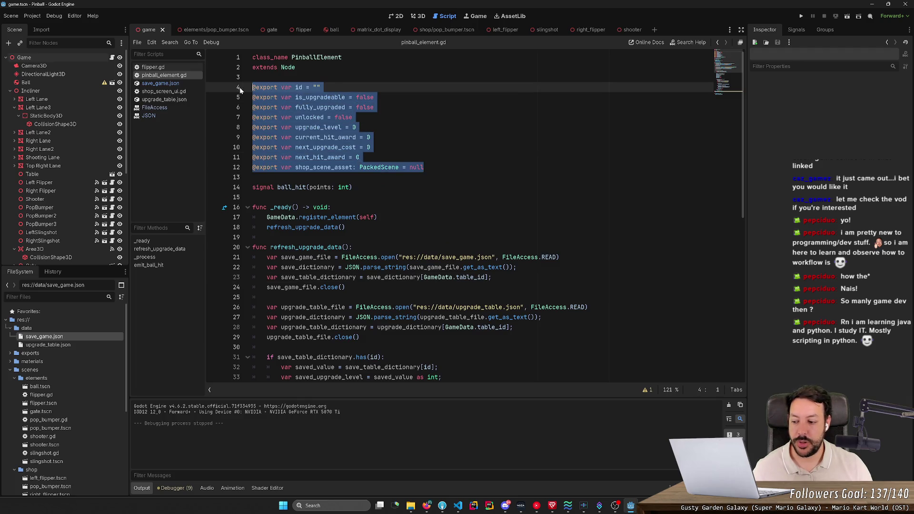
pyautogui.click(423, 167)
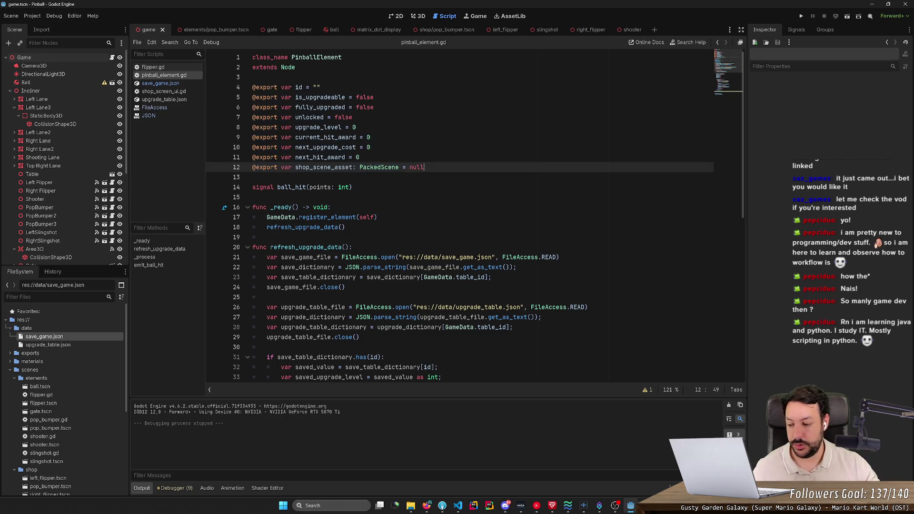
pyautogui.scroll(-1, 474, 215)
pyautogui.scroll(1, 474, 215)
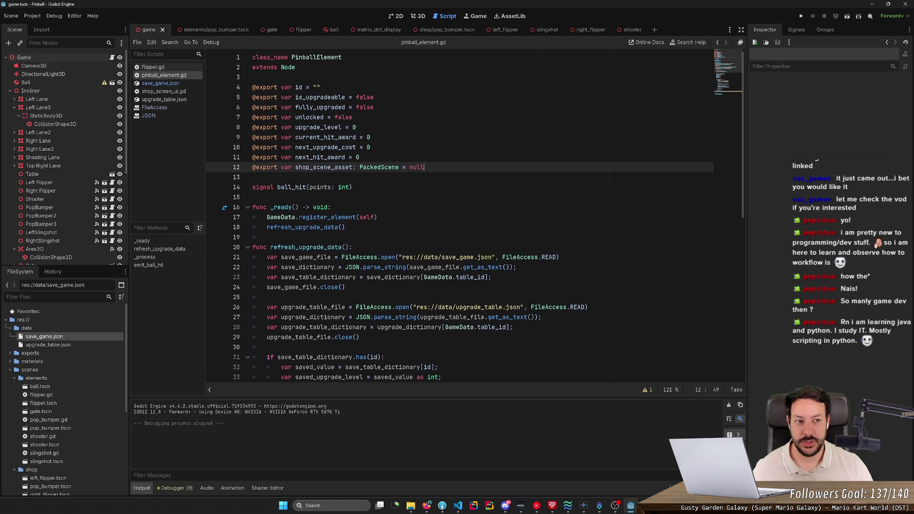
pyautogui.moveTo(743, 115)
pyautogui.mouseDown()
pyautogui.moveTo(736, 151)
pyautogui.moveTo(748, 323)
pyautogui.moveTo(741, 238)
pyautogui.mouseUp()
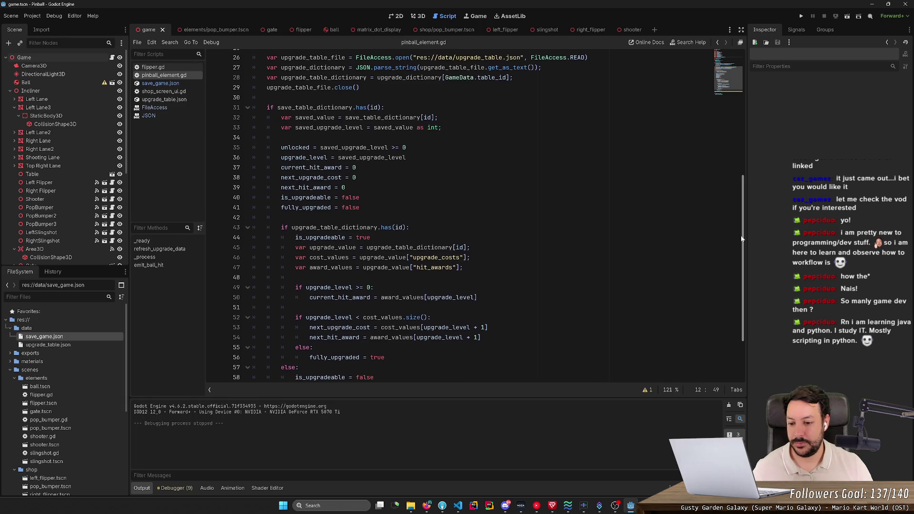
pyautogui.scroll(-2, 476, 214)
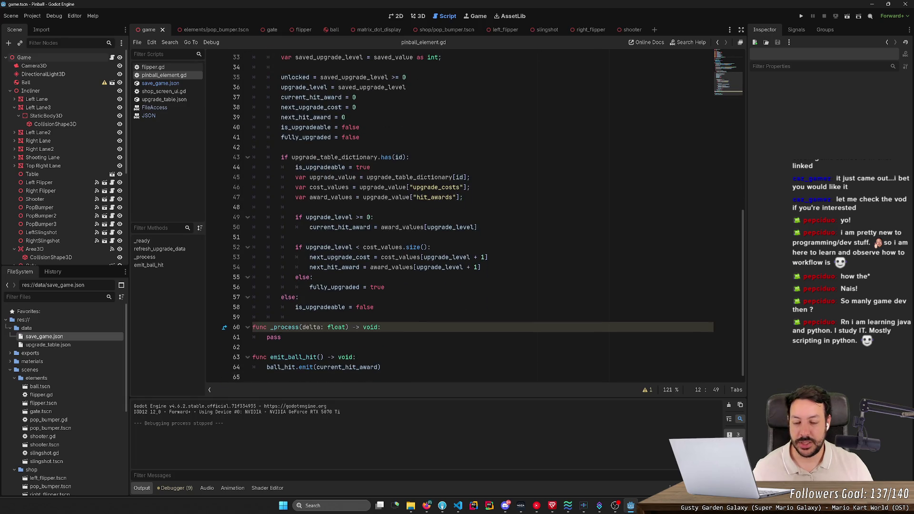